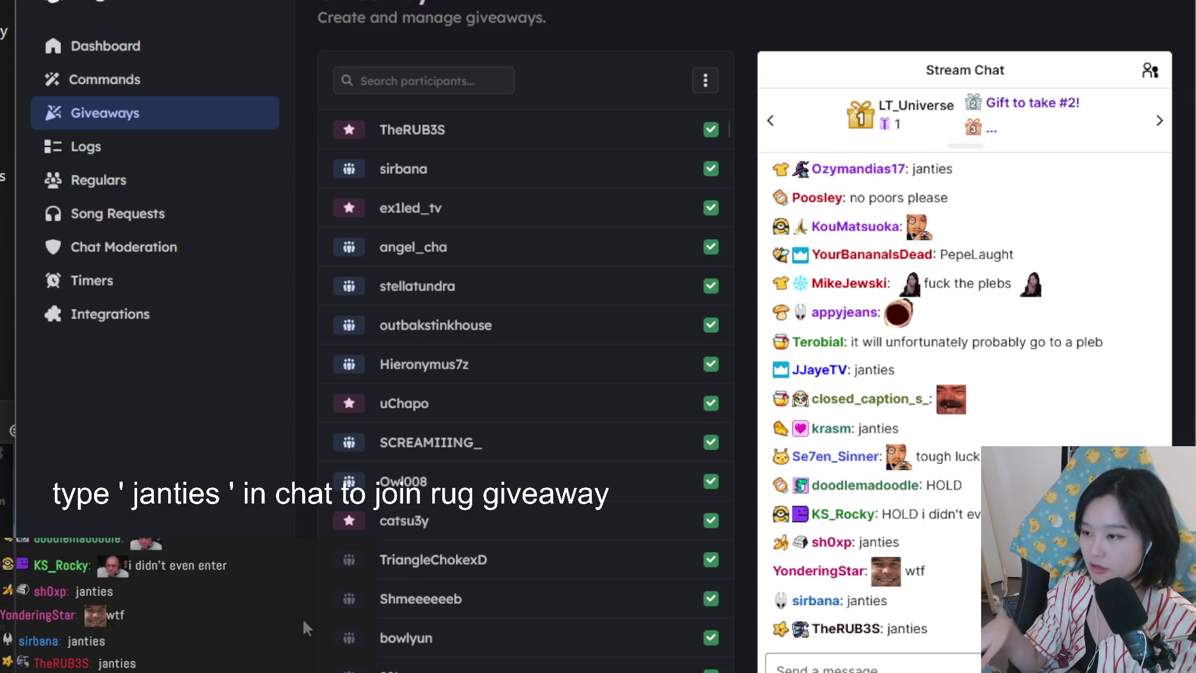
- Draw a giveaway winner in Nightbot and highlight the winner's name and follow info
click(499, 562)
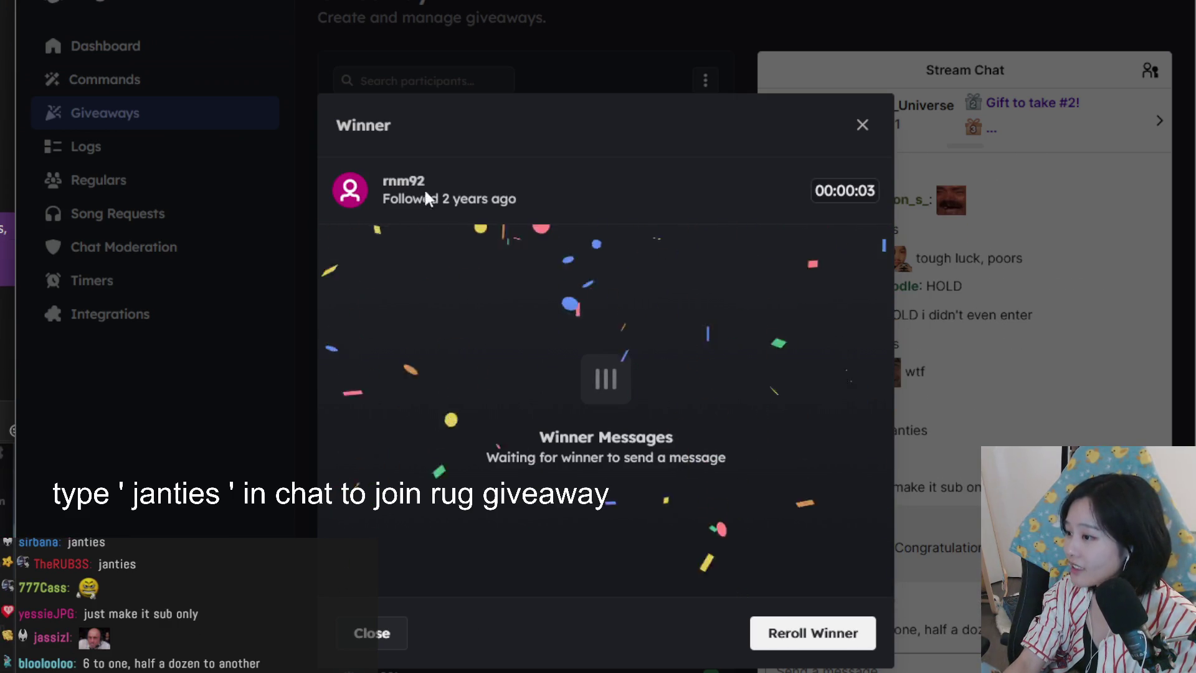
drag(382, 178, 505, 202)
click(571, 202)
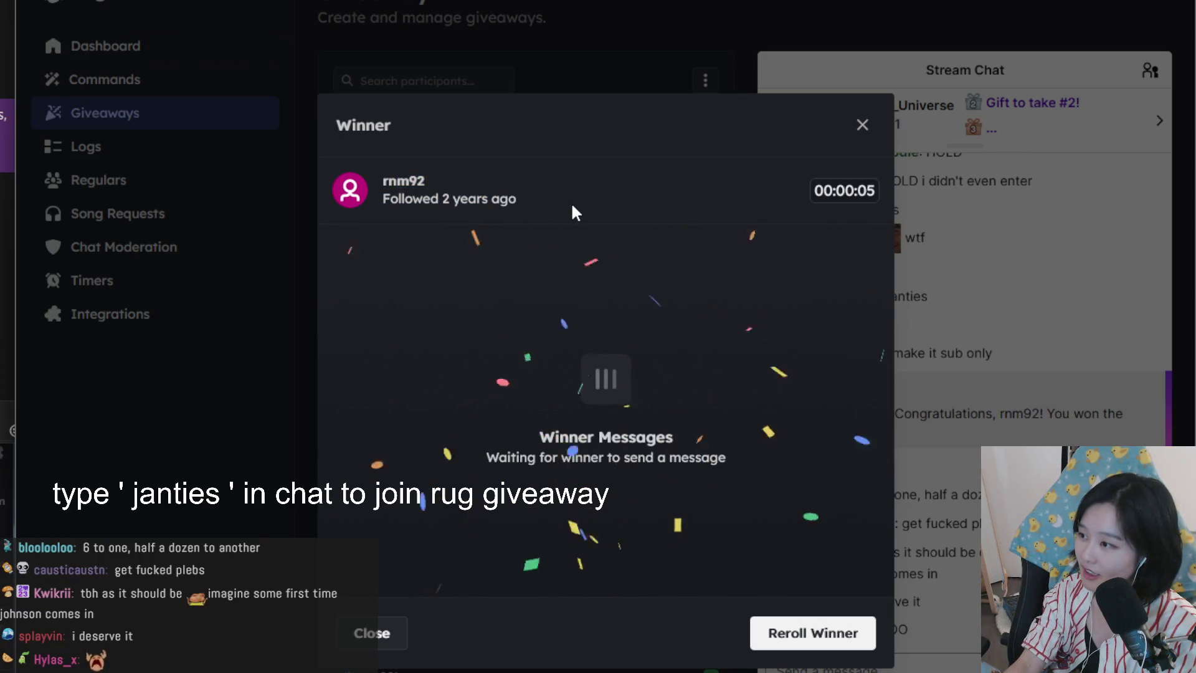
drag(571, 222, 476, 166)
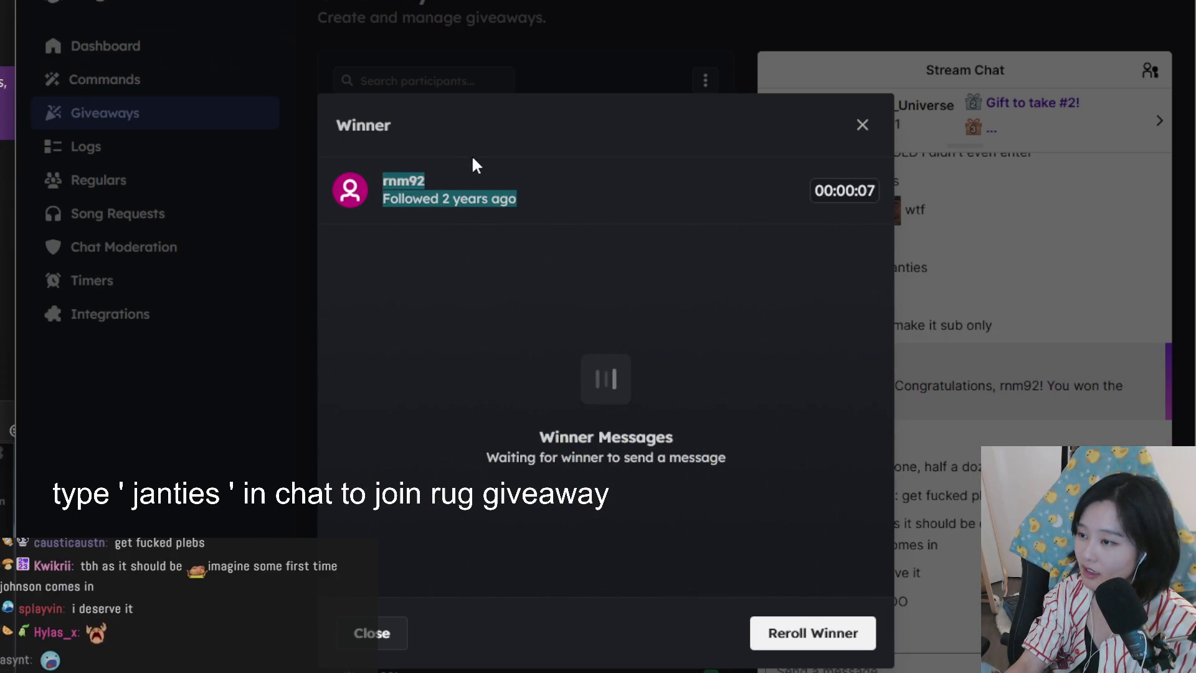
click(545, 206)
- Highlight the winner's name again, then the text of their first chat message
drag(545, 199, 446, 144)
click(529, 197)
drag(530, 197, 488, 173)
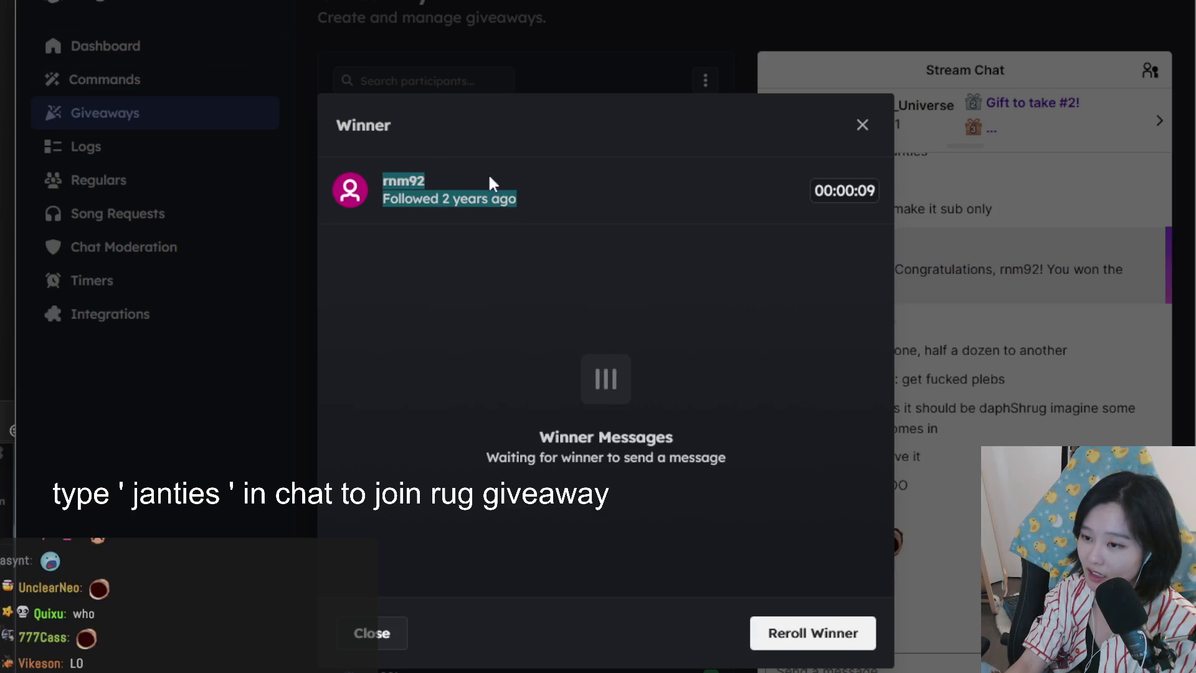
click(534, 189)
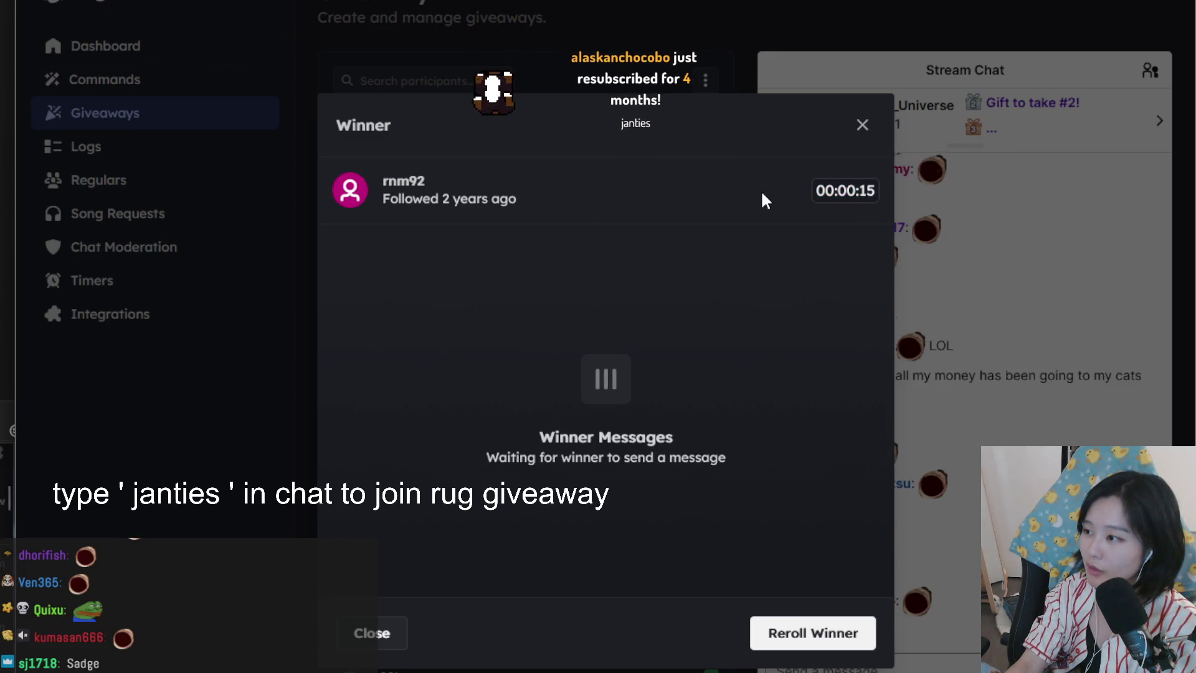
drag(472, 249, 390, 248)
click(435, 170)
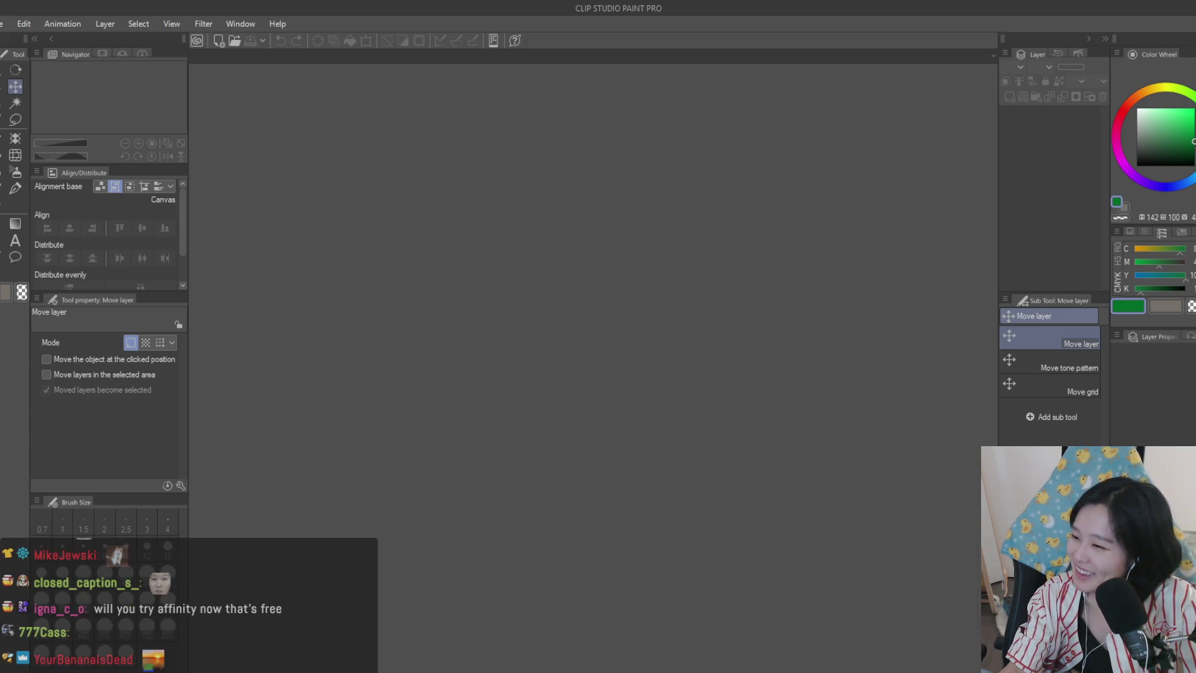
- Briefly show the cat meme illustration, then close it with Ctrl+W
key(ctrl+v)
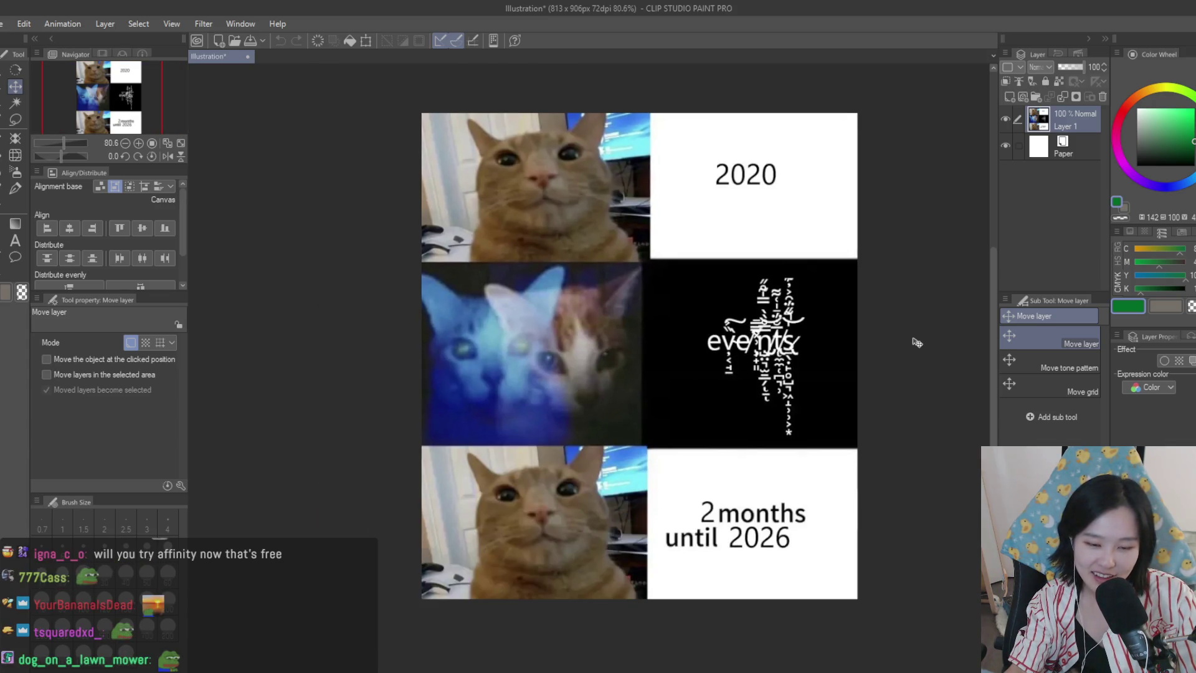
scroll(915, 334, down, 1)
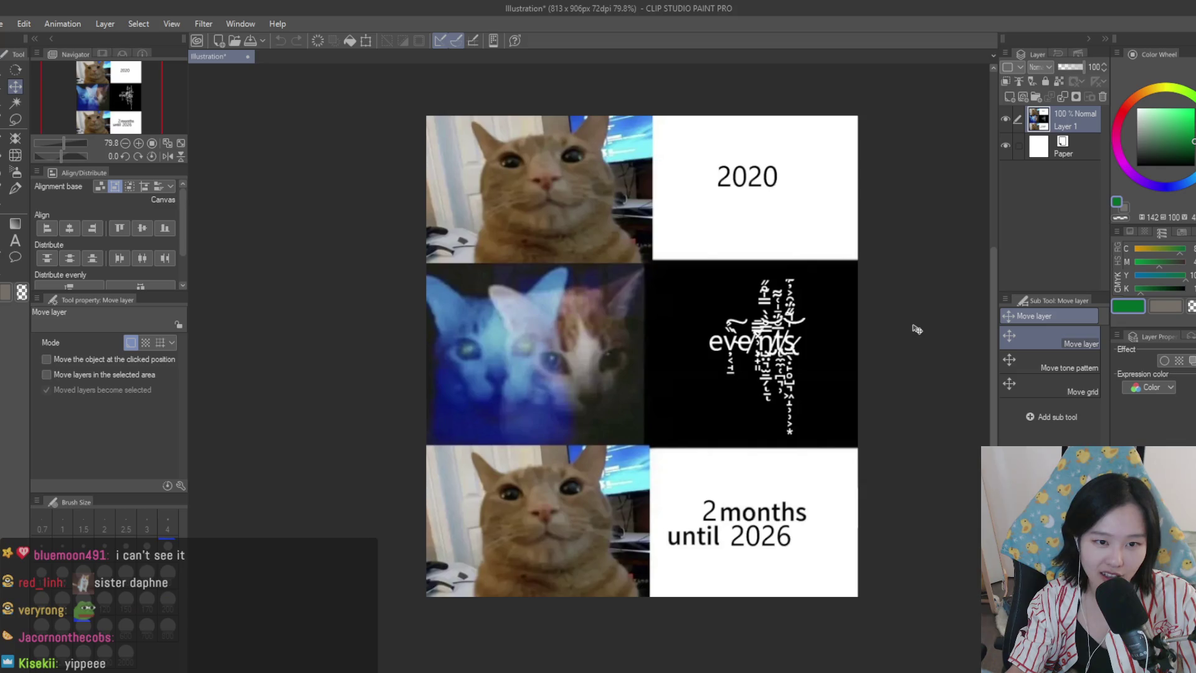
scroll(913, 326, up, 1)
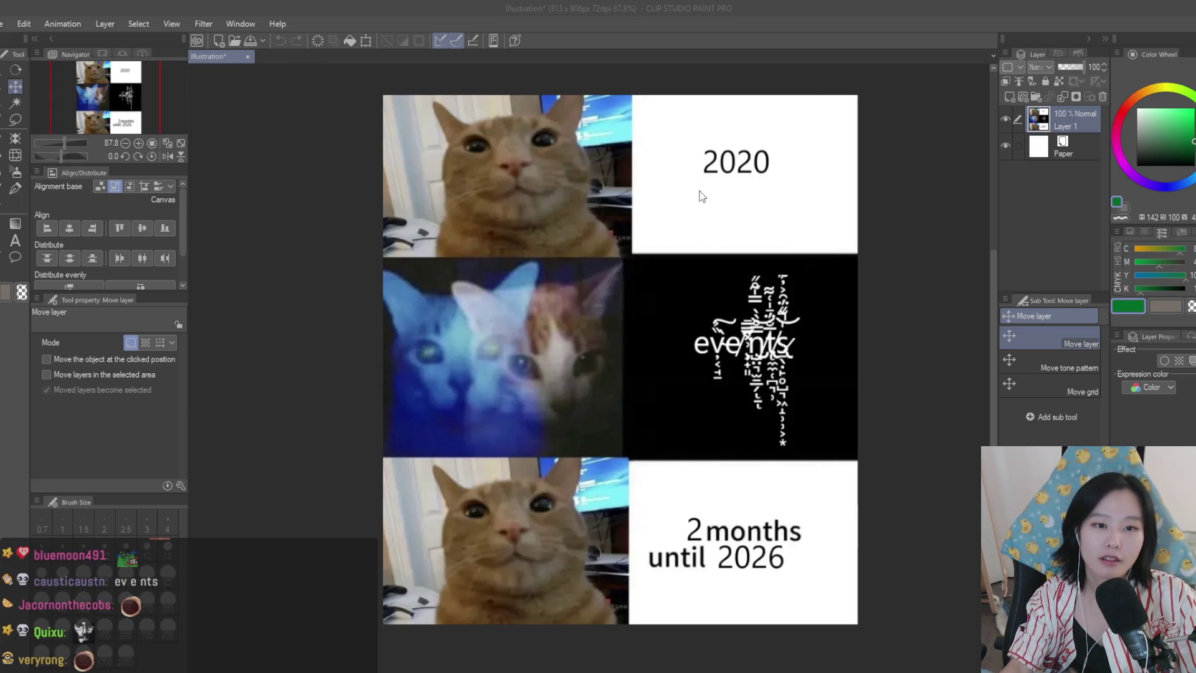
key(ctrl+w)
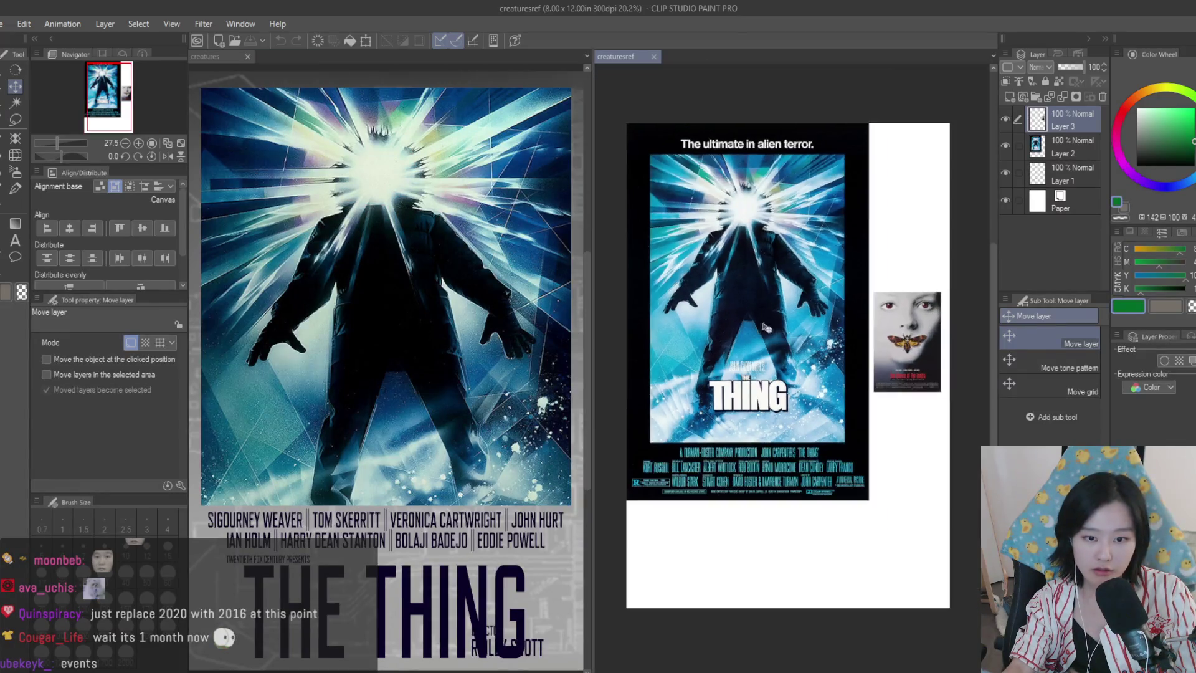
- Place creatures beside creaturesref and select THE THING title layer on the poster
drag(593, 282, 714, 293)
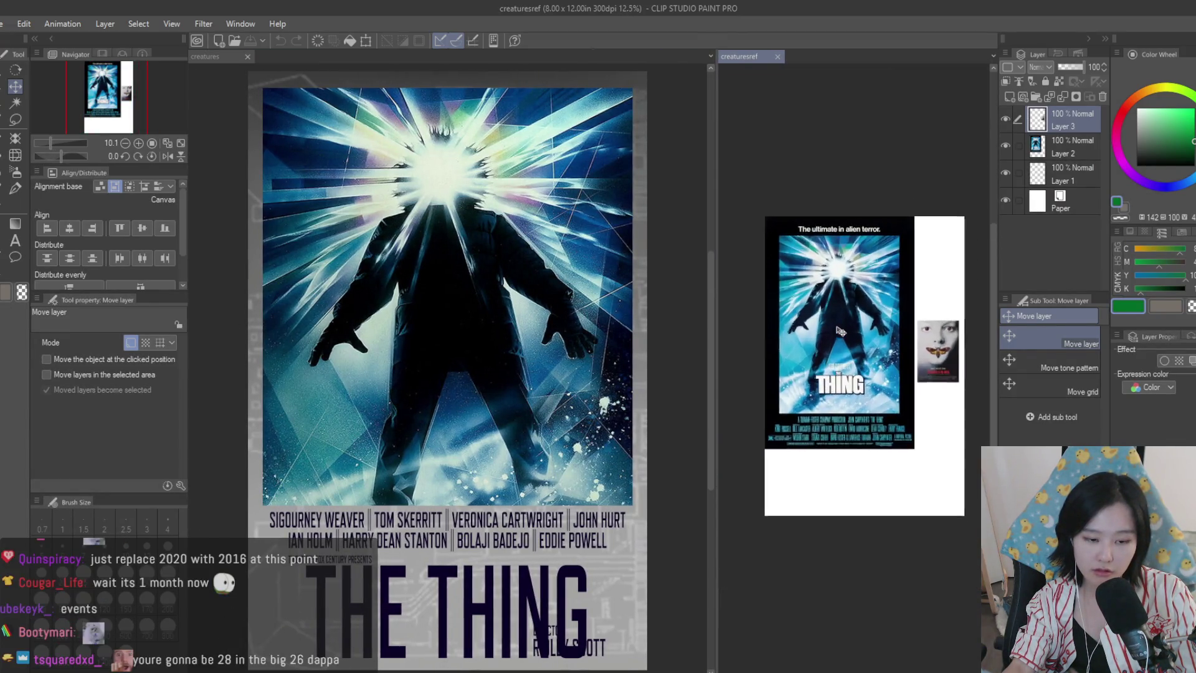
click(656, 232)
scroll(1062, 215, down, 2)
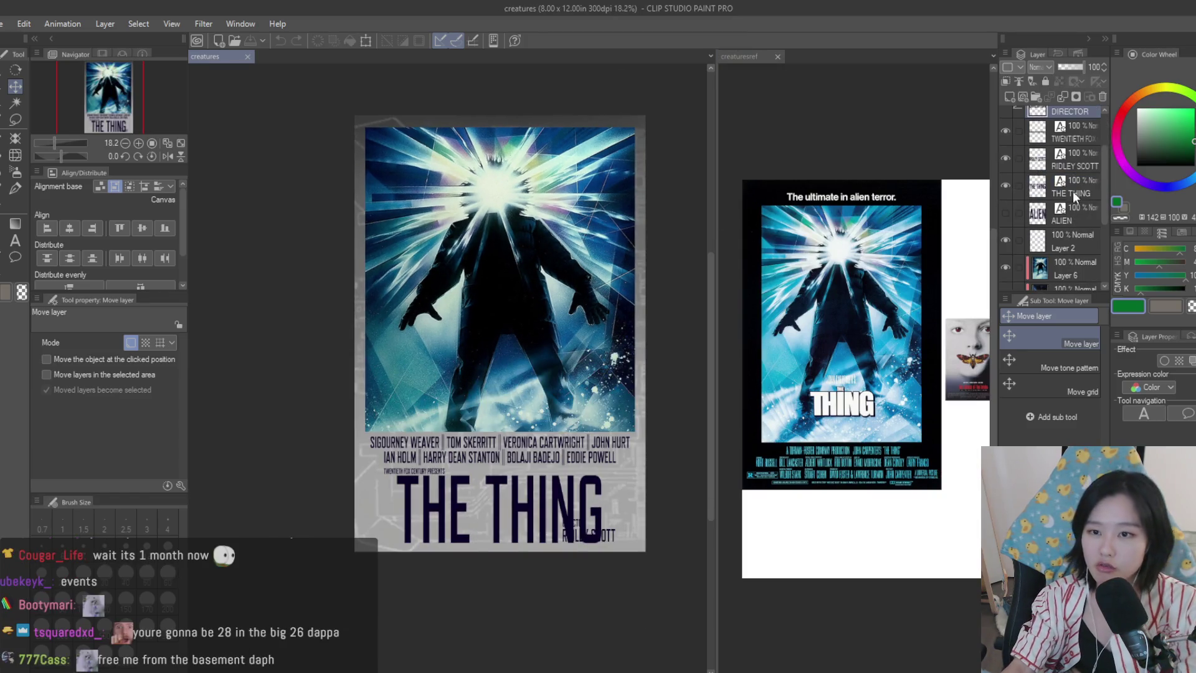
click(1073, 192)
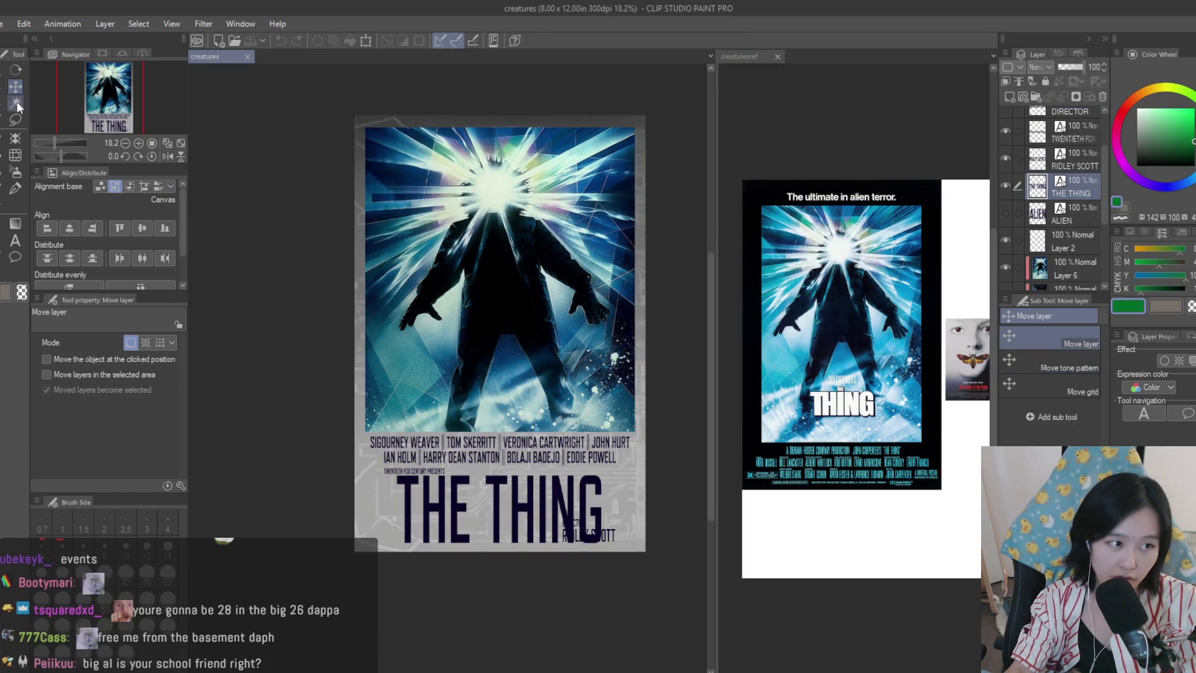
scroll(447, 460, up, 2)
- Duplicate THE THING title layer, confirm the transform, and fade the copy to 41% opacity
key(ctrl+c)
key(ctrl+v)
key(ctrl+t)
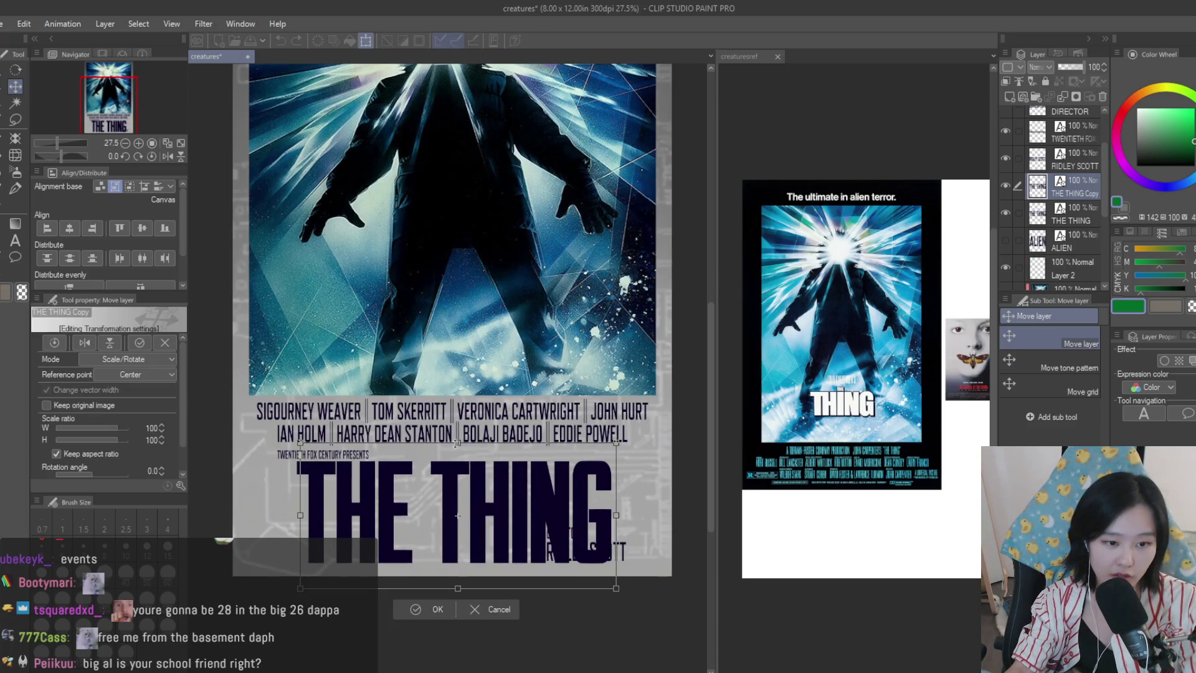
key(Return)
click(1070, 67)
scroll(573, 451, down, 3)
scroll(573, 451, up, 2)
scroll(573, 451, up, 2)
scroll(633, 492, down, 6)
scroll(628, 502, up, 2)
scroll(629, 502, up, 4)
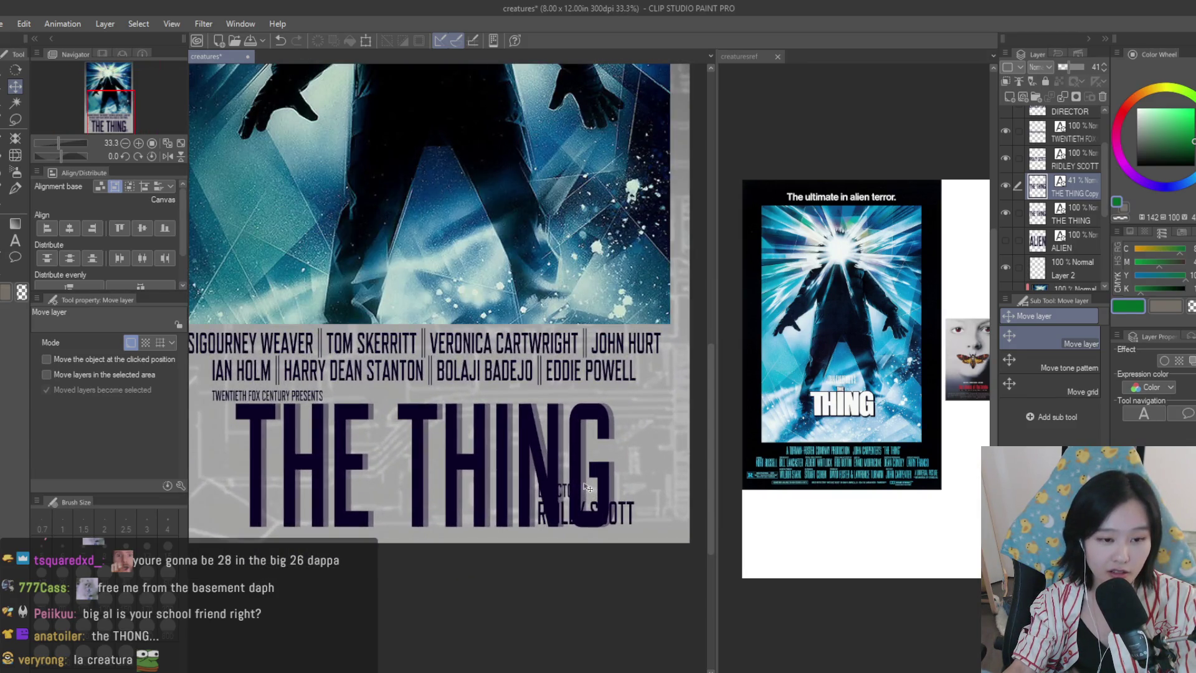
scroll(587, 487, down, 1)
scroll(587, 486, up, 1)
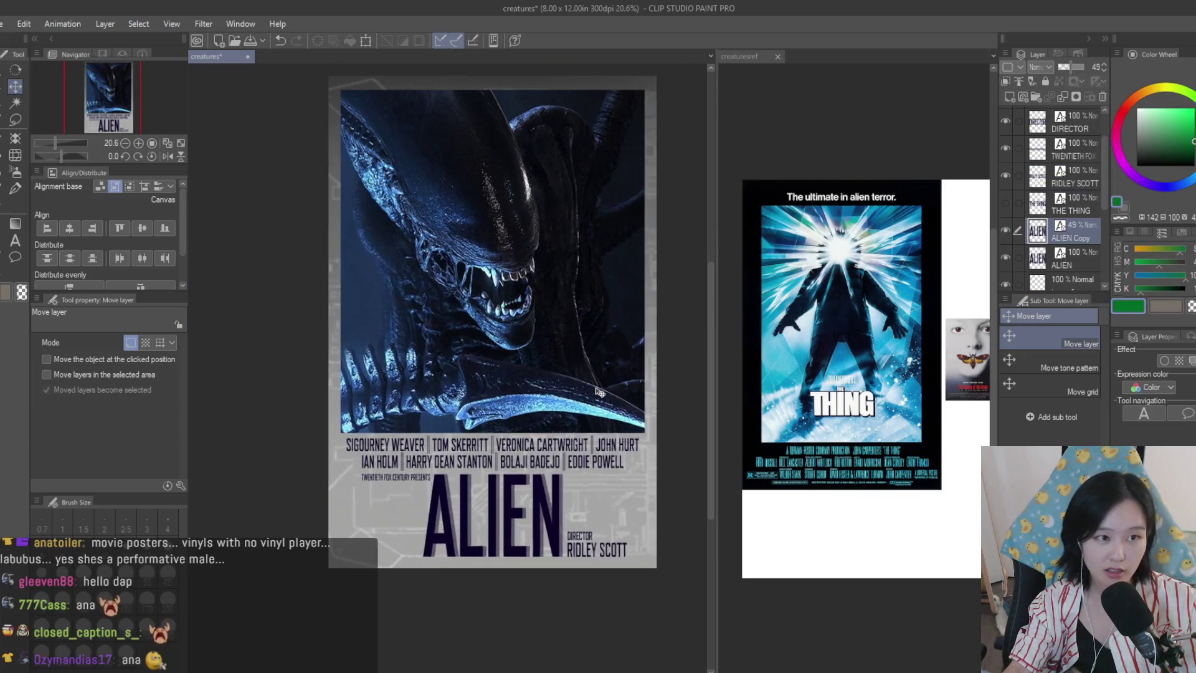
- Save the poster as a separate document named alien and bring the alien poster window into focus
scroll(599, 391, up, 1)
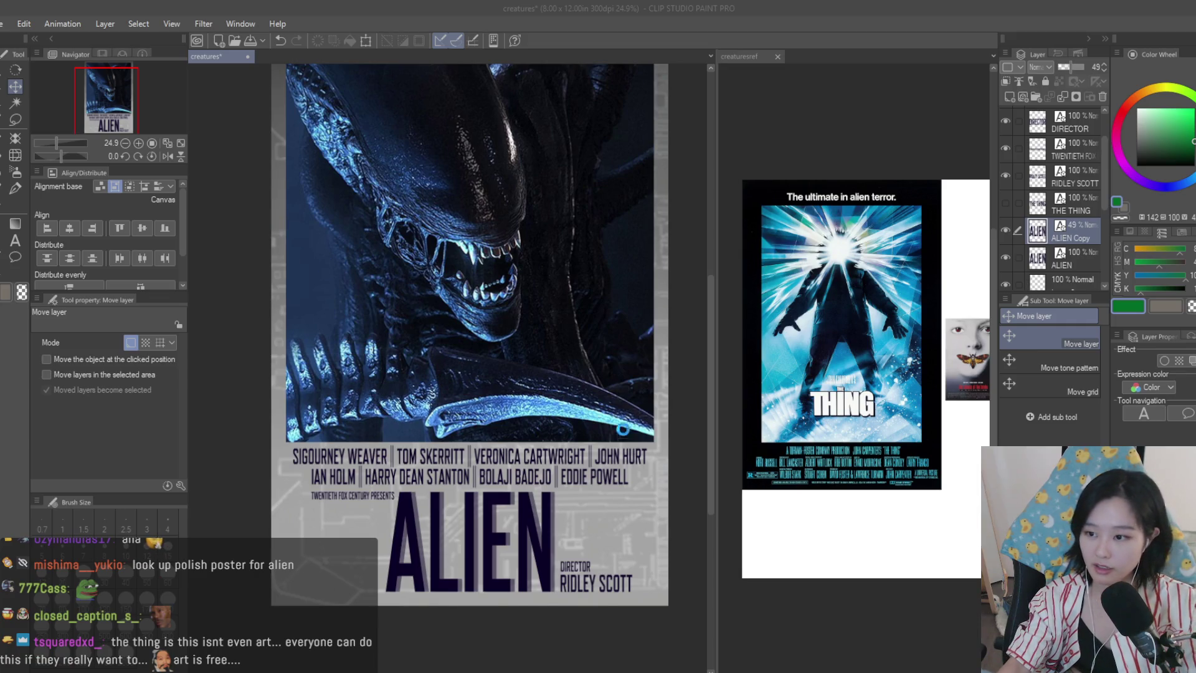
key(ctrl+Tab)
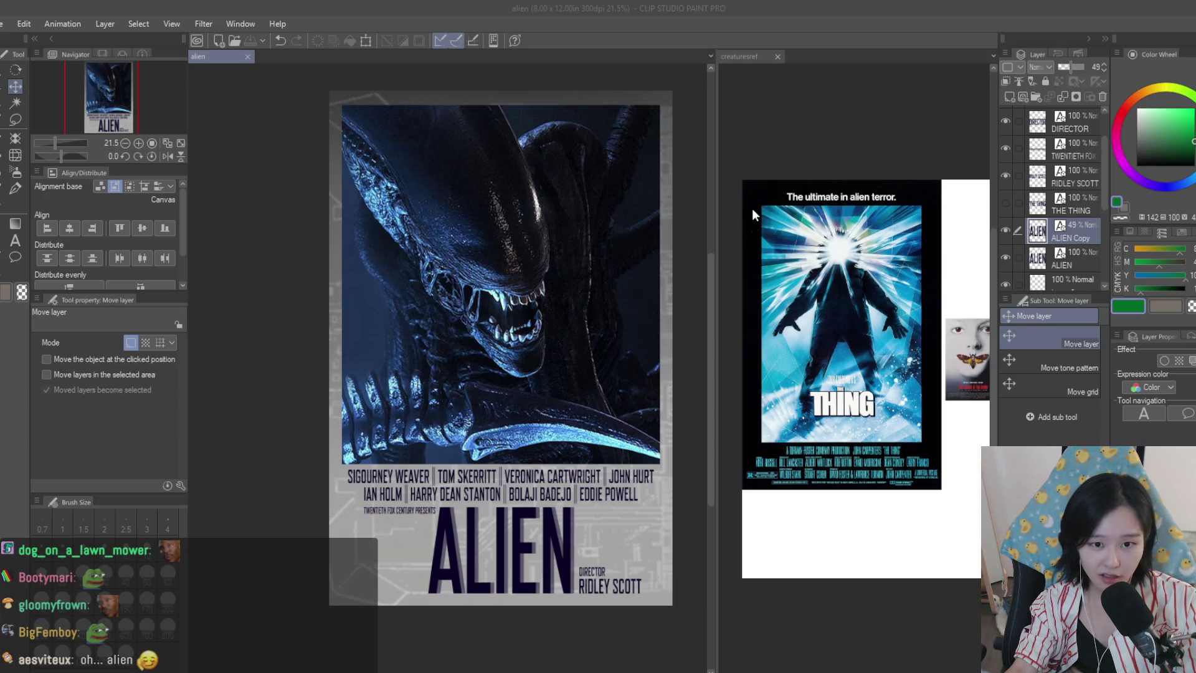
click(552, 382)
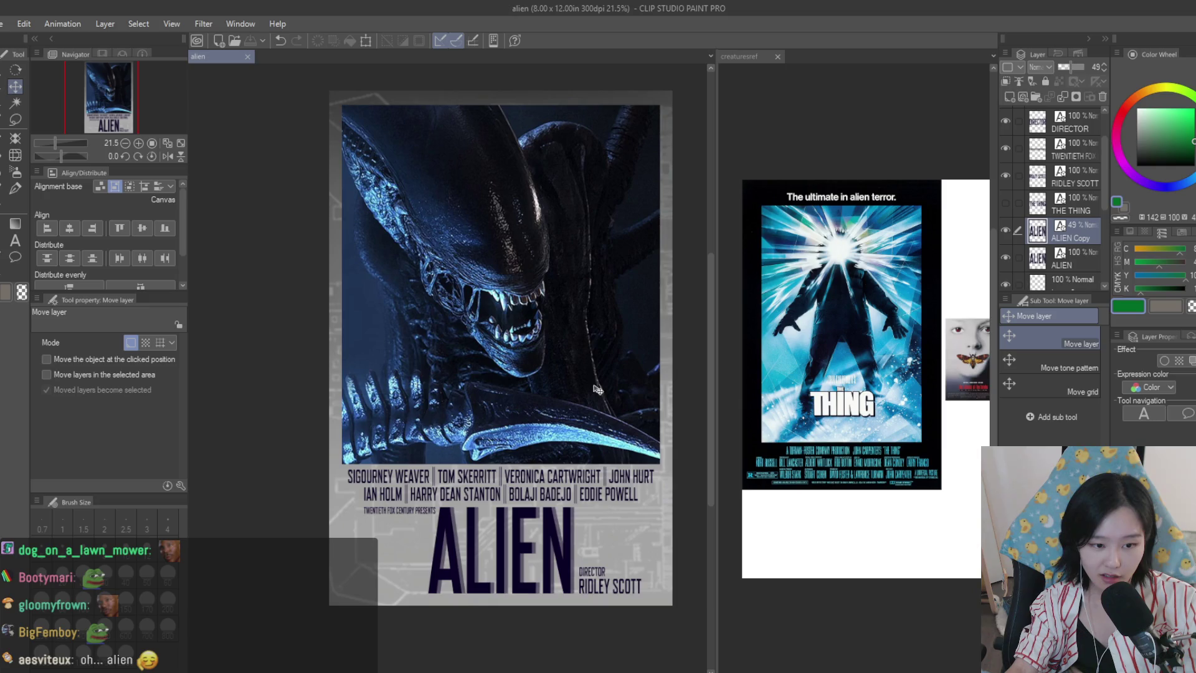
scroll(597, 389, down, 2)
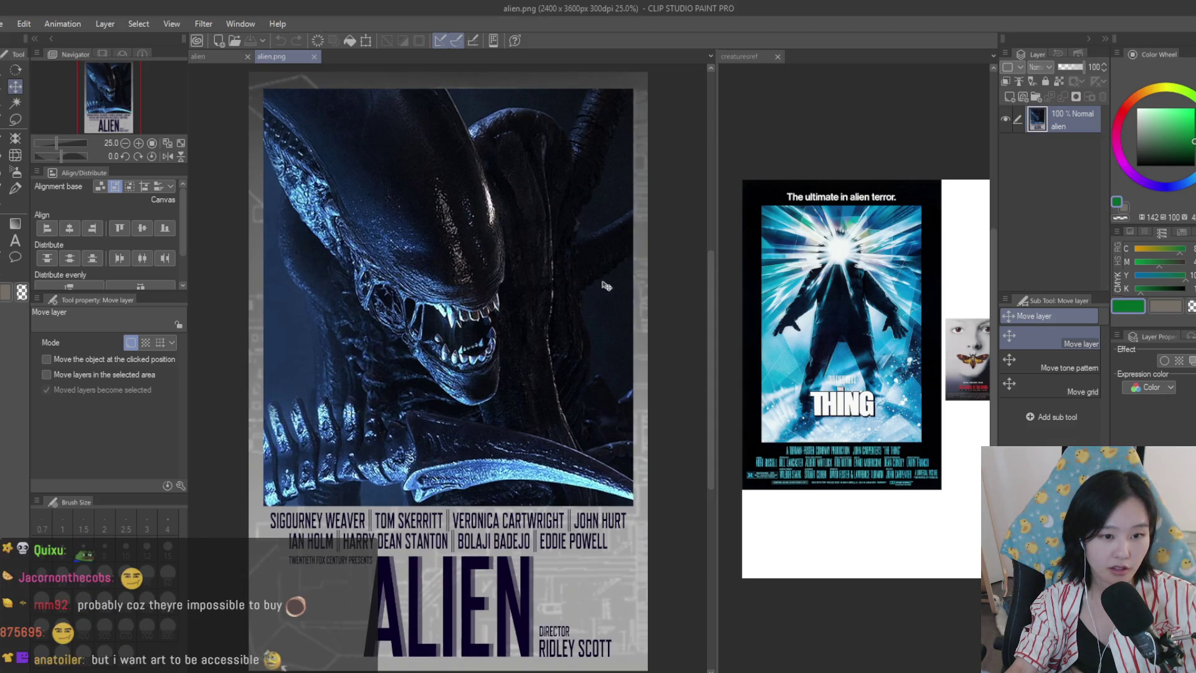
scroll(437, 227, up, 1)
scroll(437, 227, down, 1)
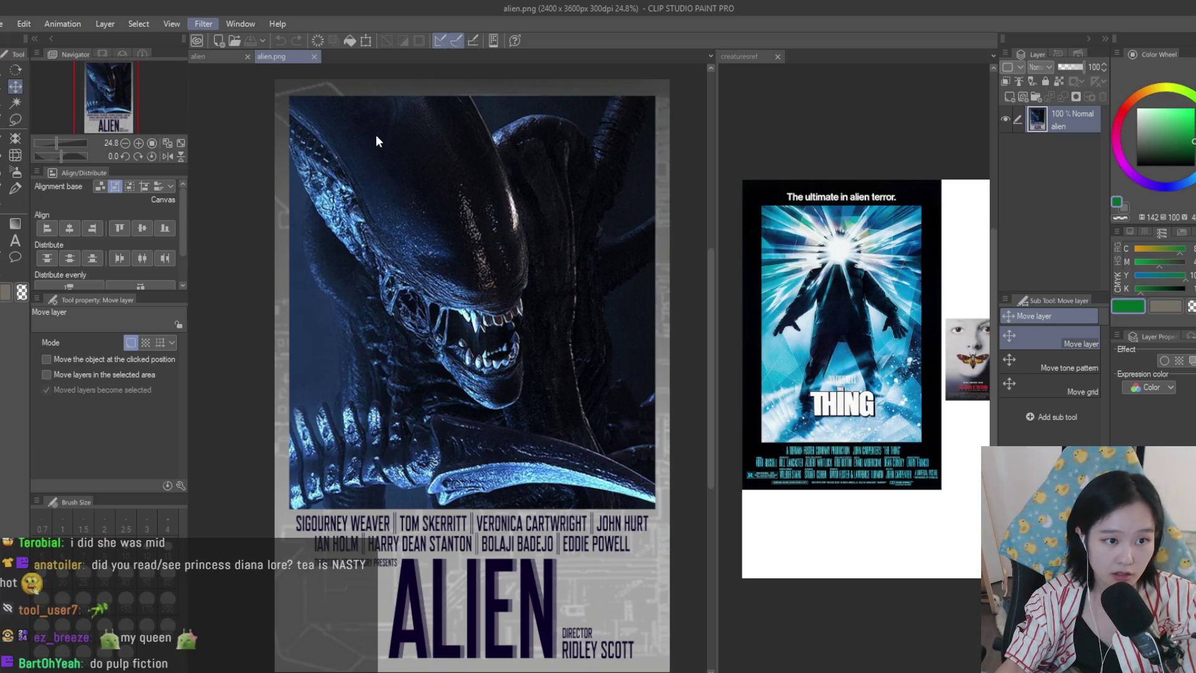
key(shift+space)
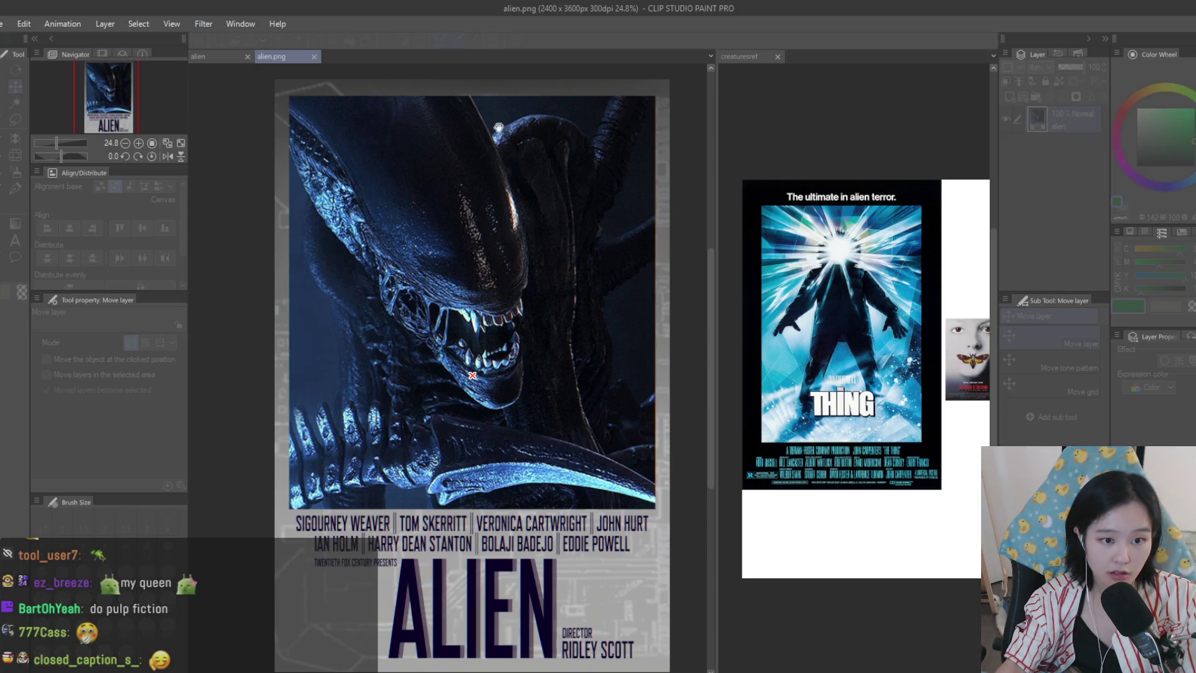
- Zoom in and out on the Alien poster to check the creature artwork's placement
scroll(522, 271, up, 1)
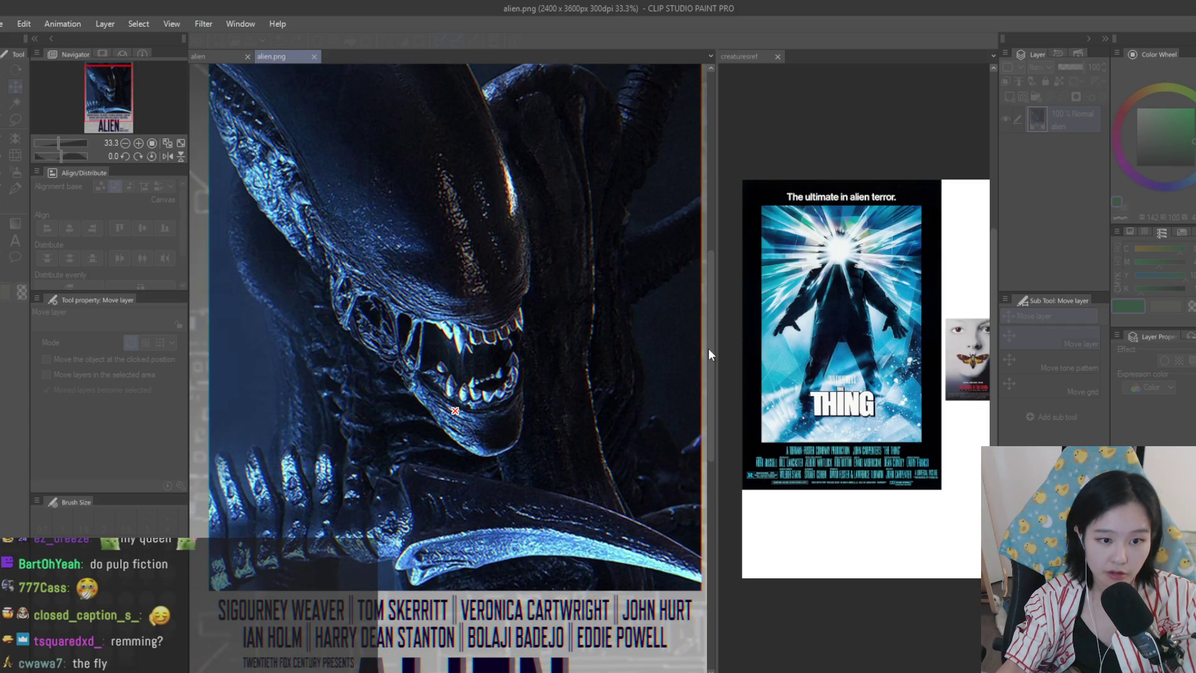
scroll(561, 290, down, 2)
scroll(568, 299, up, 1)
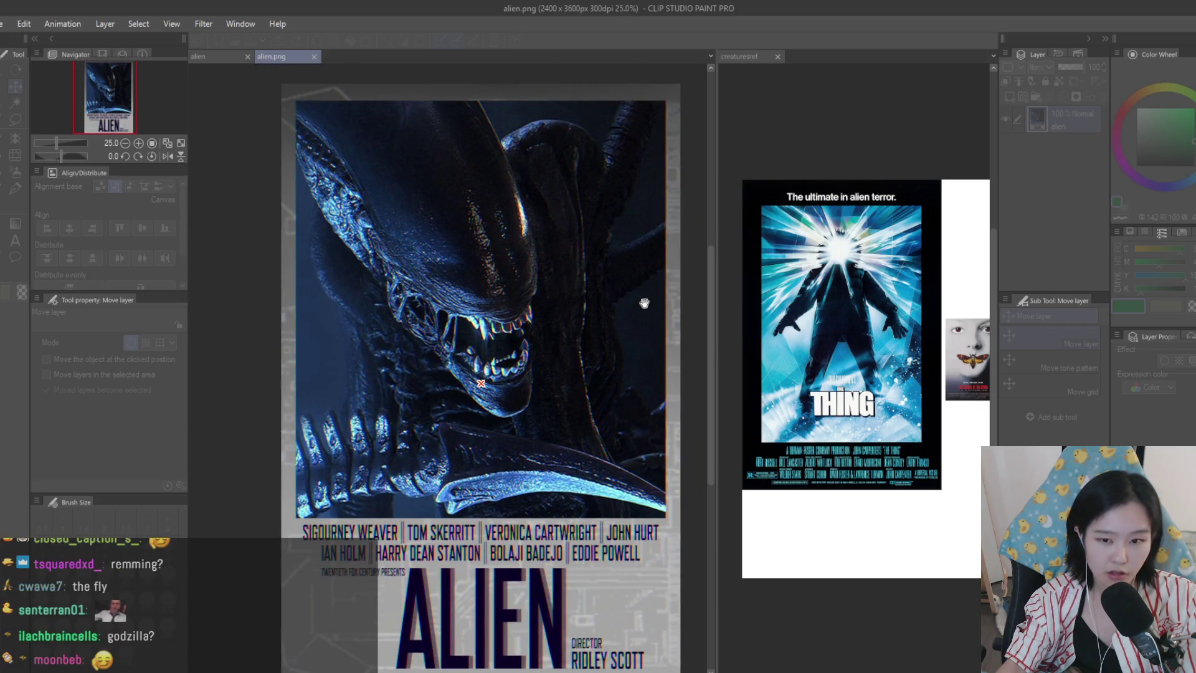
scroll(552, 319, down, 1)
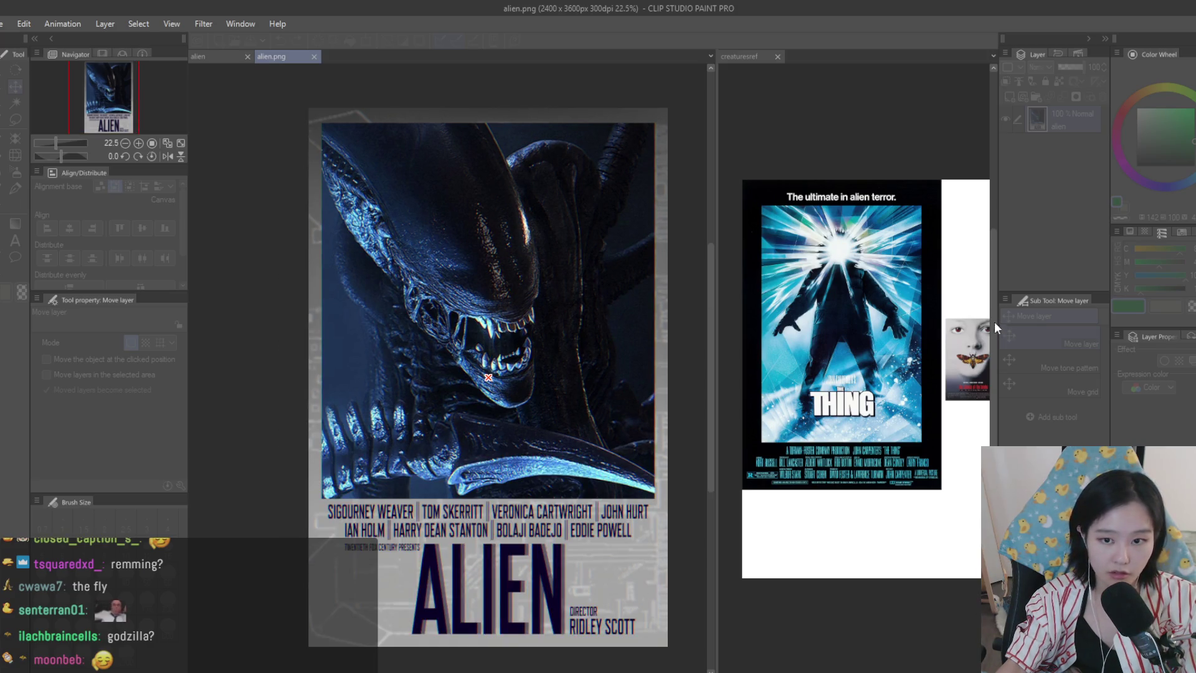
scroll(594, 472, up, 3)
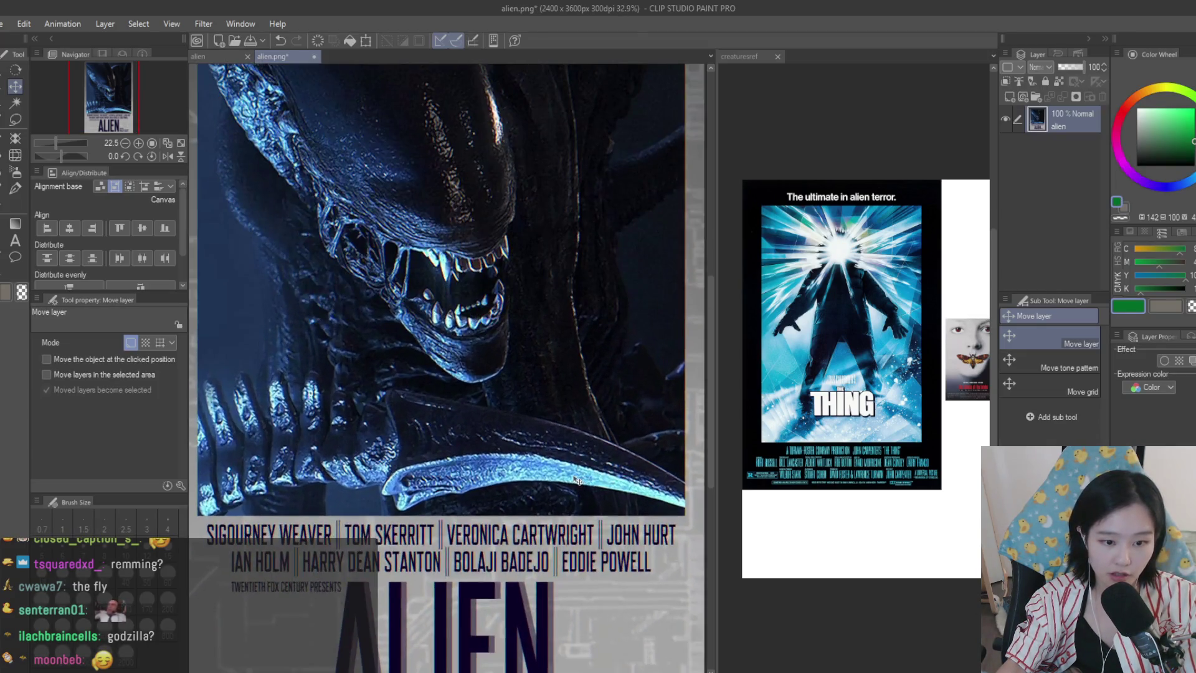
scroll(594, 472, down, 2)
scroll(594, 471, down, 2)
scroll(594, 472, up, 1)
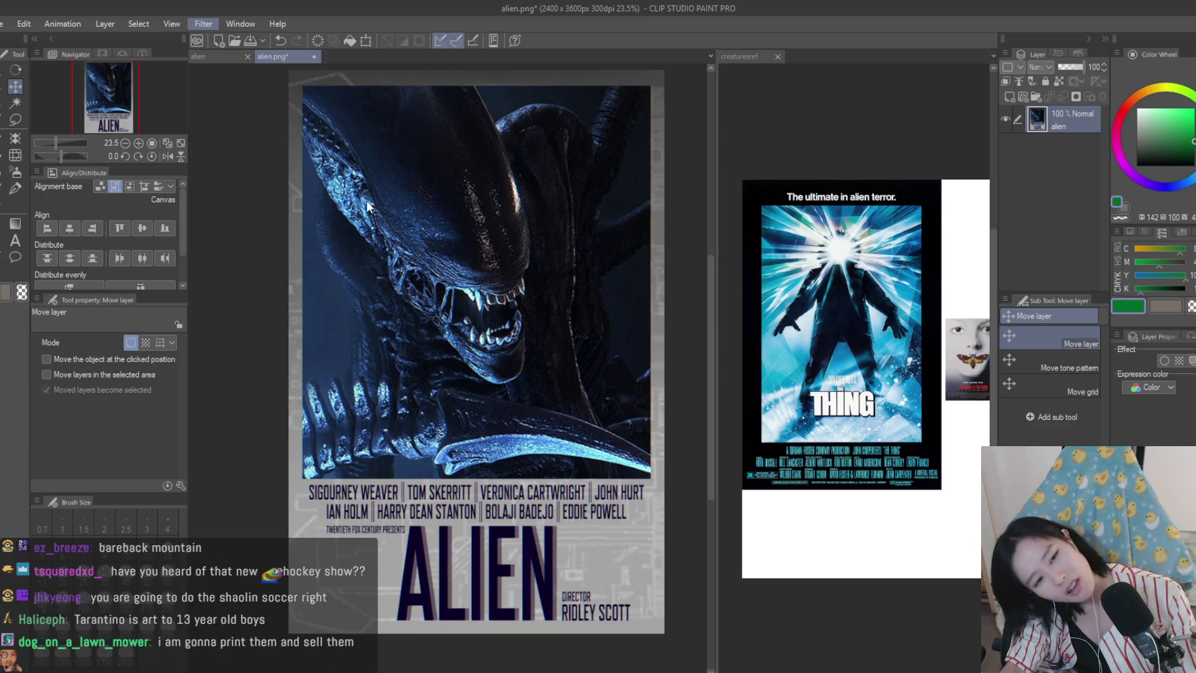
key(space)
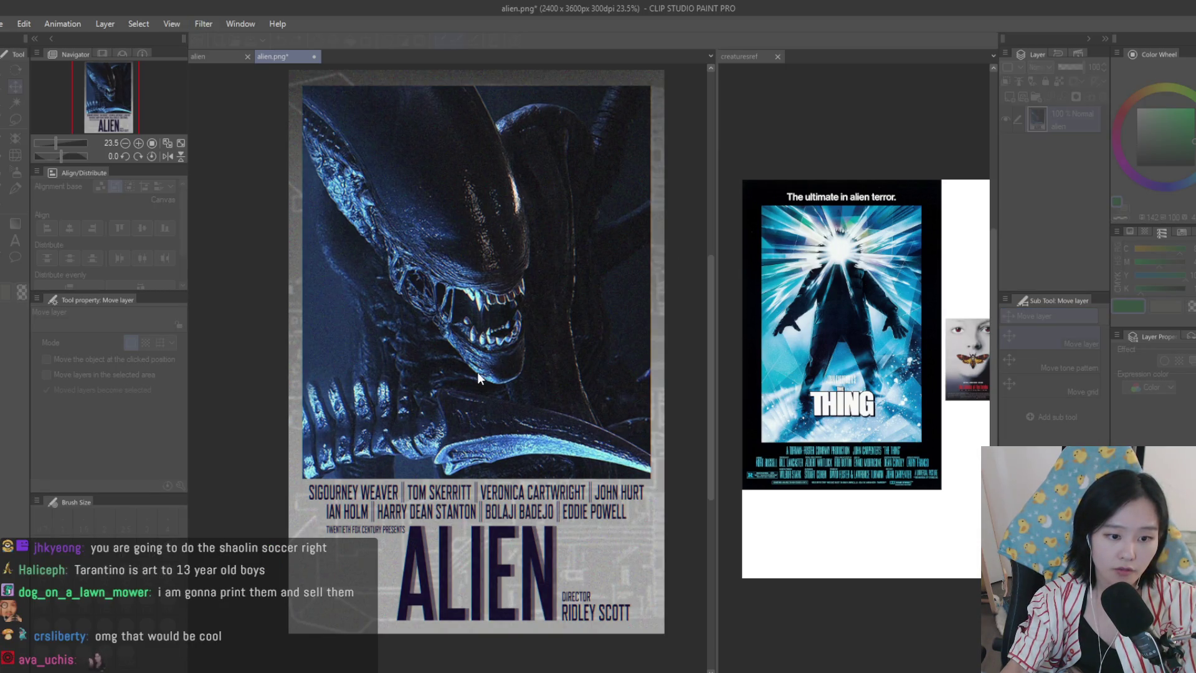
scroll(477, 372, down, 4)
scroll(461, 372, up, 3)
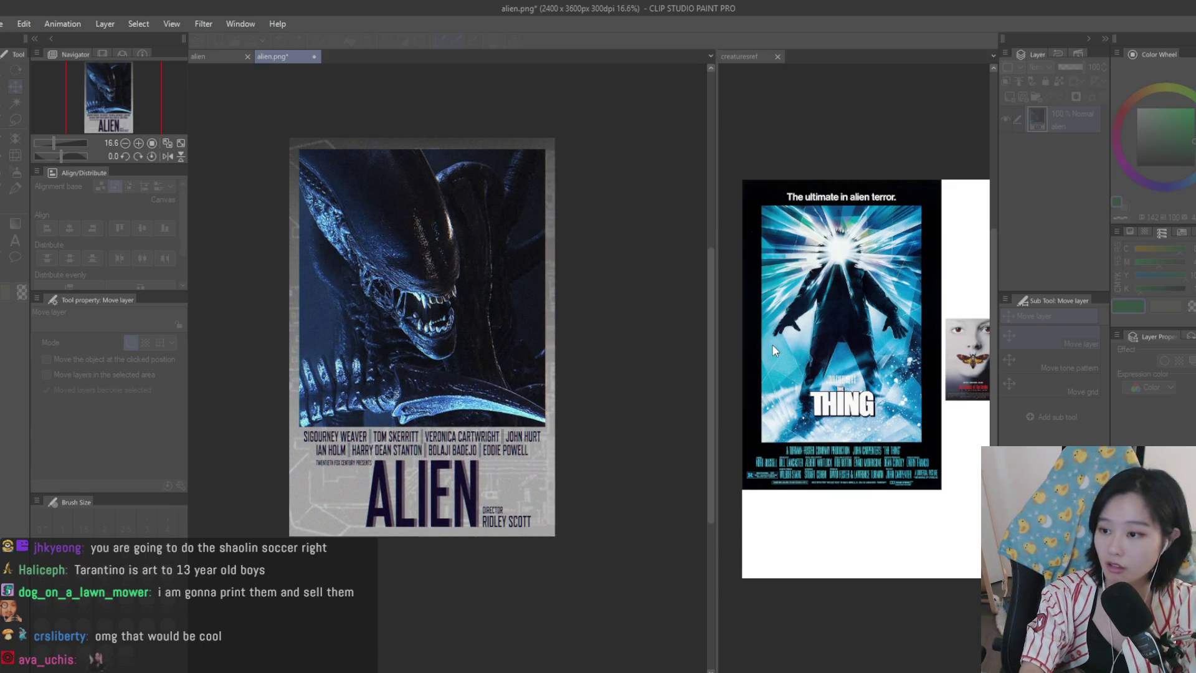
scroll(635, 352, up, 2)
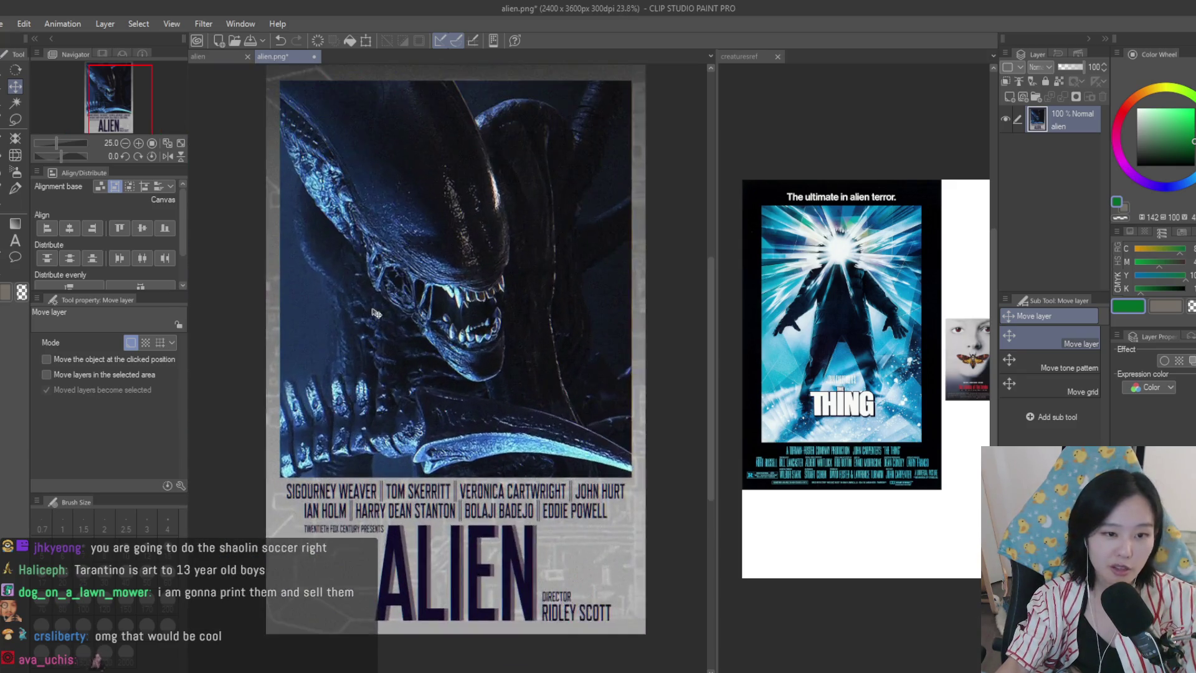
scroll(585, 250, down, 1)
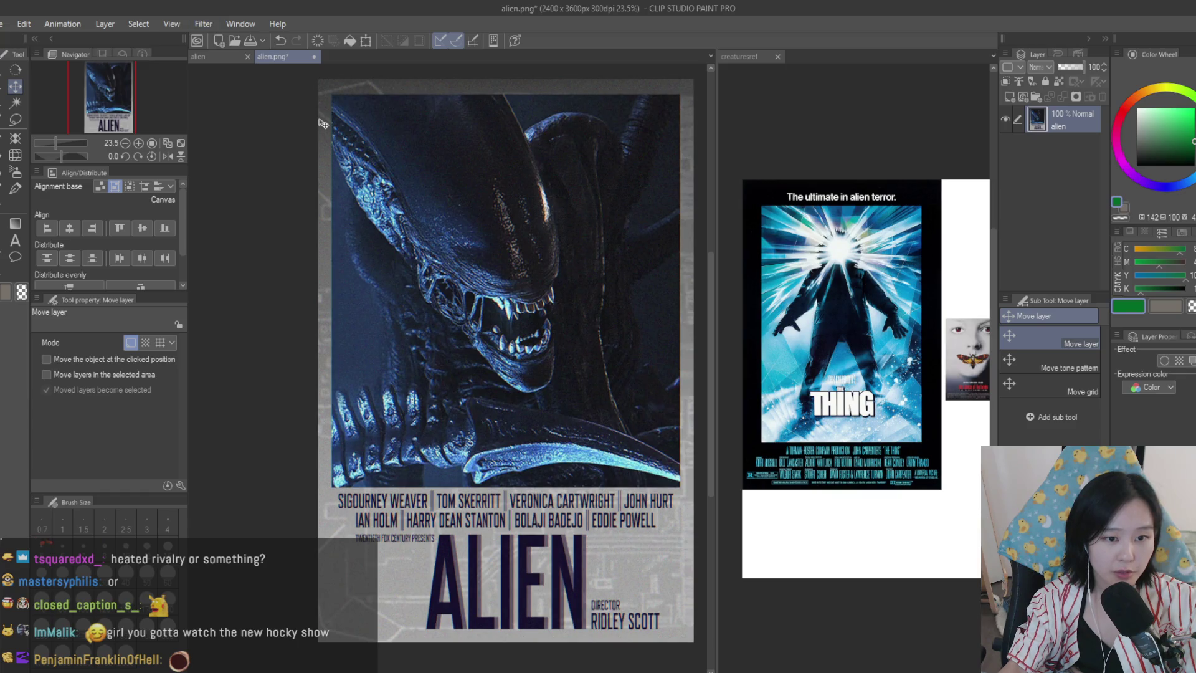
scroll(436, 218, down, 2)
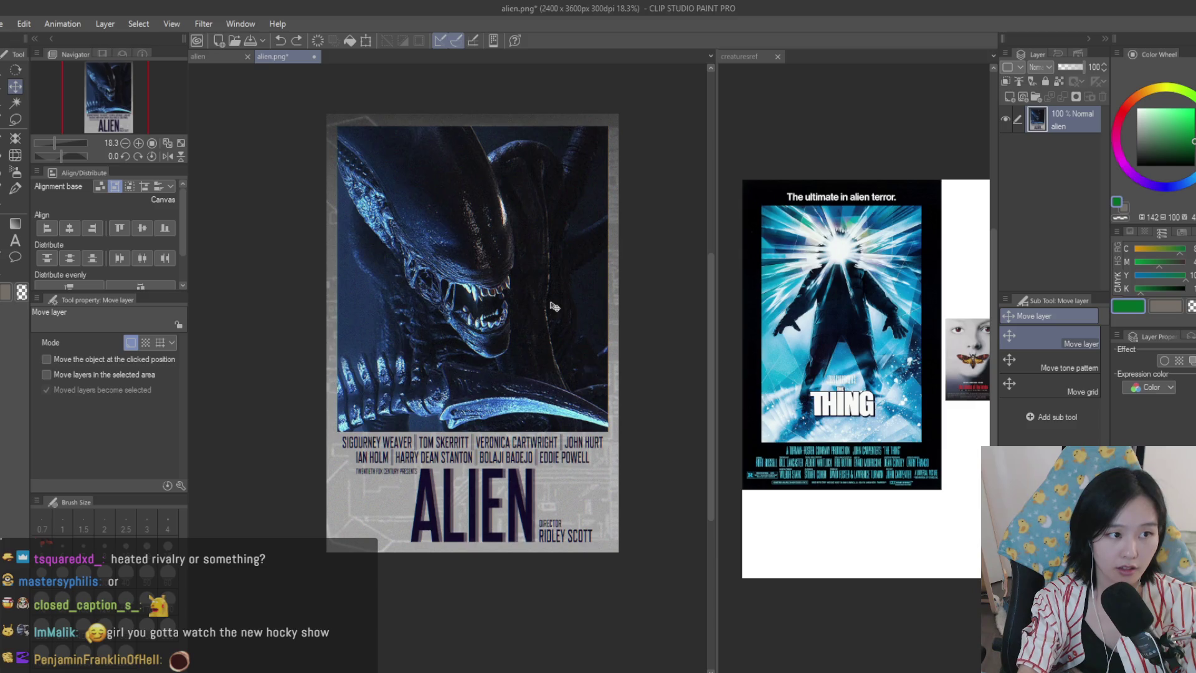
scroll(555, 307, down, 3)
scroll(642, 290, up, 4)
scroll(554, 266, up, 1)
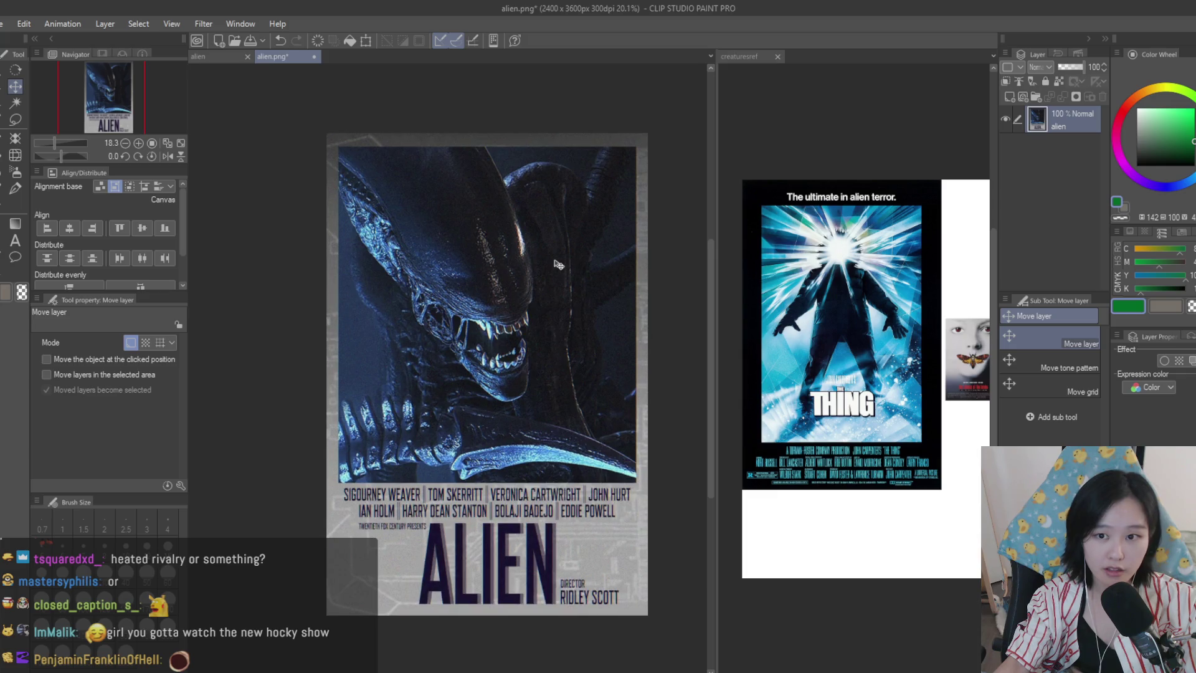
scroll(553, 275, down, 2)
scroll(549, 314, up, 2)
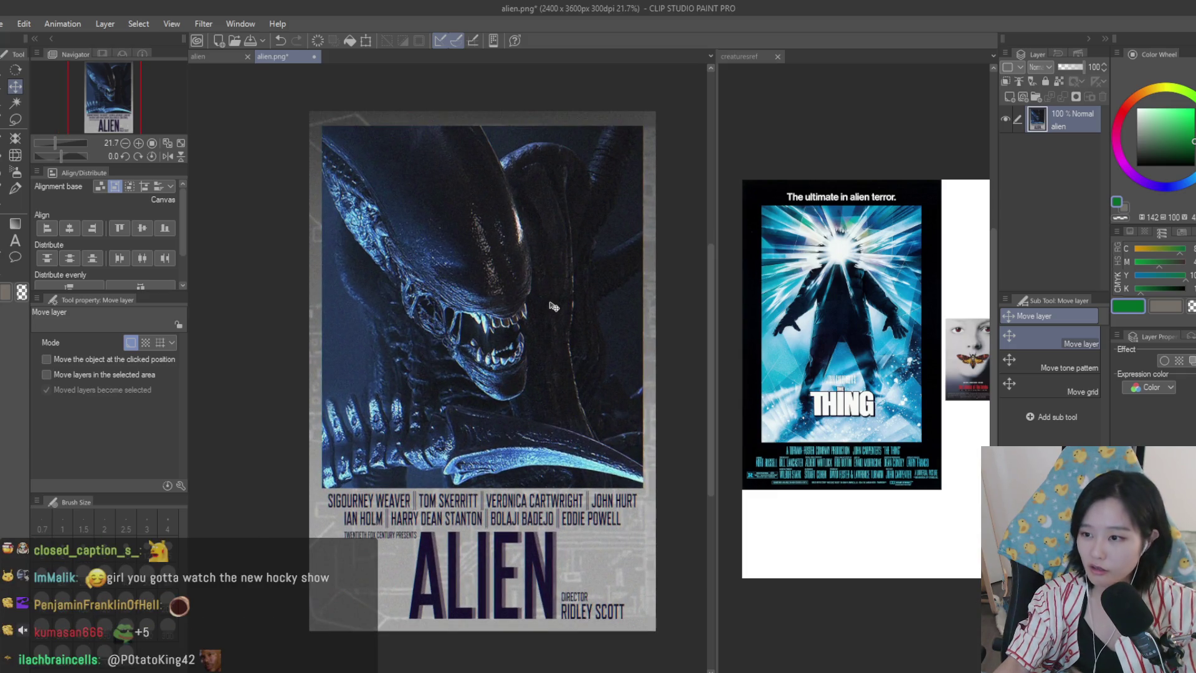
scroll(536, 503, down, 1)
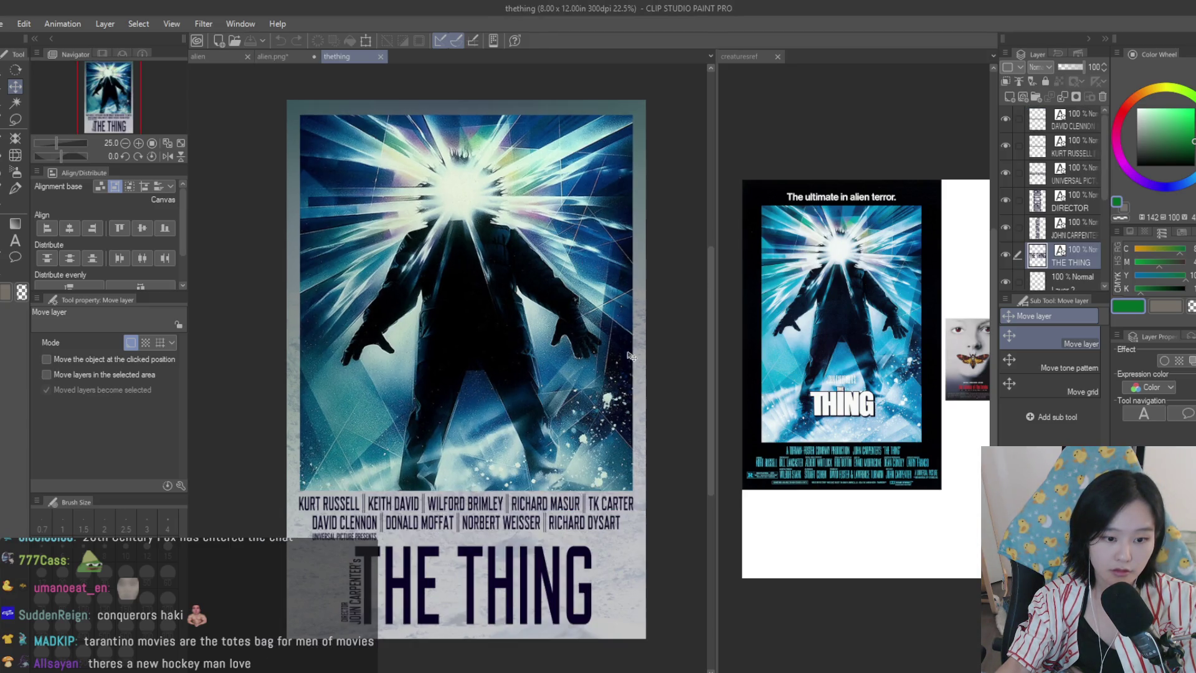
- Duplicate THE THING title layer and offset the copy slightly to the right
scroll(604, 265, down, 1)
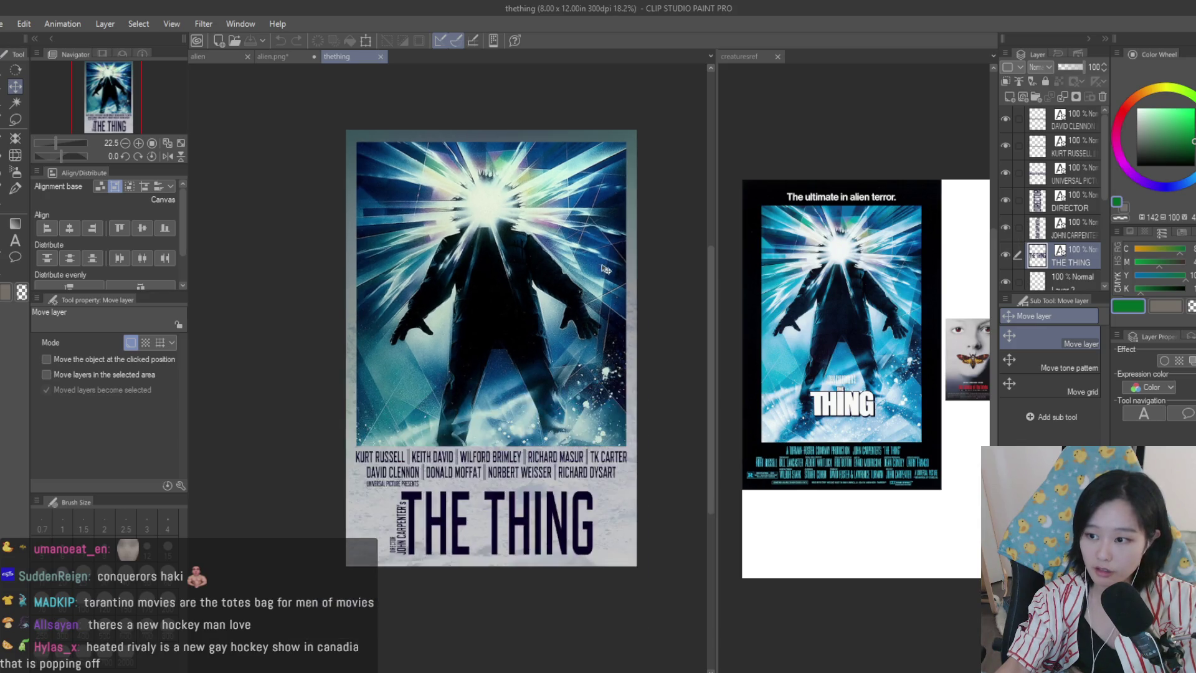
scroll(589, 461, up, 2)
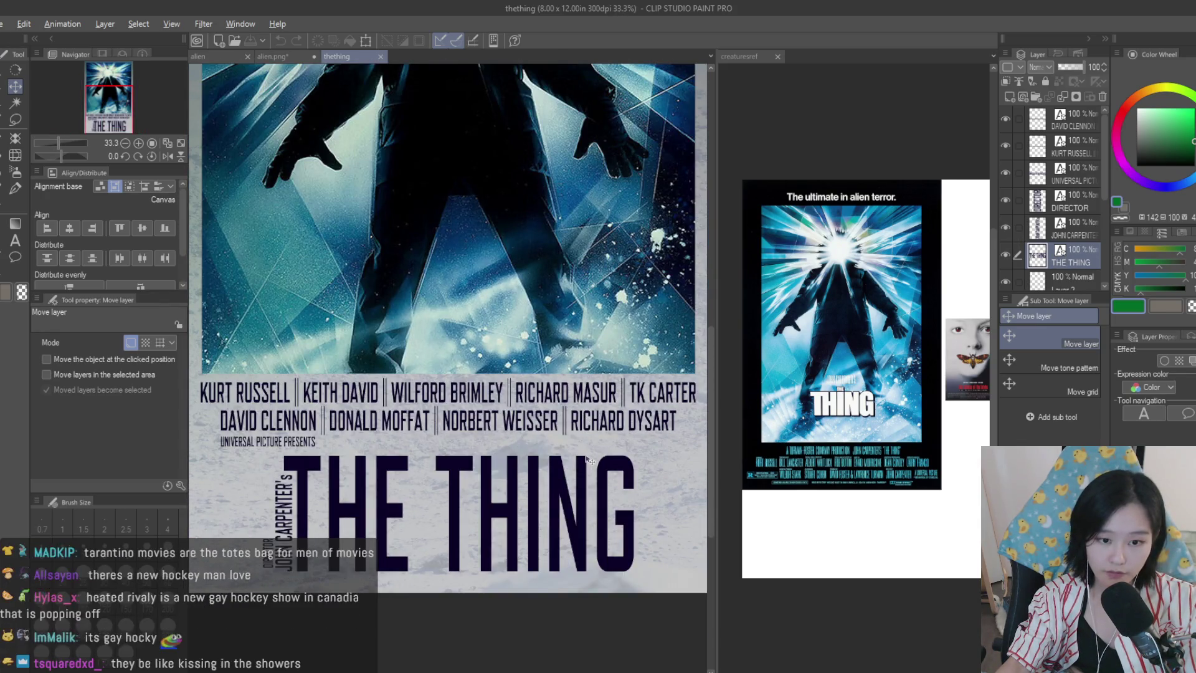
drag(590, 461, 596, 461)
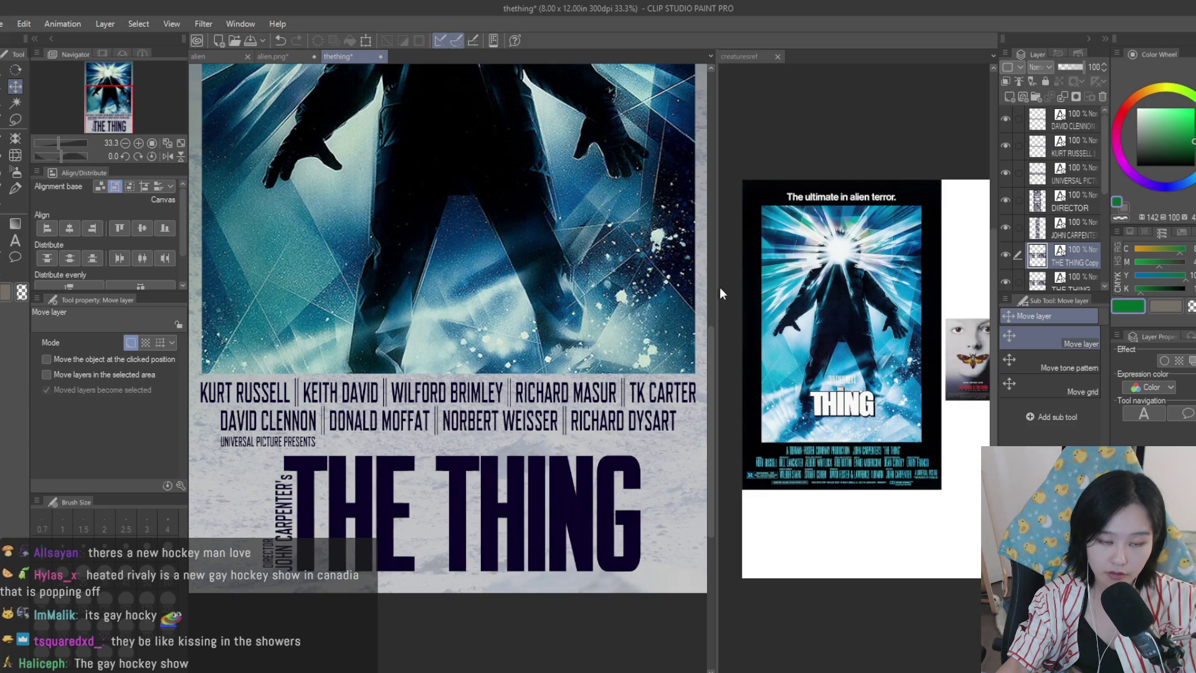
- Lower the THE THING Copy layer's opacity to 46%
click(1071, 69)
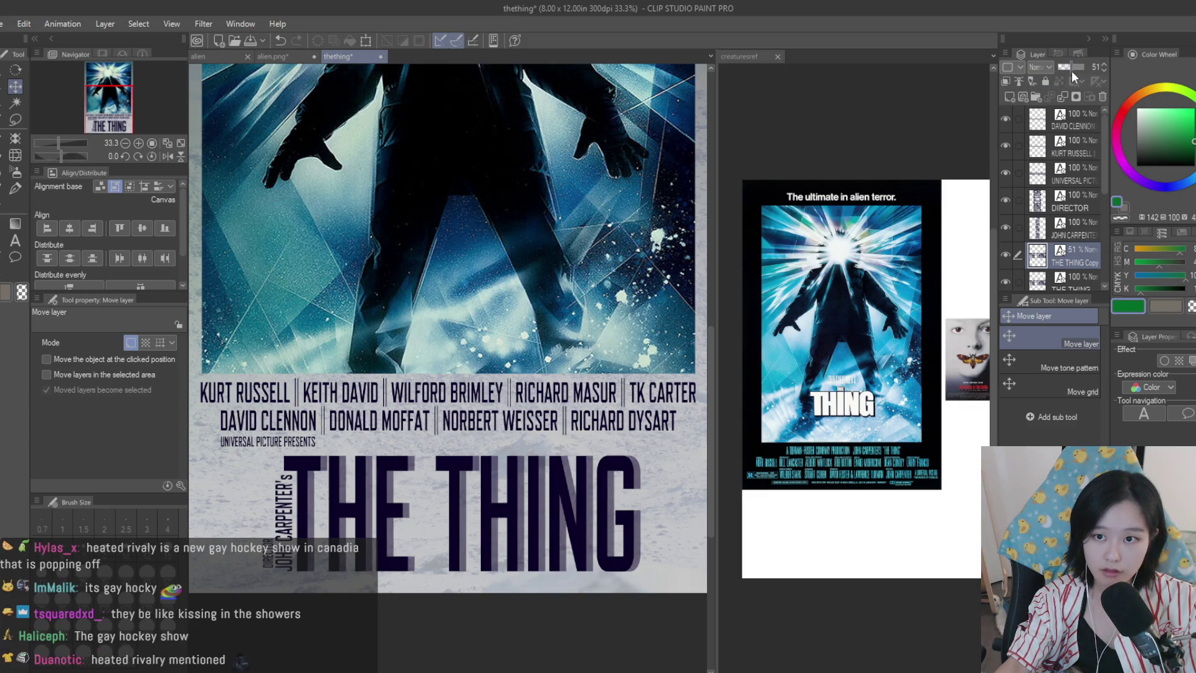
scroll(667, 354, down, 1)
scroll(666, 354, down, 1)
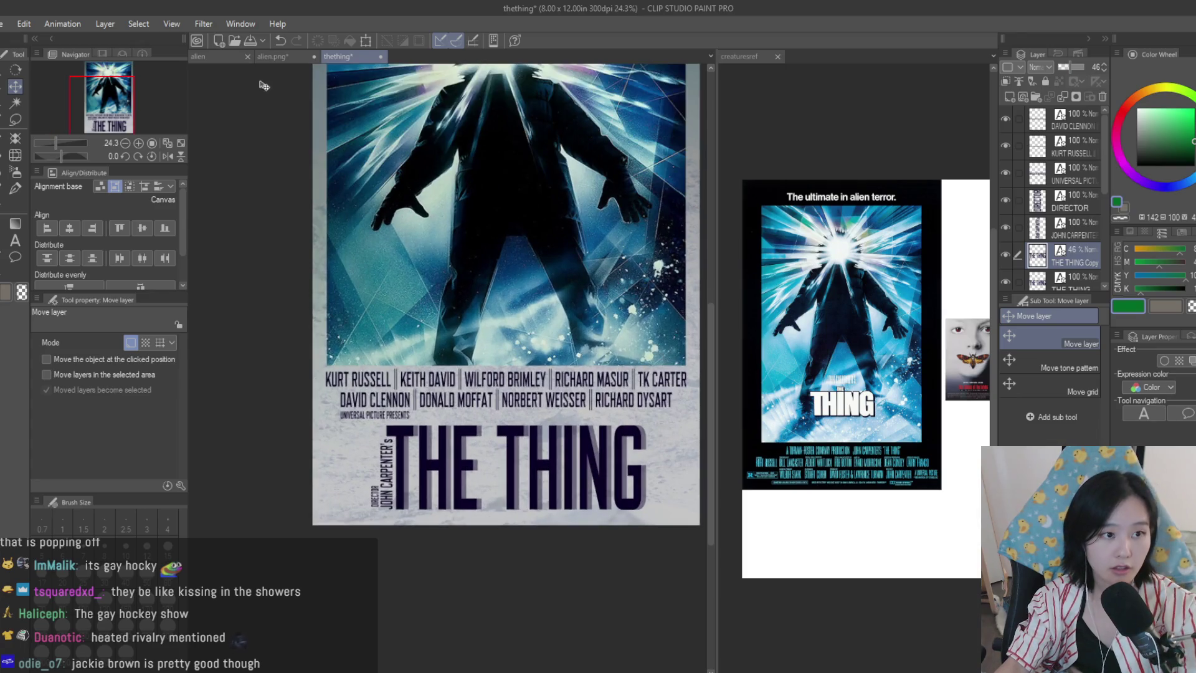
- Flip between the Alien and The Thing posters to compare their titles
click(310, 57)
click(355, 60)
scroll(437, 436, up, 3)
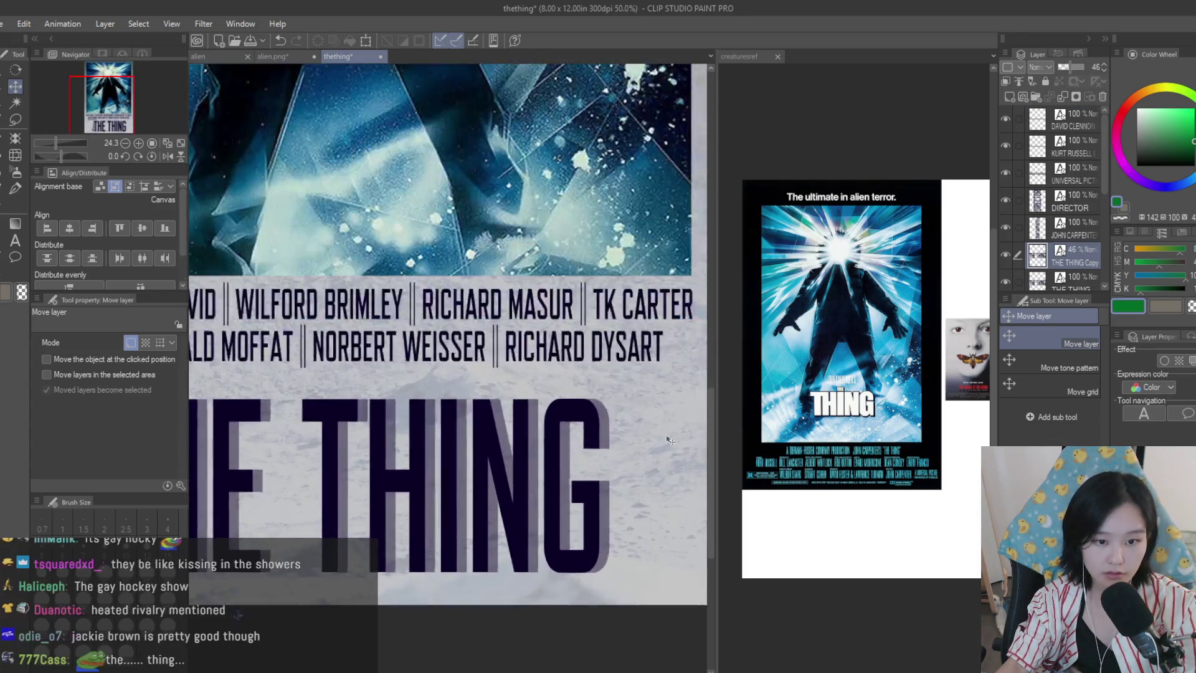
click(293, 58)
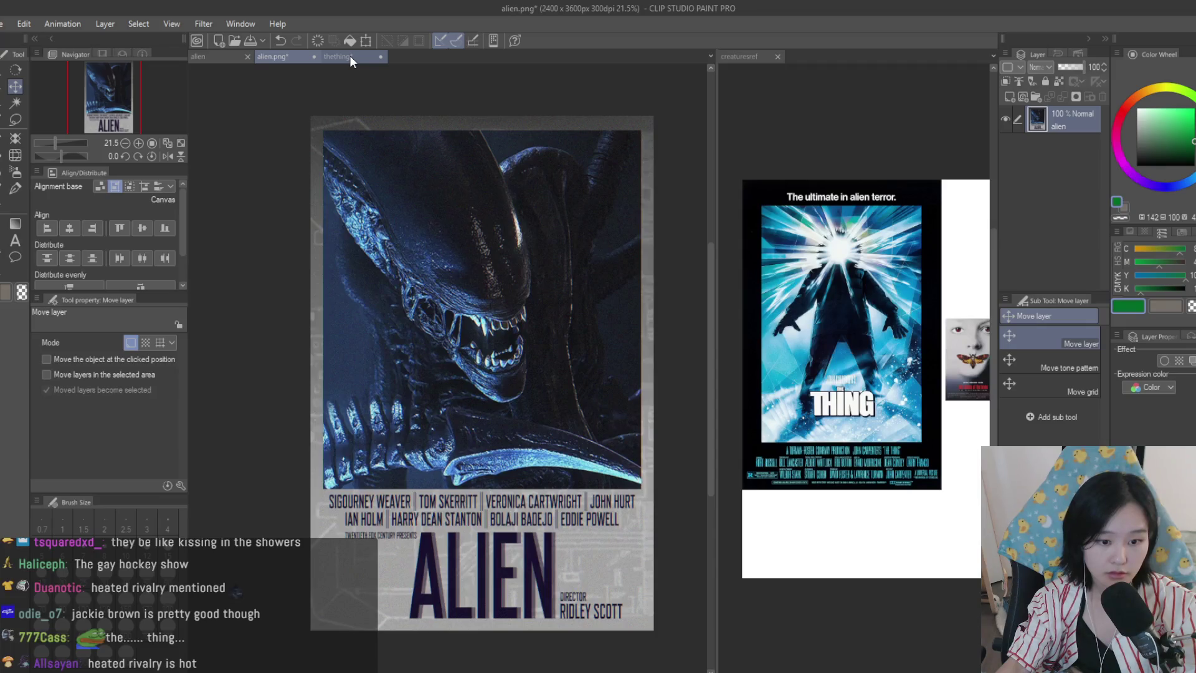
click(350, 55)
scroll(647, 457, down, 3)
scroll(646, 457, down, 2)
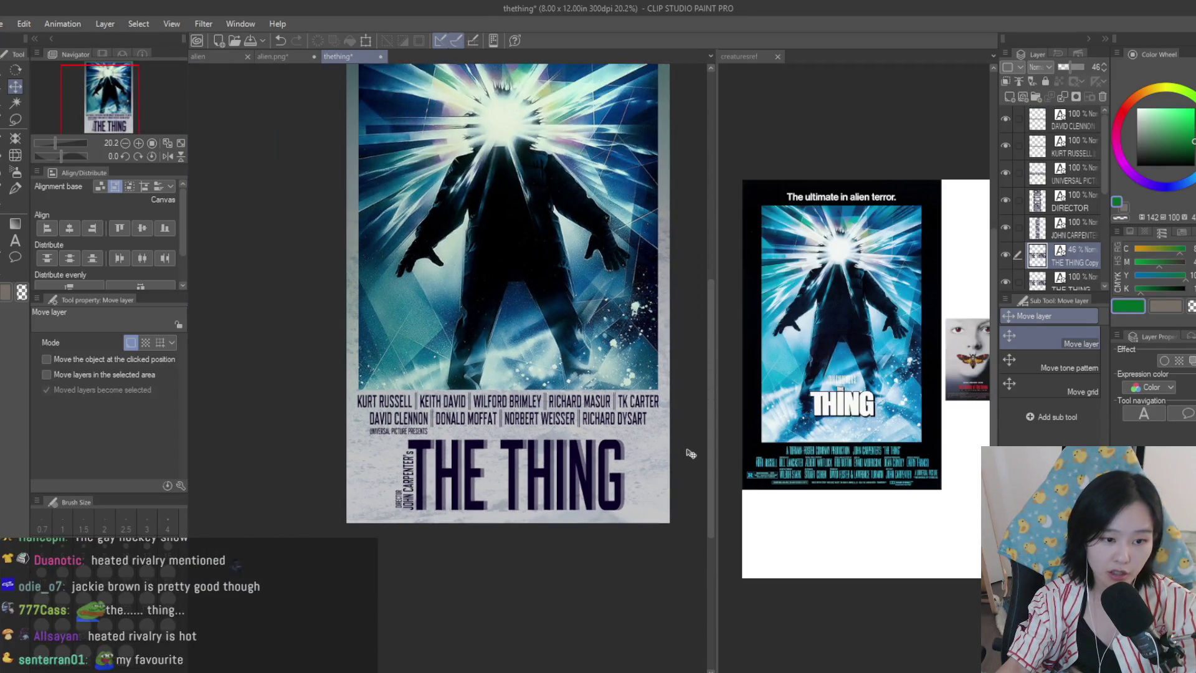
scroll(690, 454, up, 2)
click(274, 56)
click(369, 58)
scroll(324, 88, up, 2)
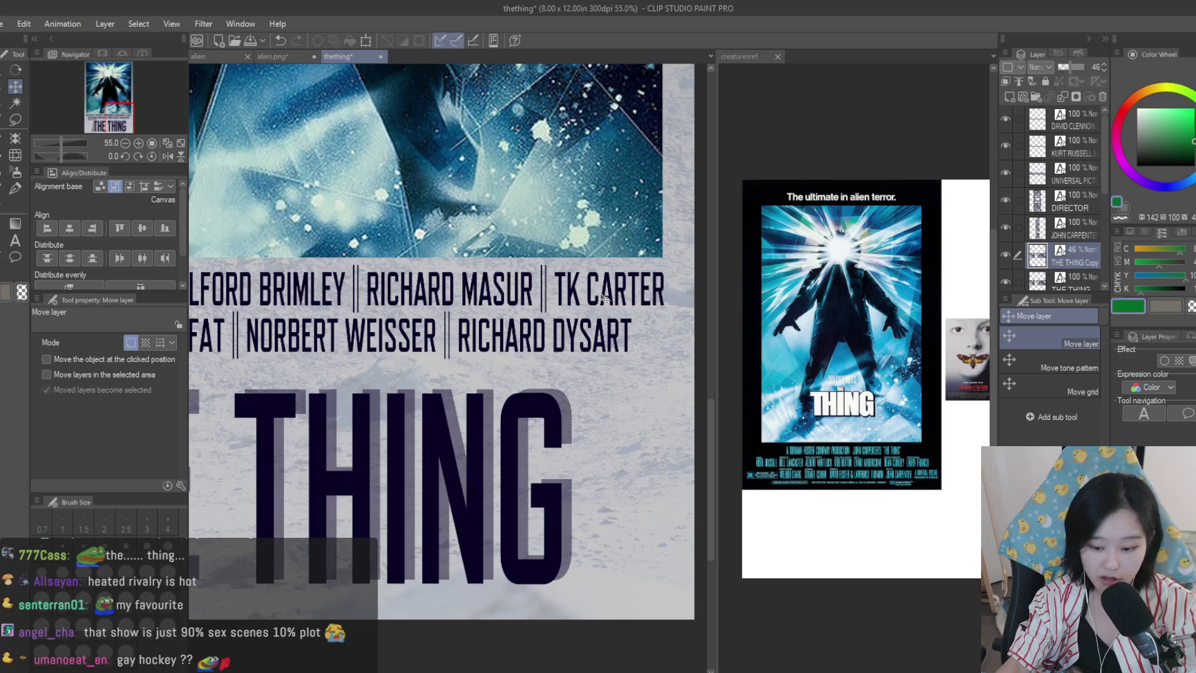
scroll(654, 437, down, 2)
scroll(662, 459, up, 2)
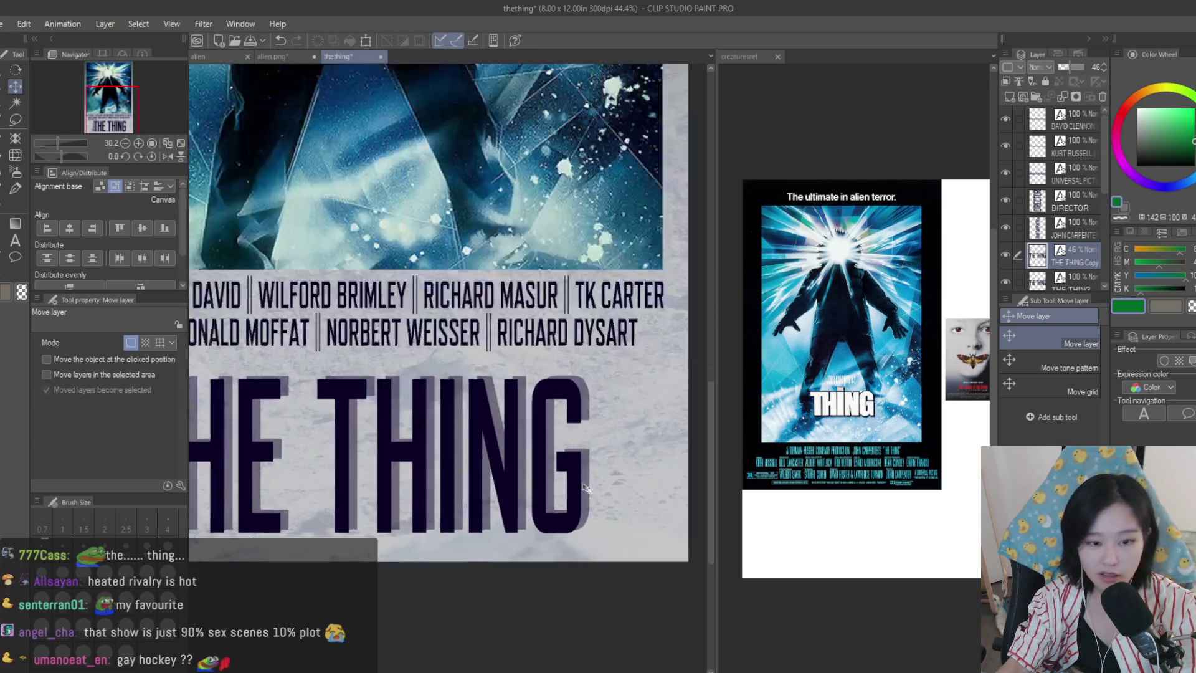
click(278, 57)
scroll(532, 527, up, 5)
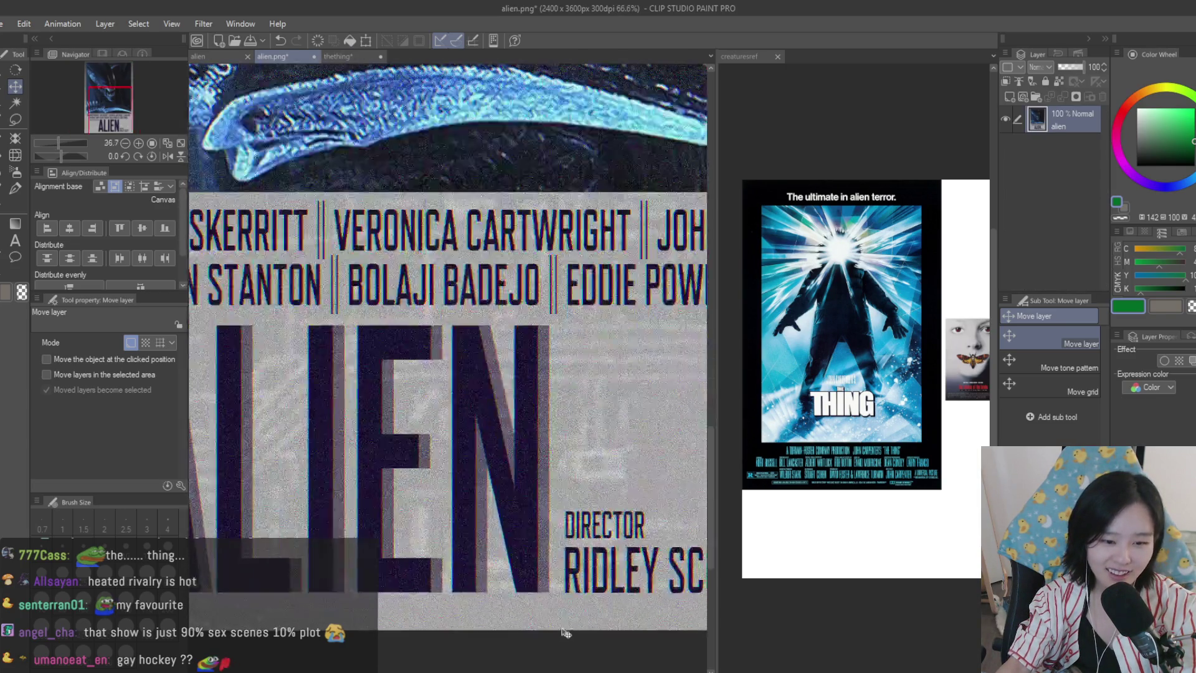
key(ctrl+Tab)
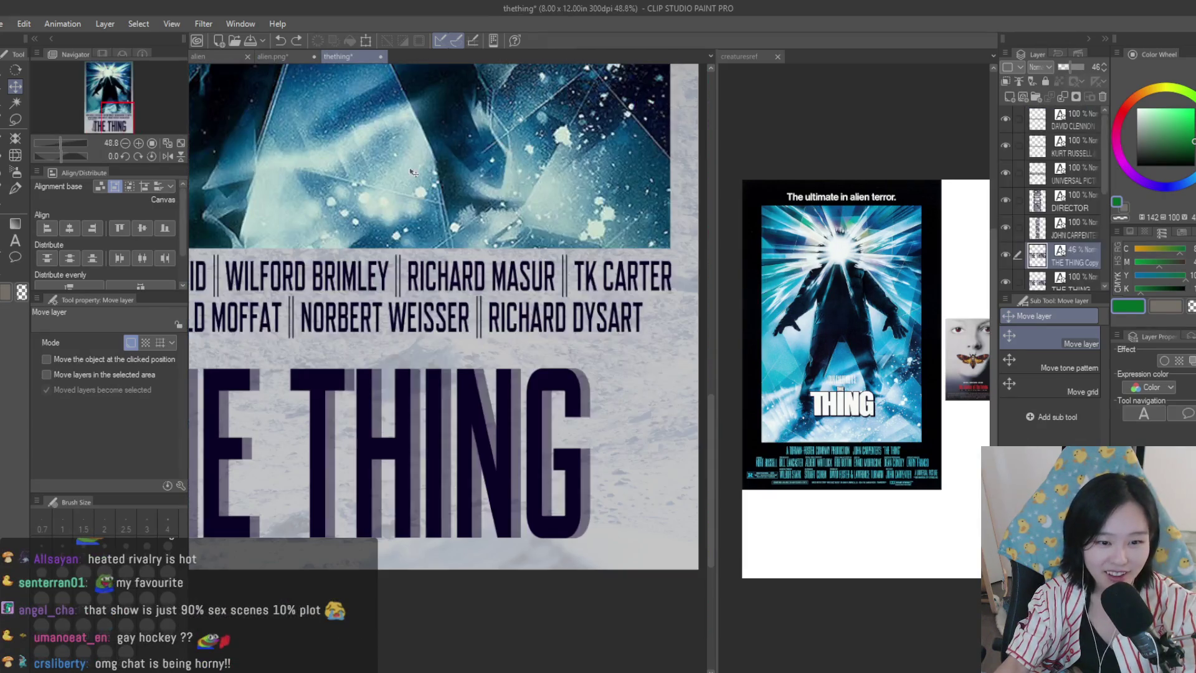
scroll(580, 469, up, 1)
scroll(660, 477, down, 3)
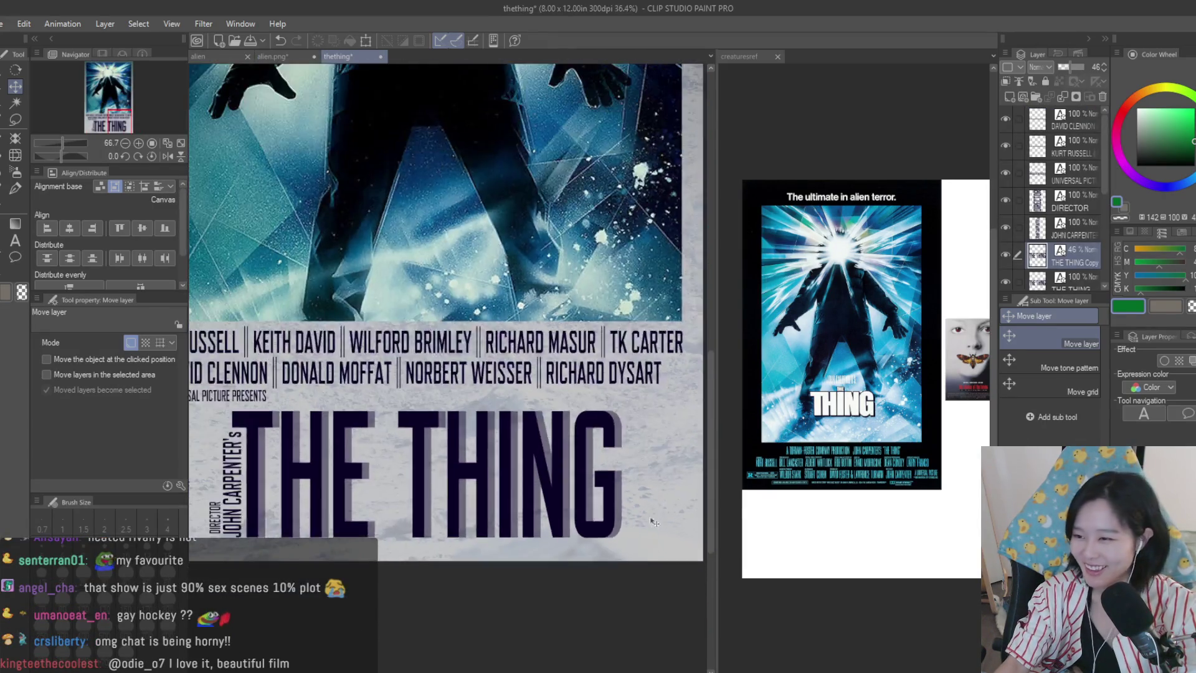
scroll(549, 375, down, 1)
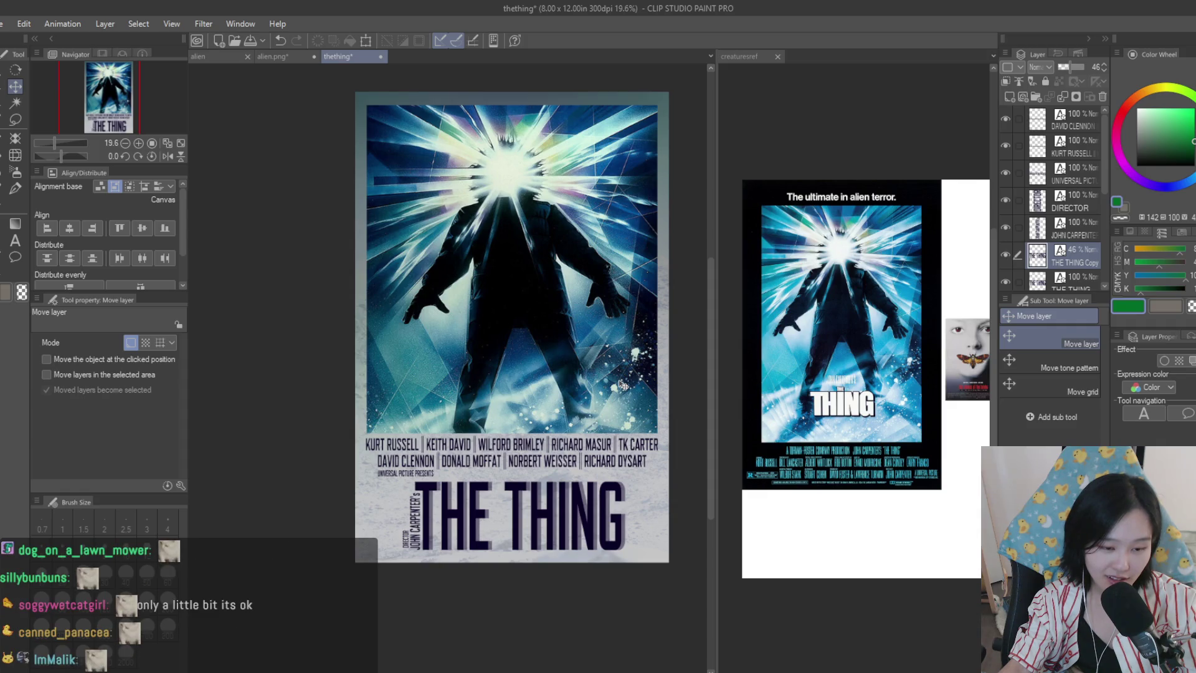
scroll(617, 374, down, 1)
scroll(617, 374, up, 1)
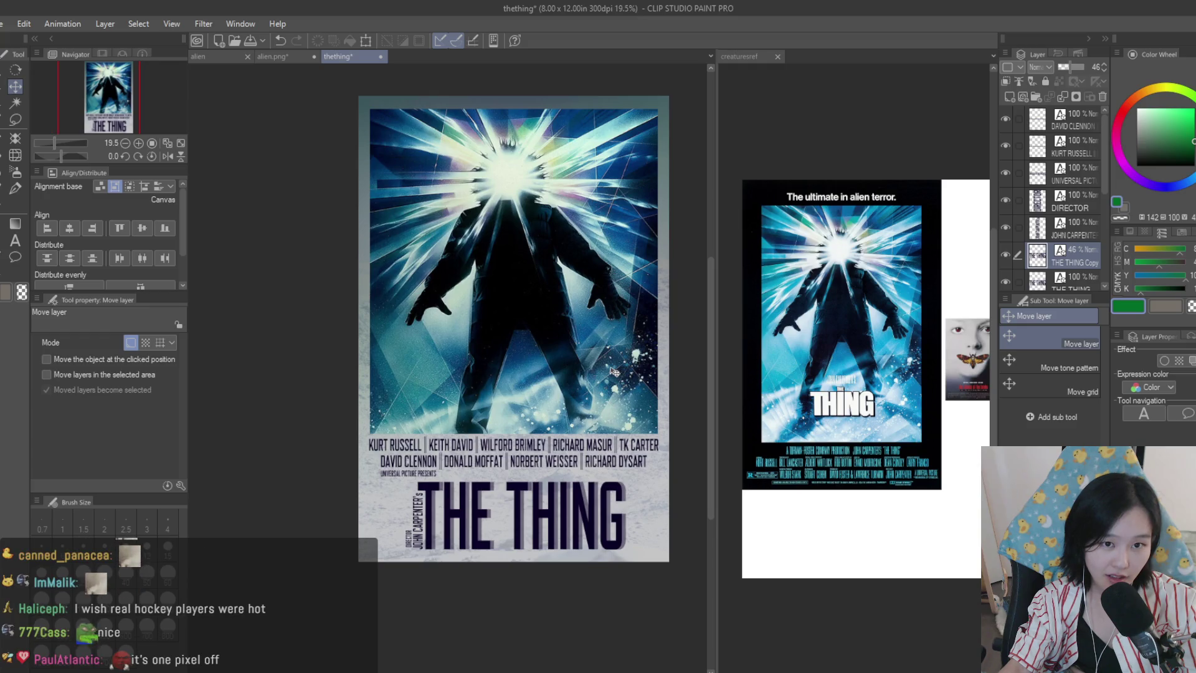
scroll(614, 370, down, 1)
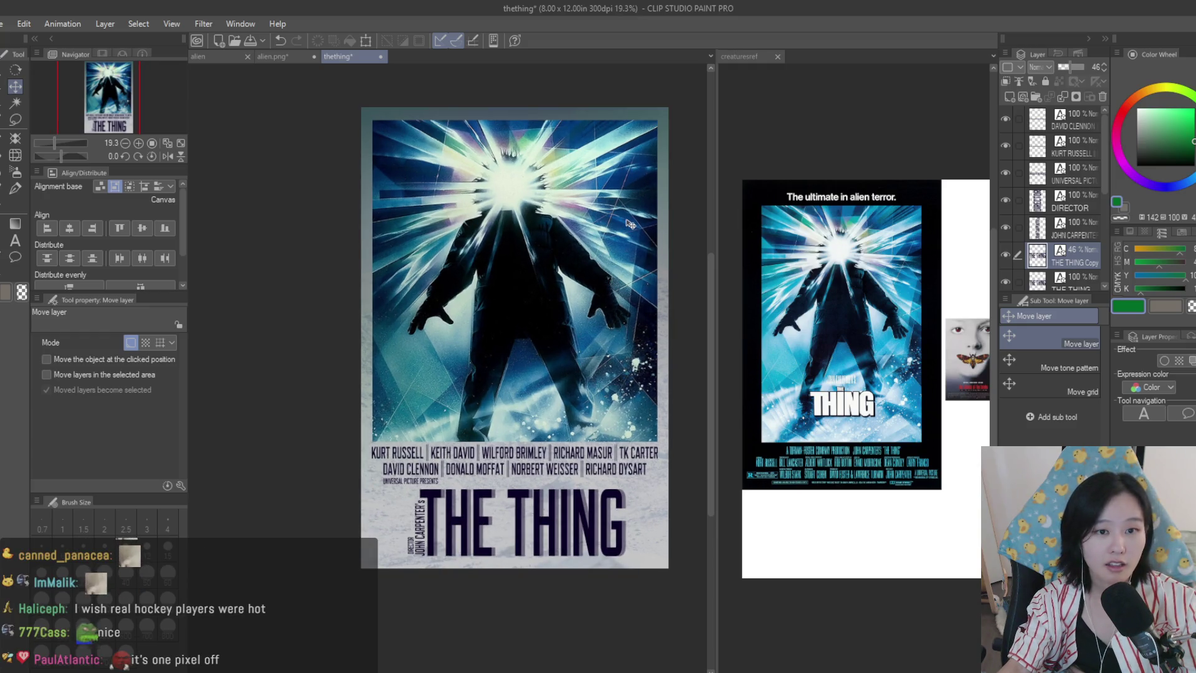
scroll(629, 224, up, 1)
- Save The Thing poster and close the Alien poster file
key(ctrl+s)
click(293, 57)
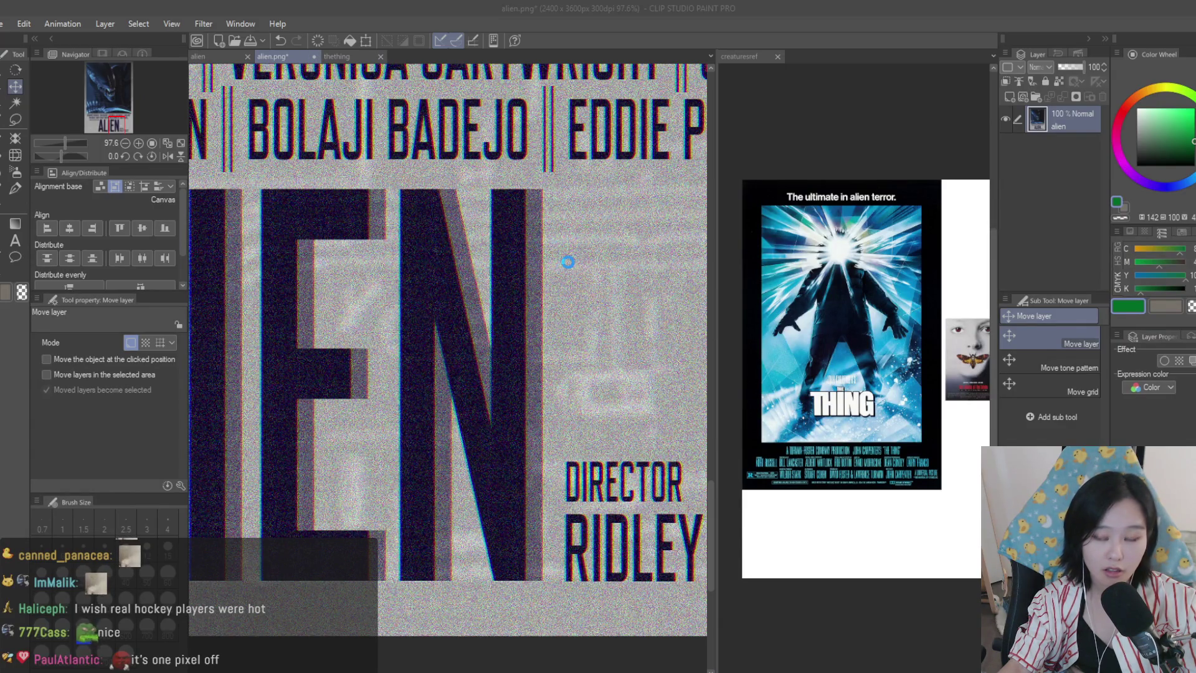
key(ctrl+w)
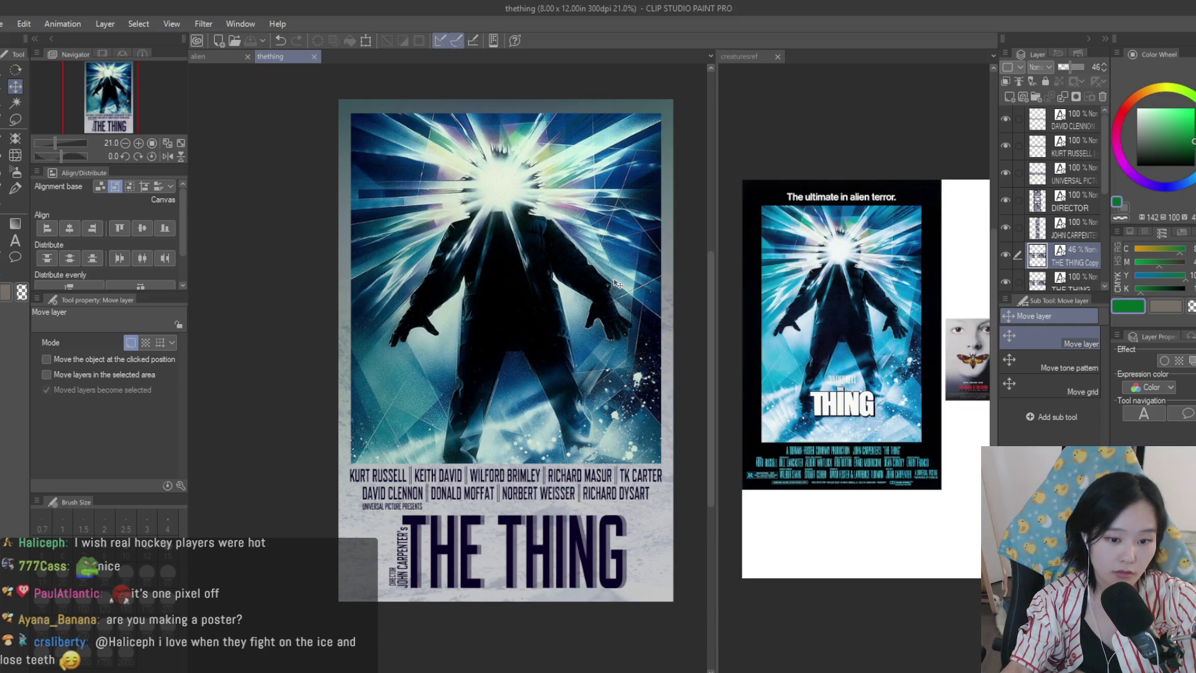
scroll(611, 309, down, 2)
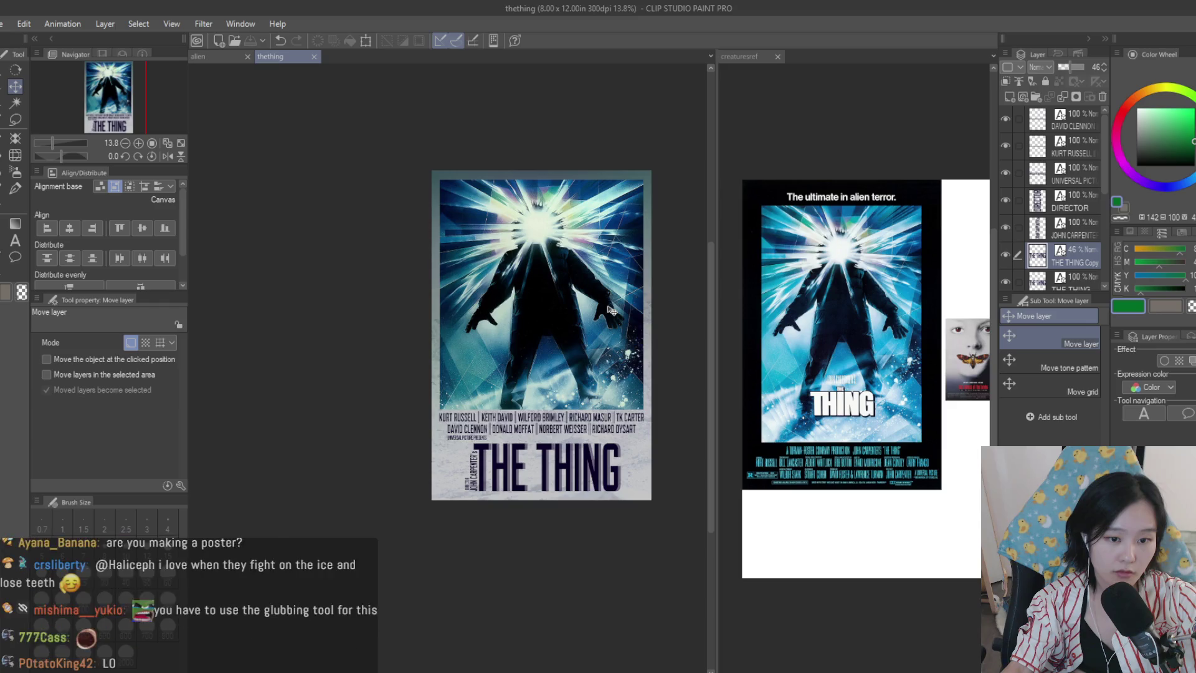
scroll(611, 308, up, 1)
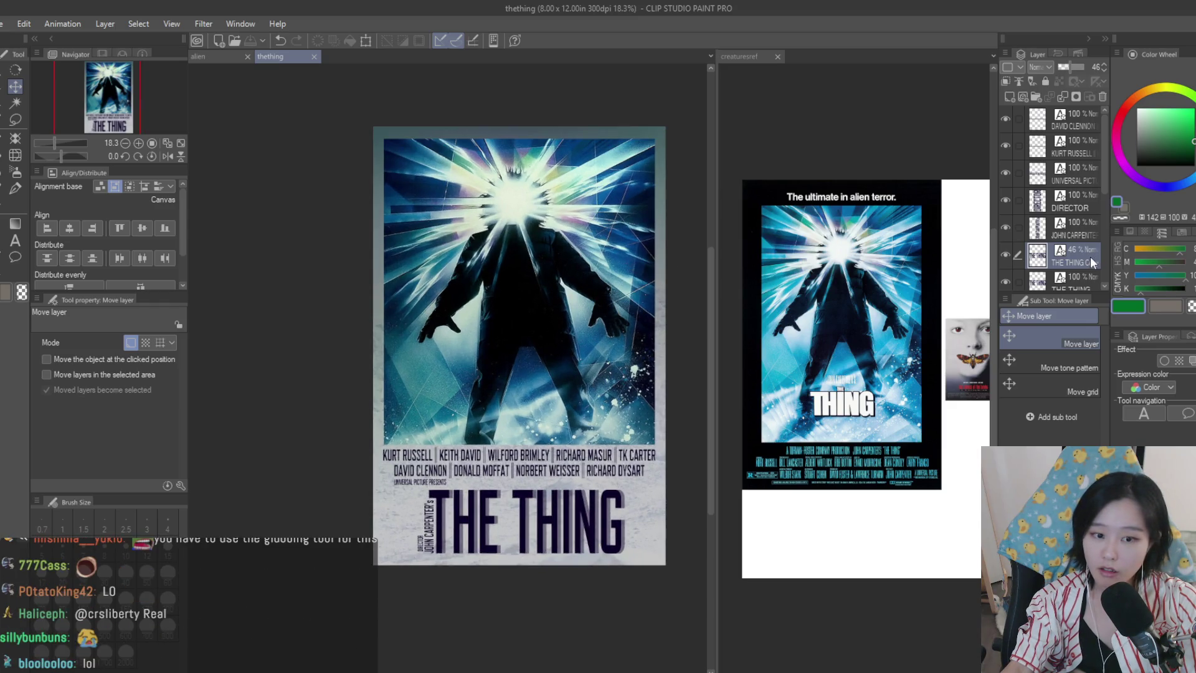
ctrl+click(1086, 226)
ctrl+click(1086, 202)
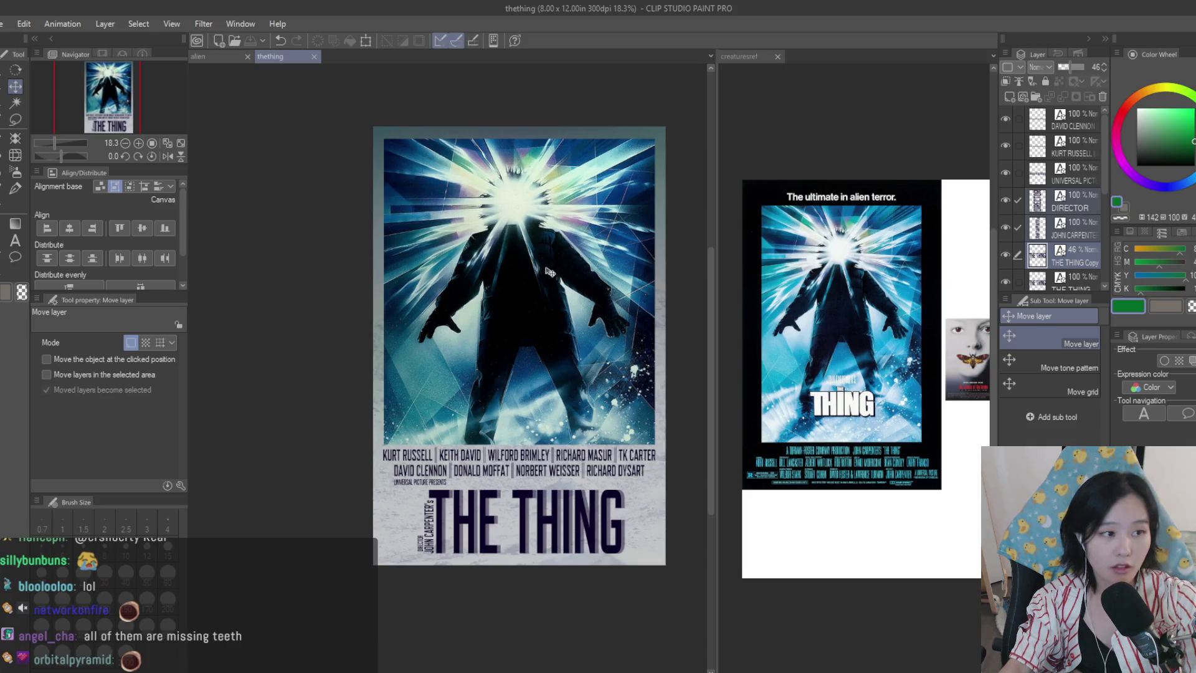
scroll(640, 567, up, 2)
key(ctrl+z)
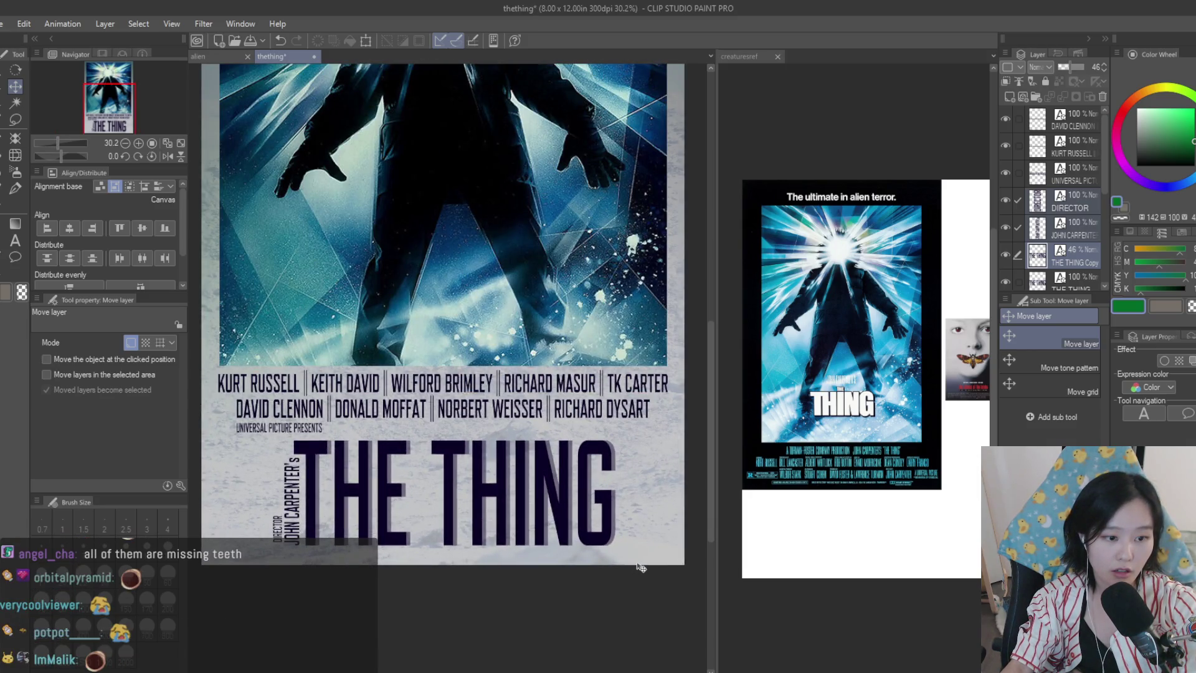
scroll(1063, 277, down, 1)
drag(388, 382, 432, 377)
scroll(498, 425, down, 2)
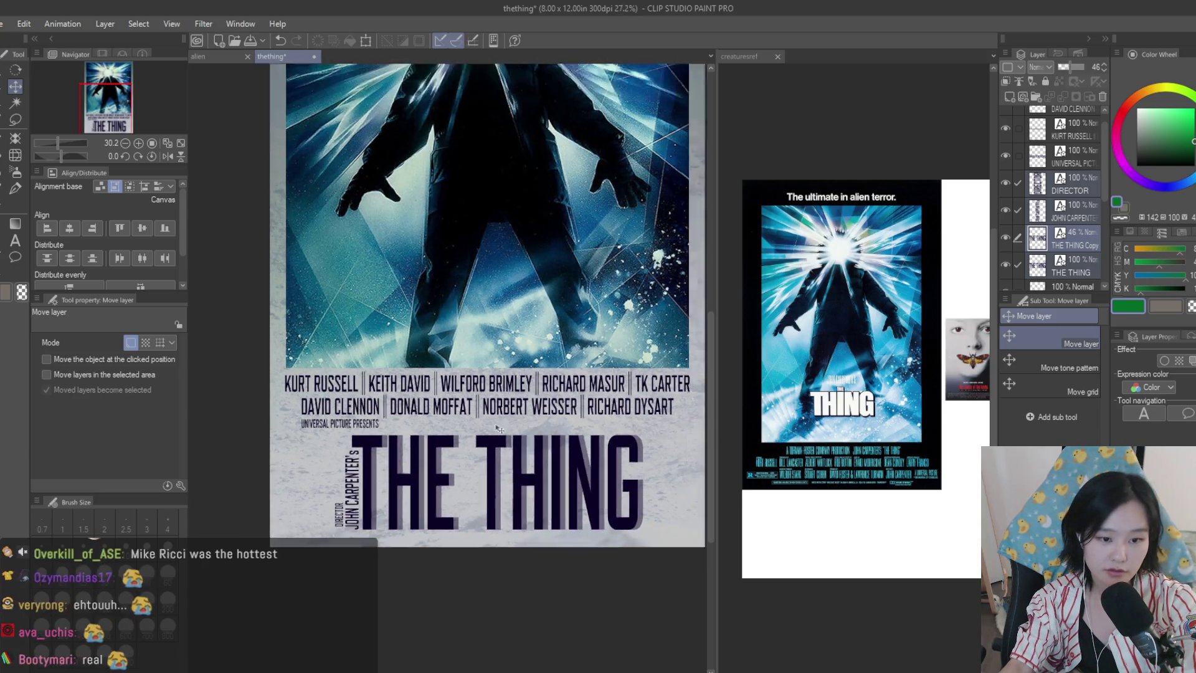
scroll(617, 293, down, 3)
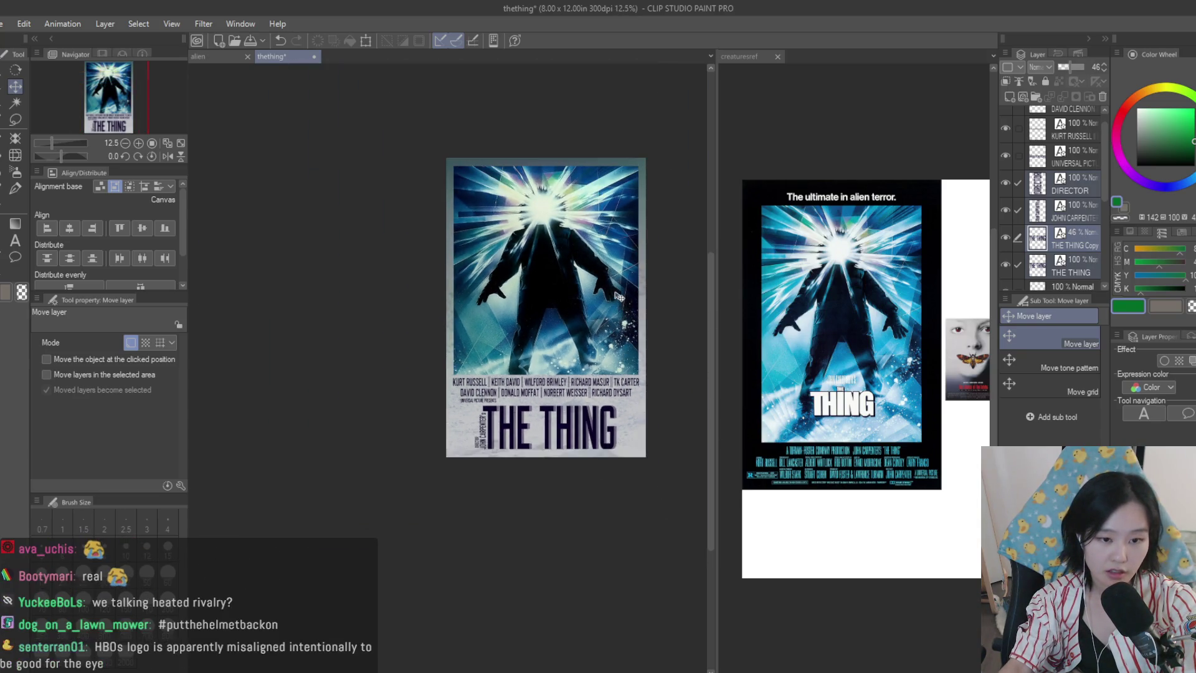
scroll(588, 263, up, 1)
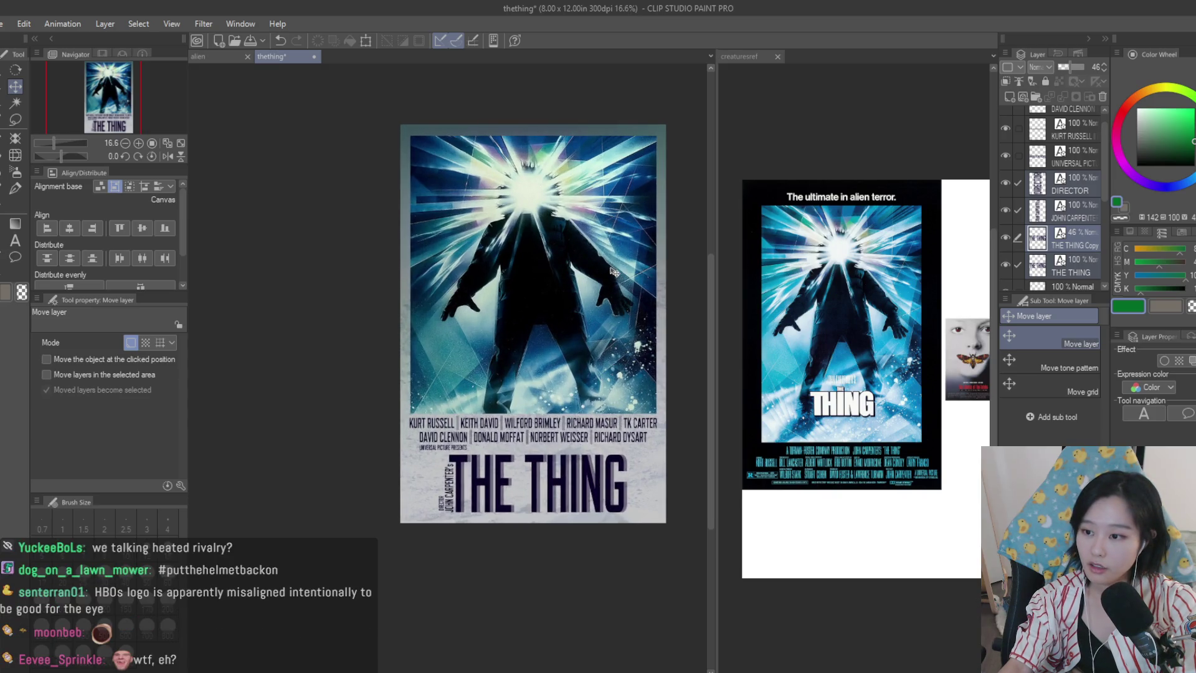
scroll(613, 273, up, 1)
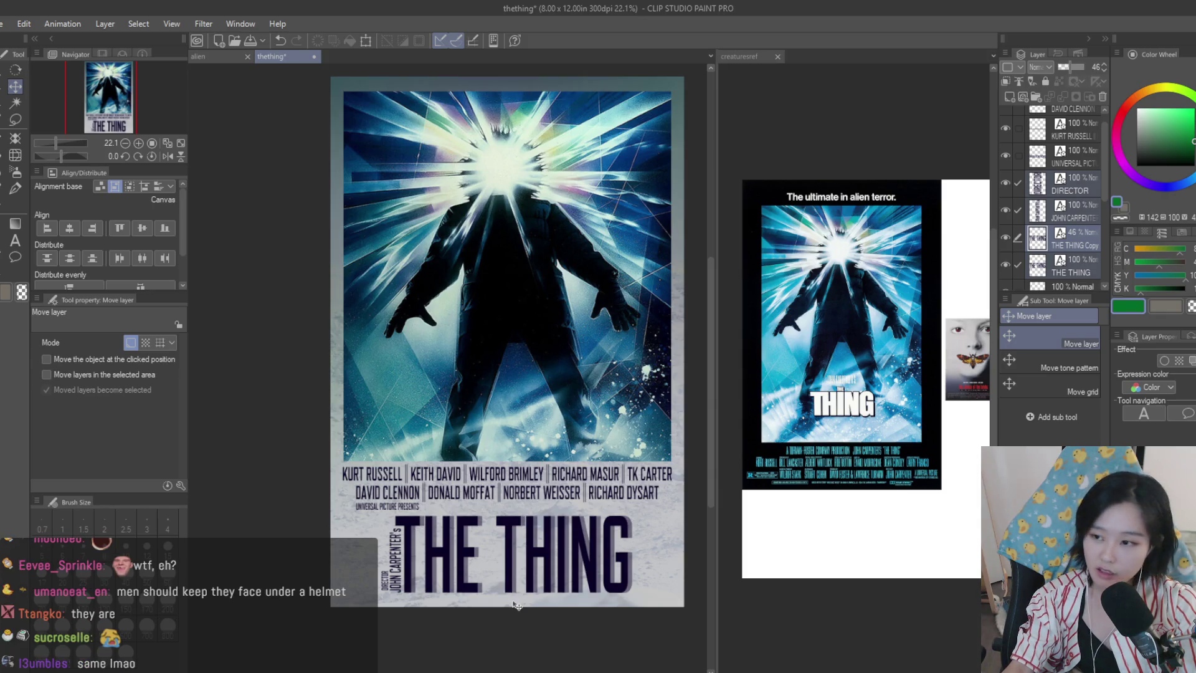
scroll(382, 623, up, 4)
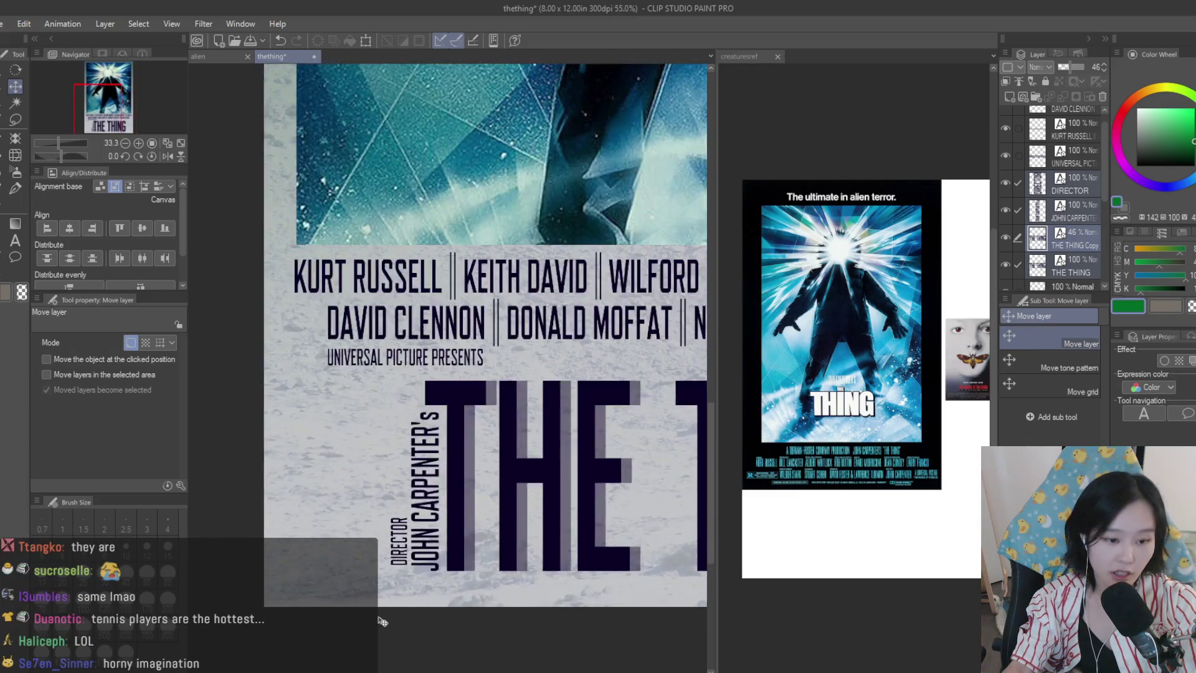
- Select the DIRECTOR text layer and nudge it down two pixels
scroll(382, 621, up, 8)
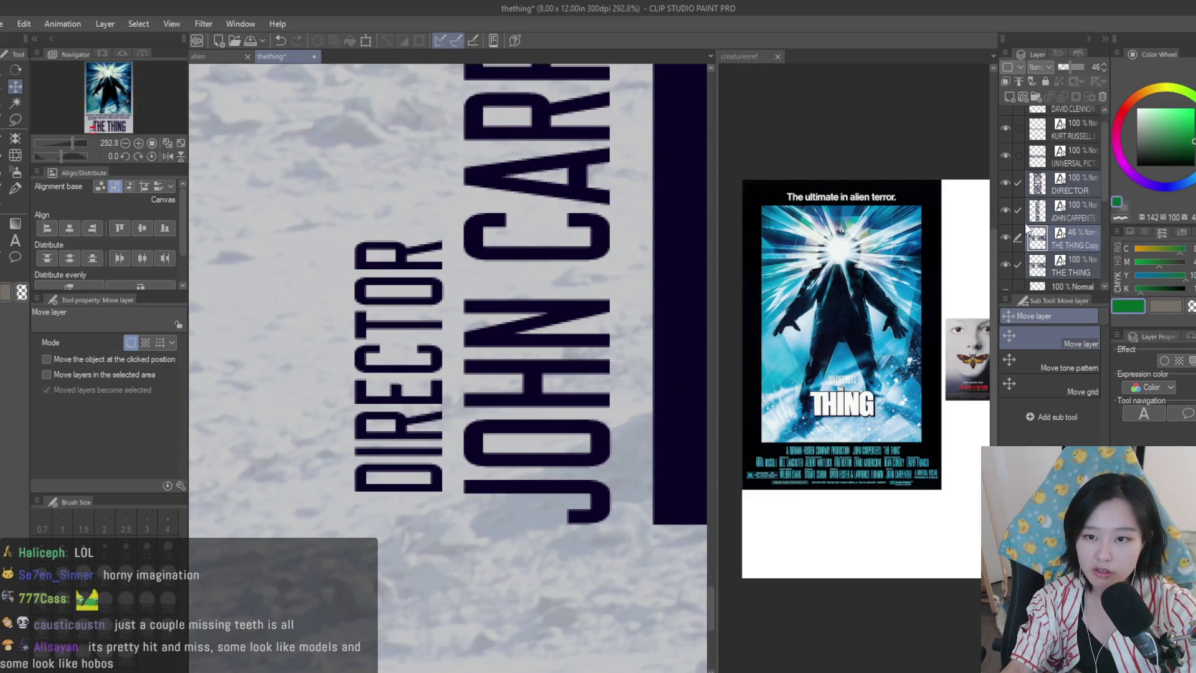
click(1071, 187)
scroll(434, 435, up, 3)
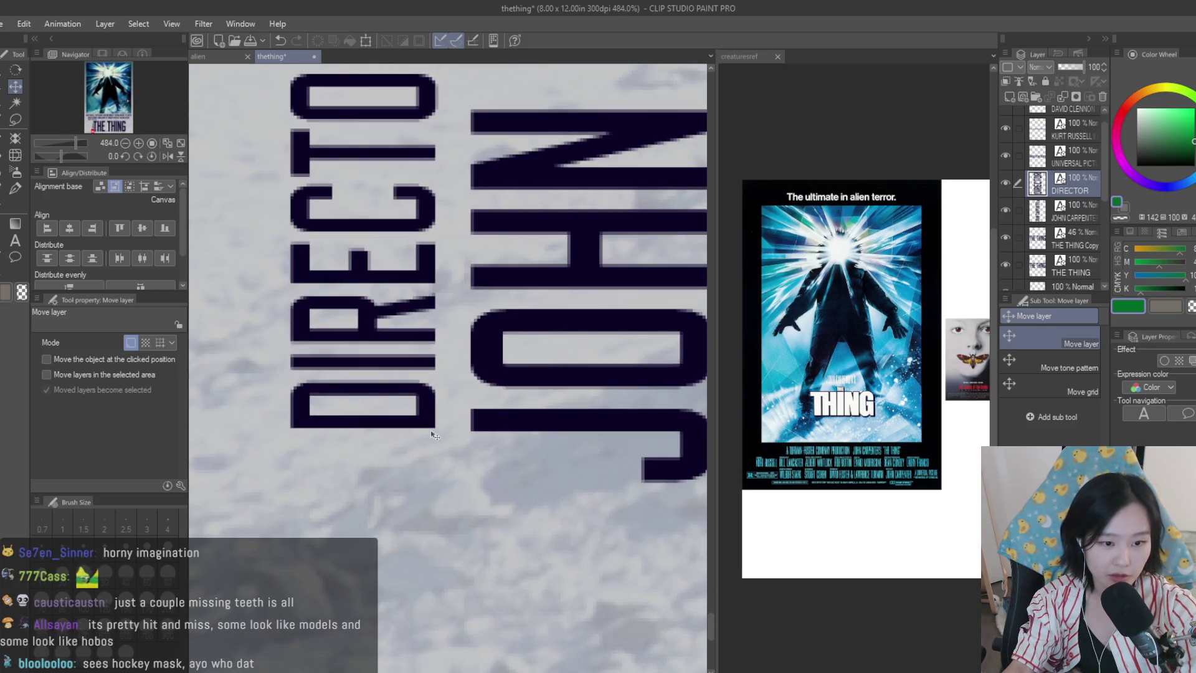
key(Down)
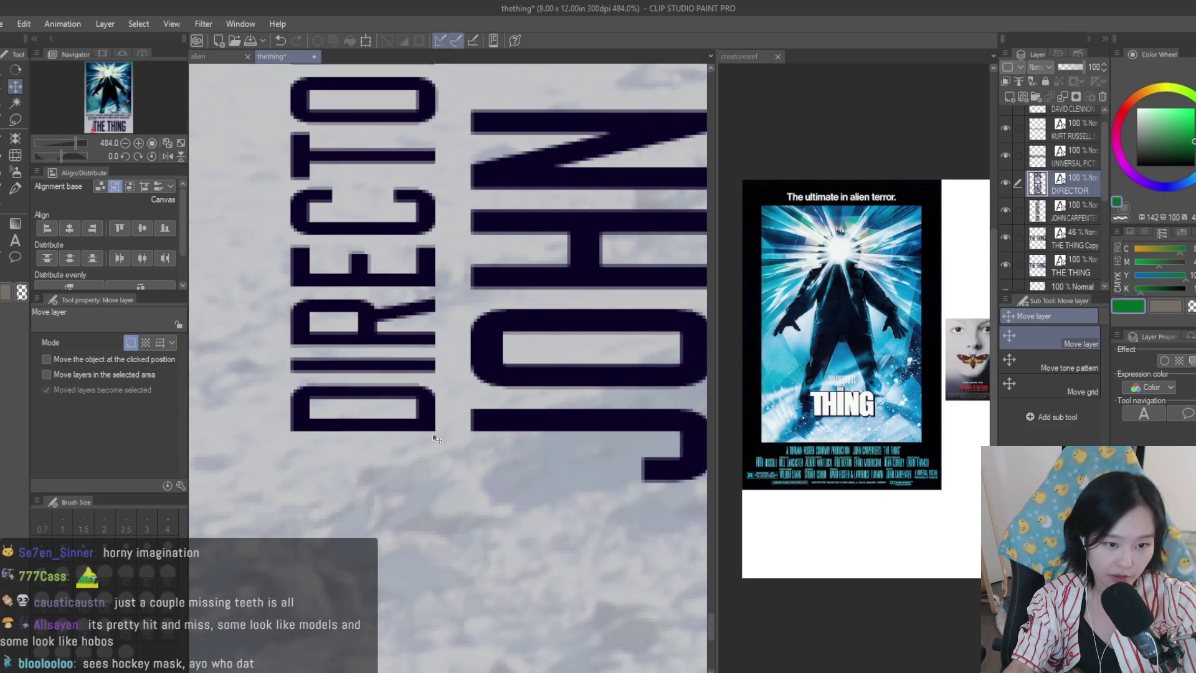
key(Down)
key(Down)
key(Down)
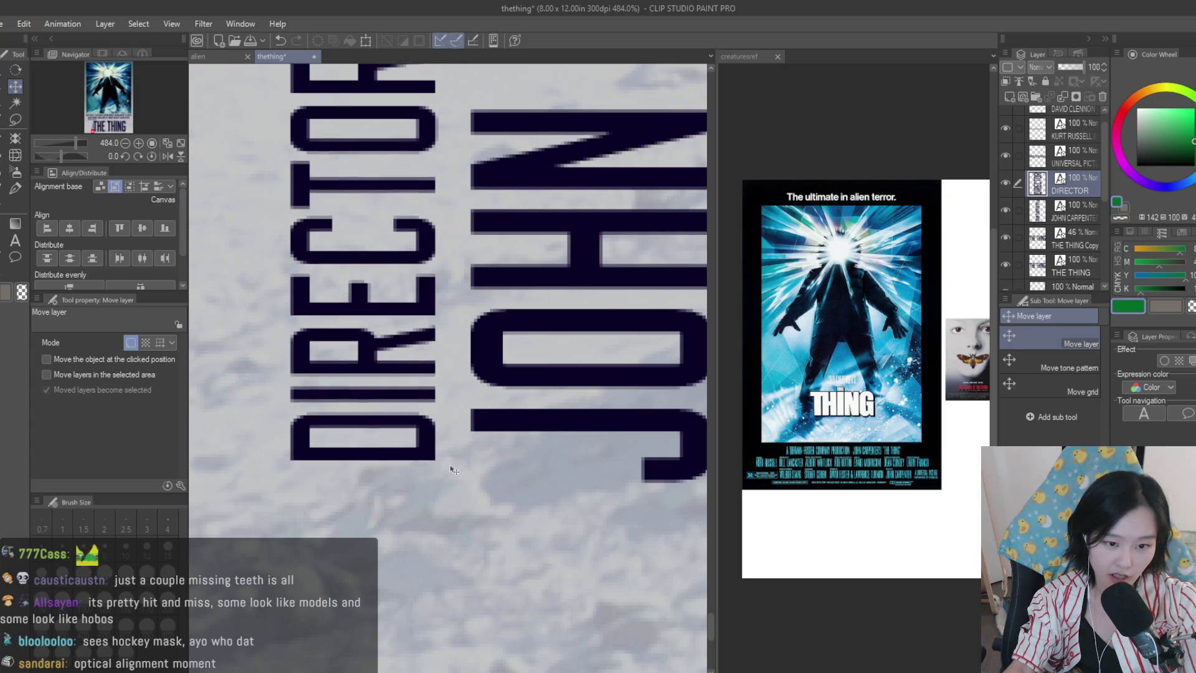
- Check the DIRECTOR alignment with JOHN CARPENTER and save The Thing poster
scroll(537, 537, down, 6)
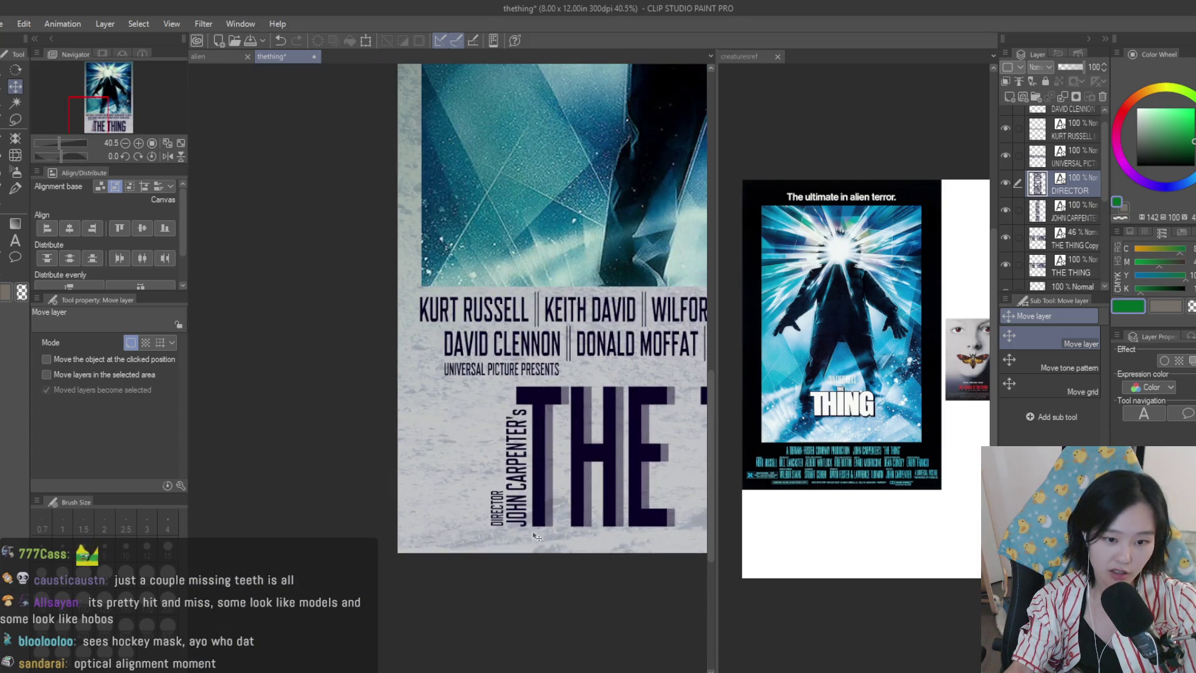
scroll(537, 537, up, 4)
scroll(439, 525, down, 2)
scroll(439, 525, down, 5)
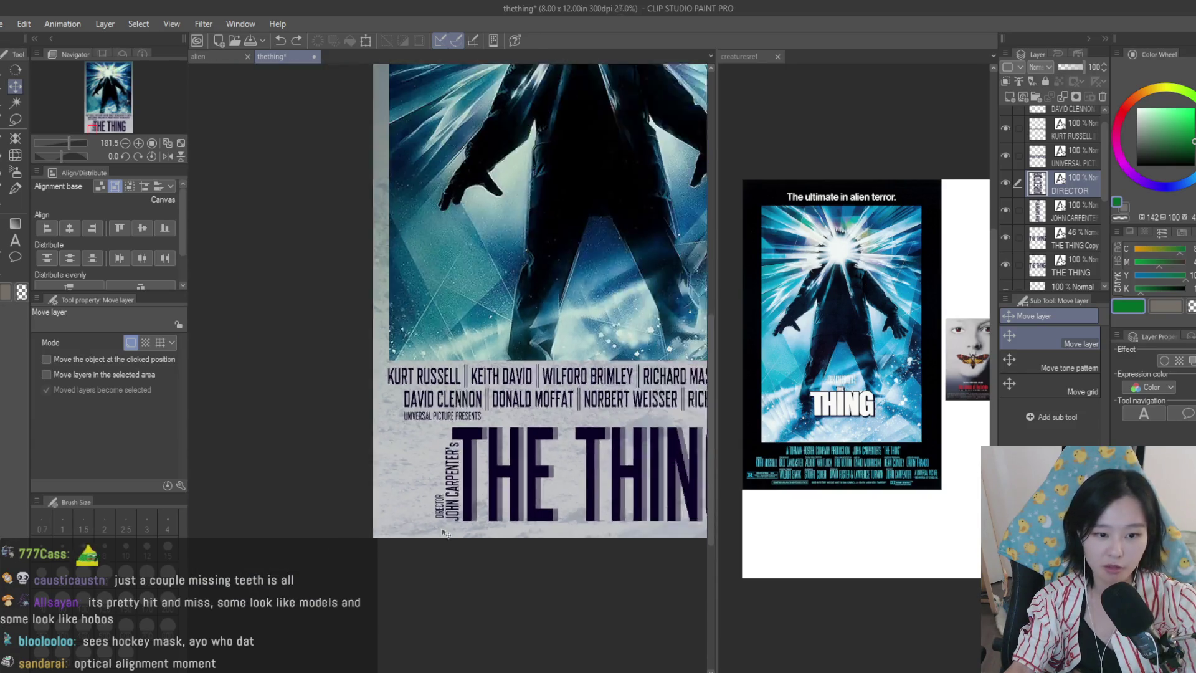
scroll(494, 540, up, 10)
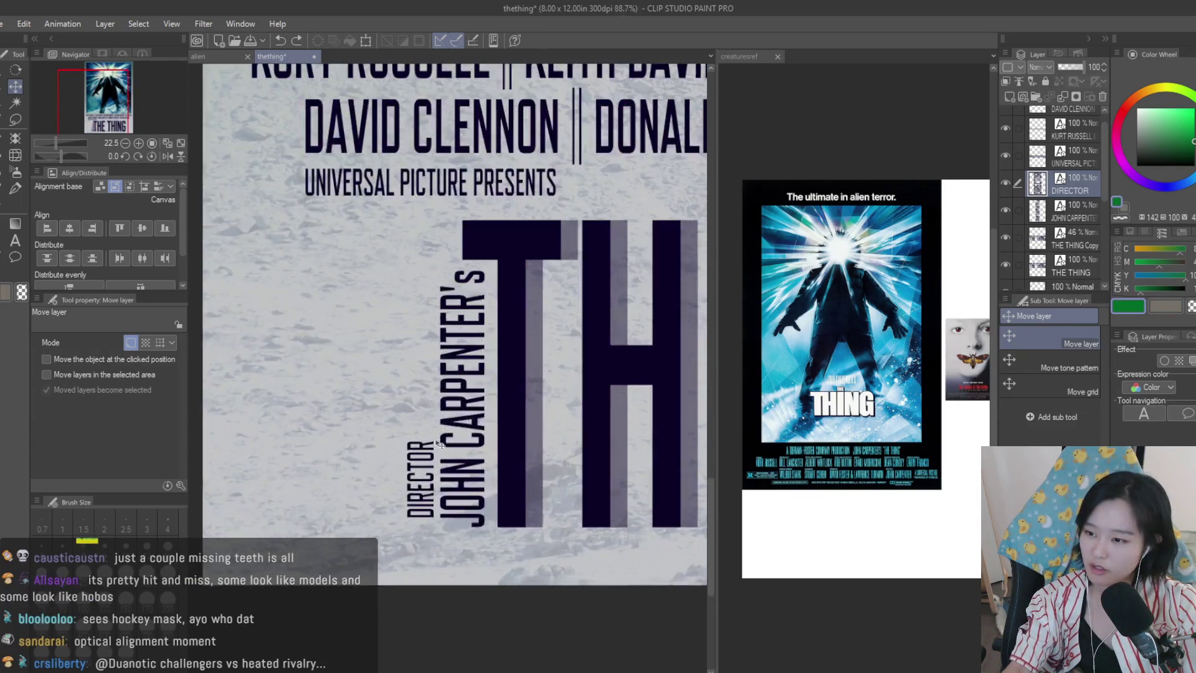
scroll(362, 551, up, 3)
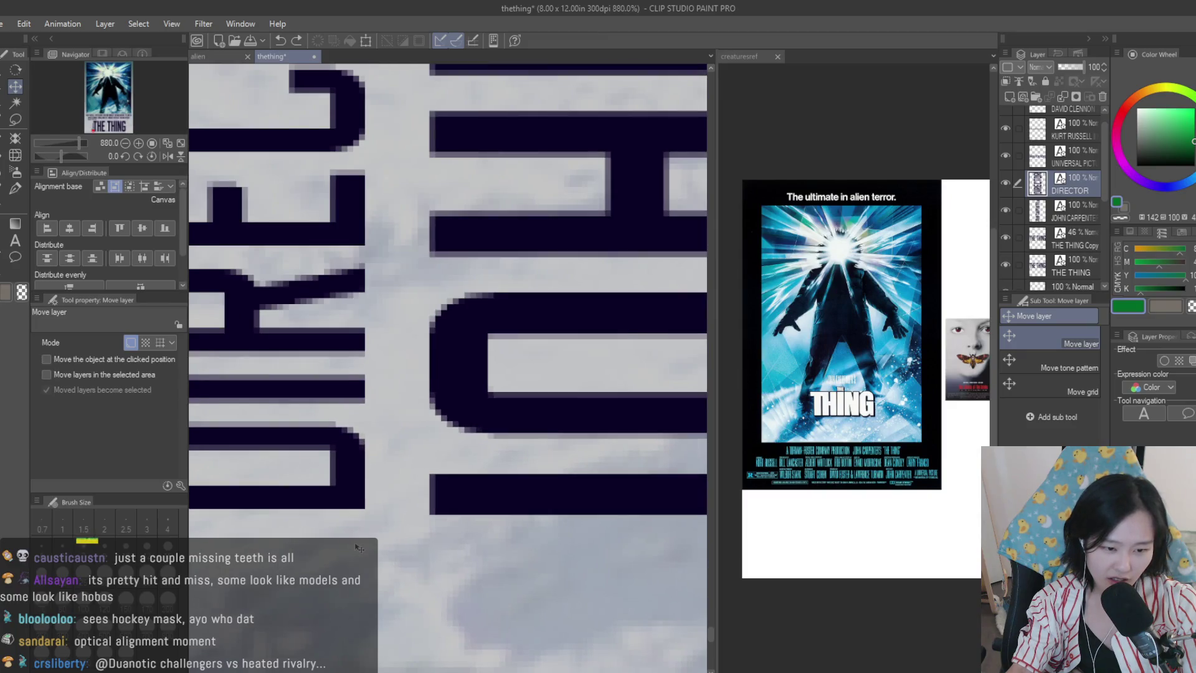
scroll(354, 546, up, 1)
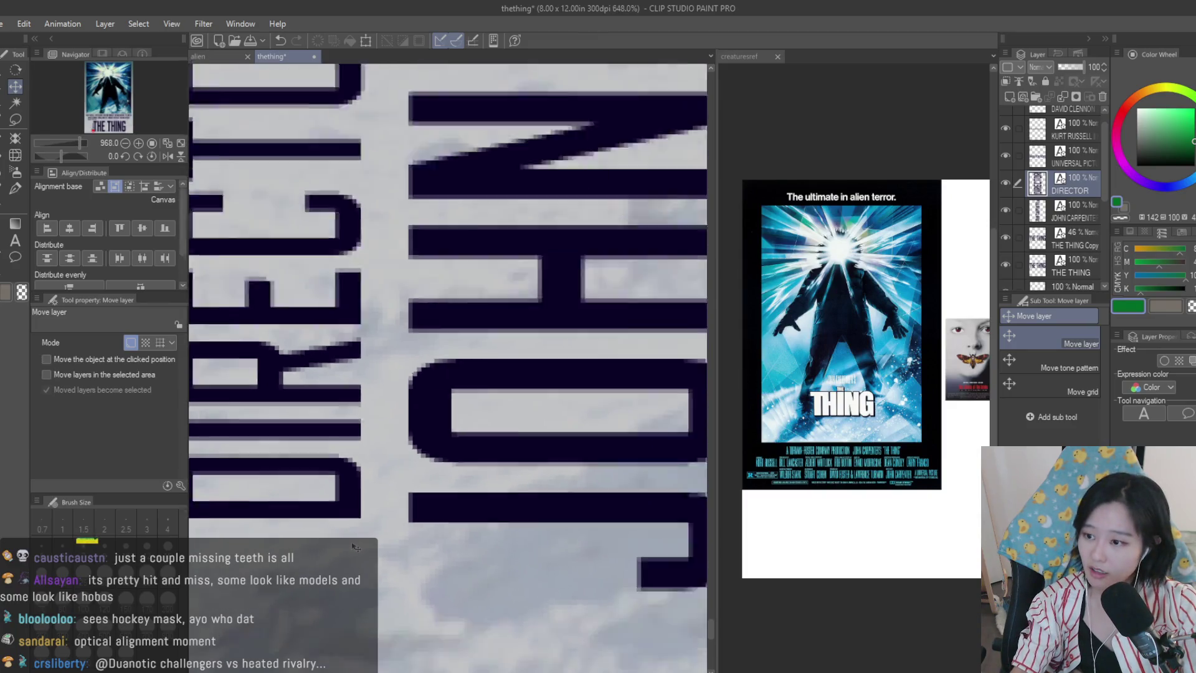
scroll(354, 546, down, 15)
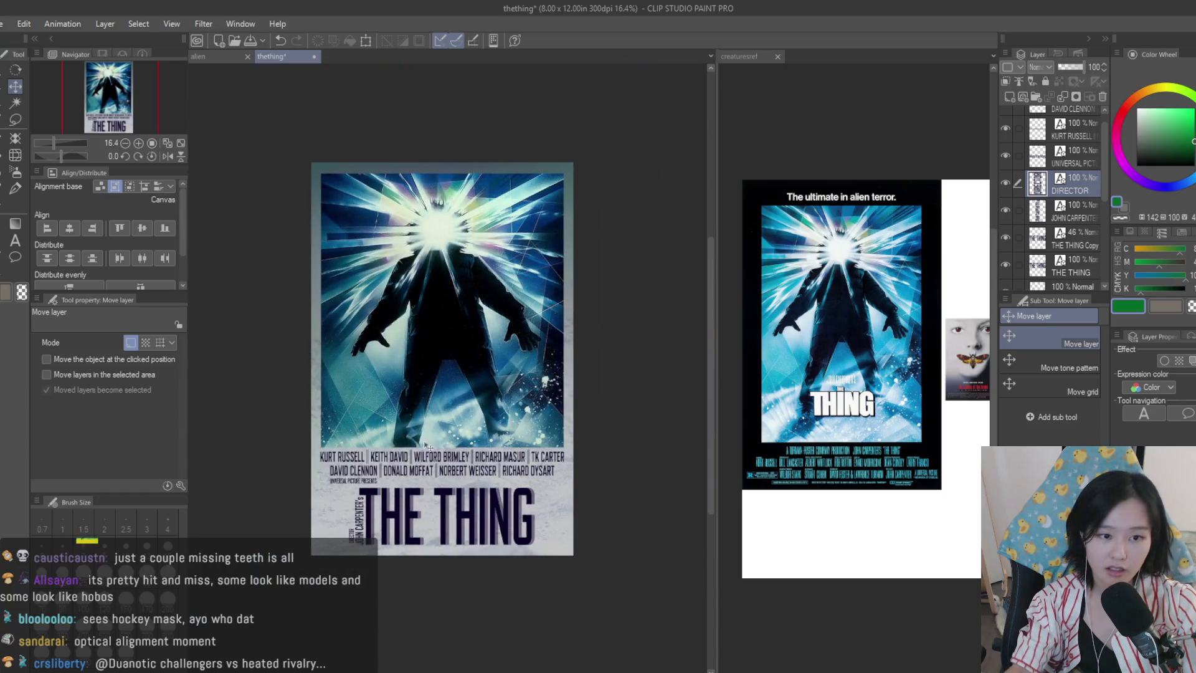
scroll(494, 347, up, 1)
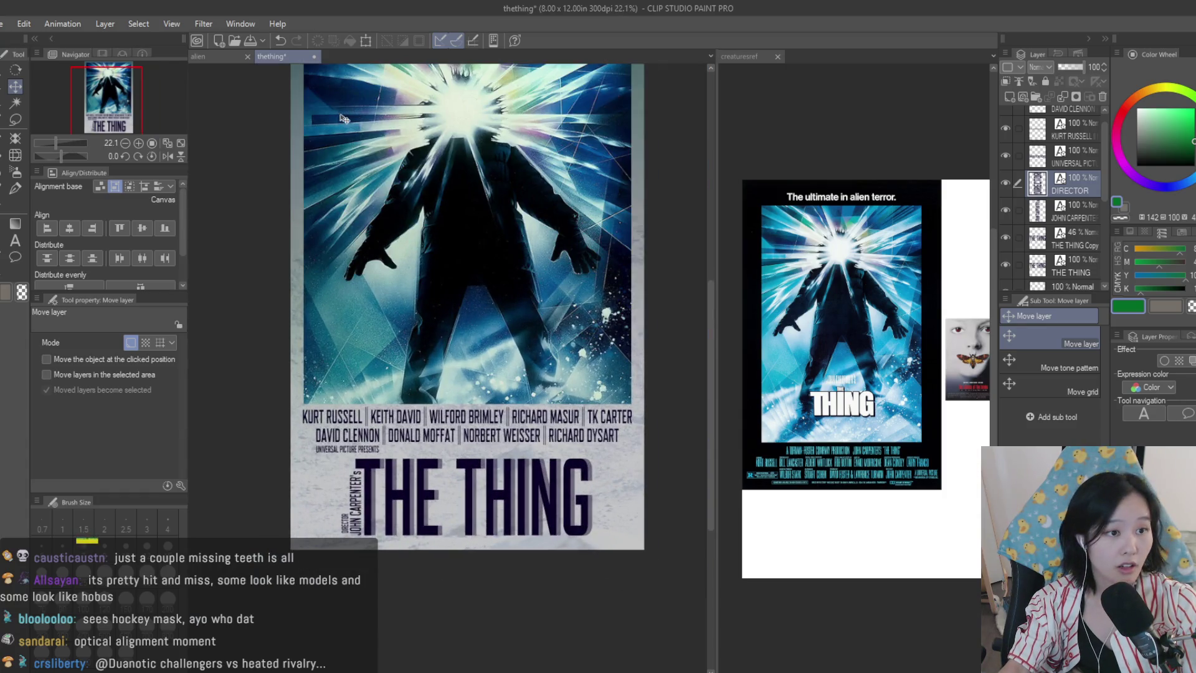
scroll(495, 135, up, 1)
key(ctrl+s)
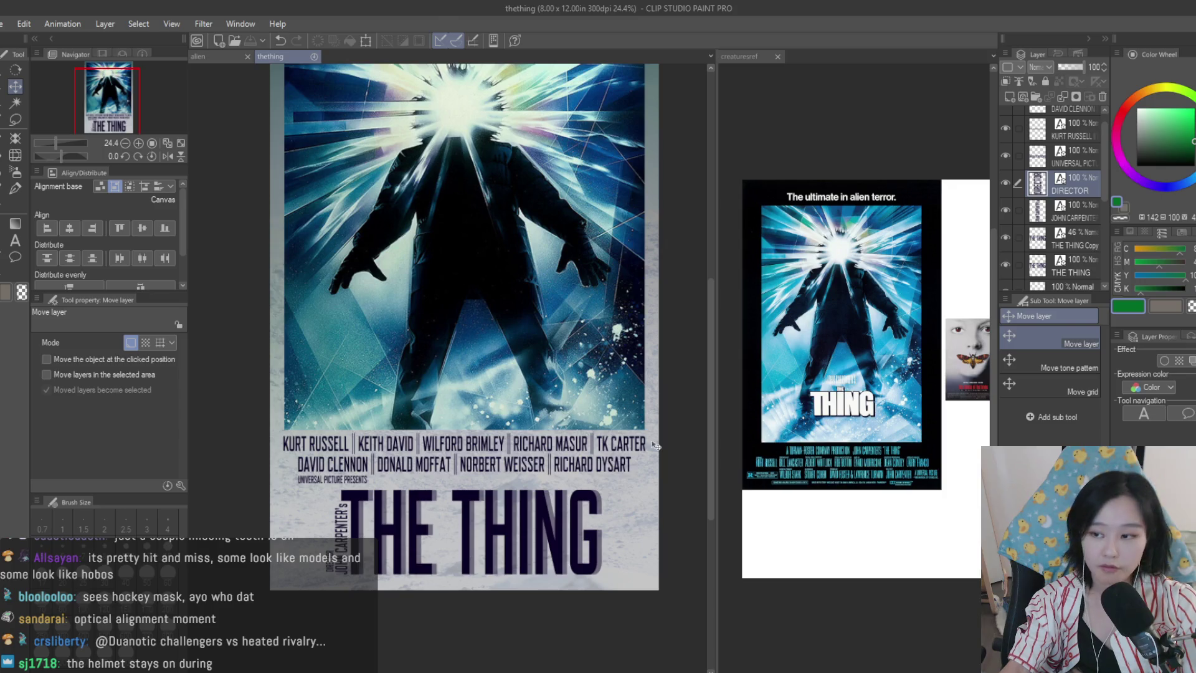
- Compare The Thing poster against the Alien poster, then close The Thing document
scroll(587, 188, down, 2)
scroll(587, 189, up, 1)
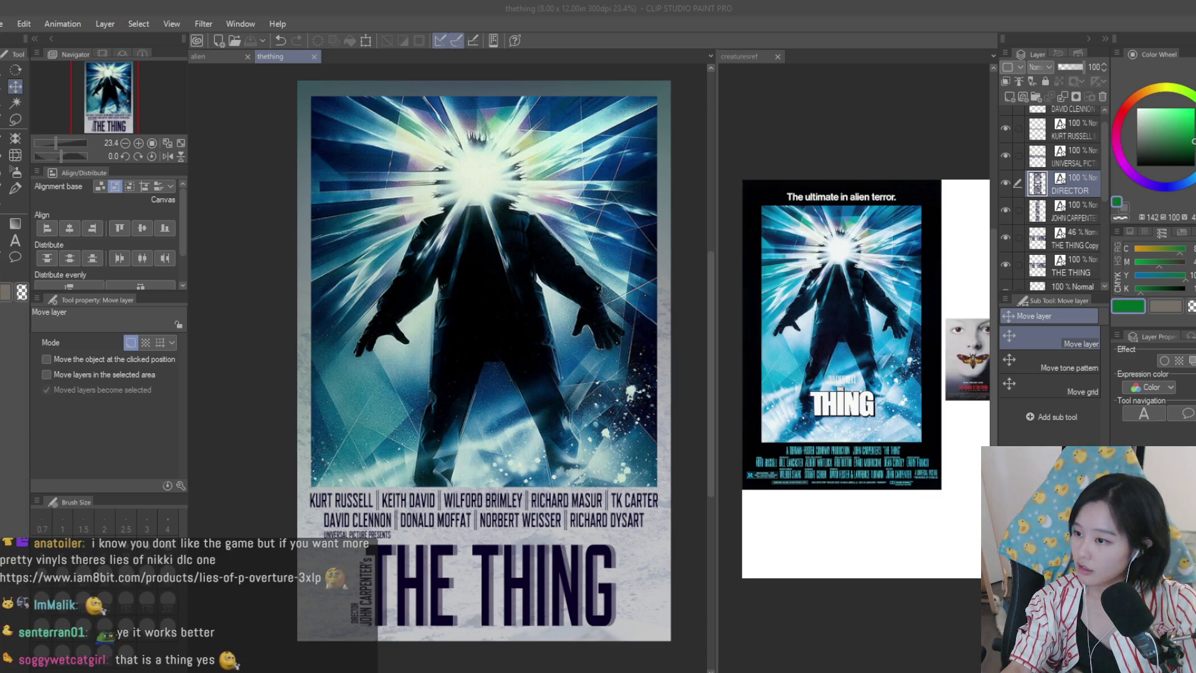
scroll(432, 179, down, 1)
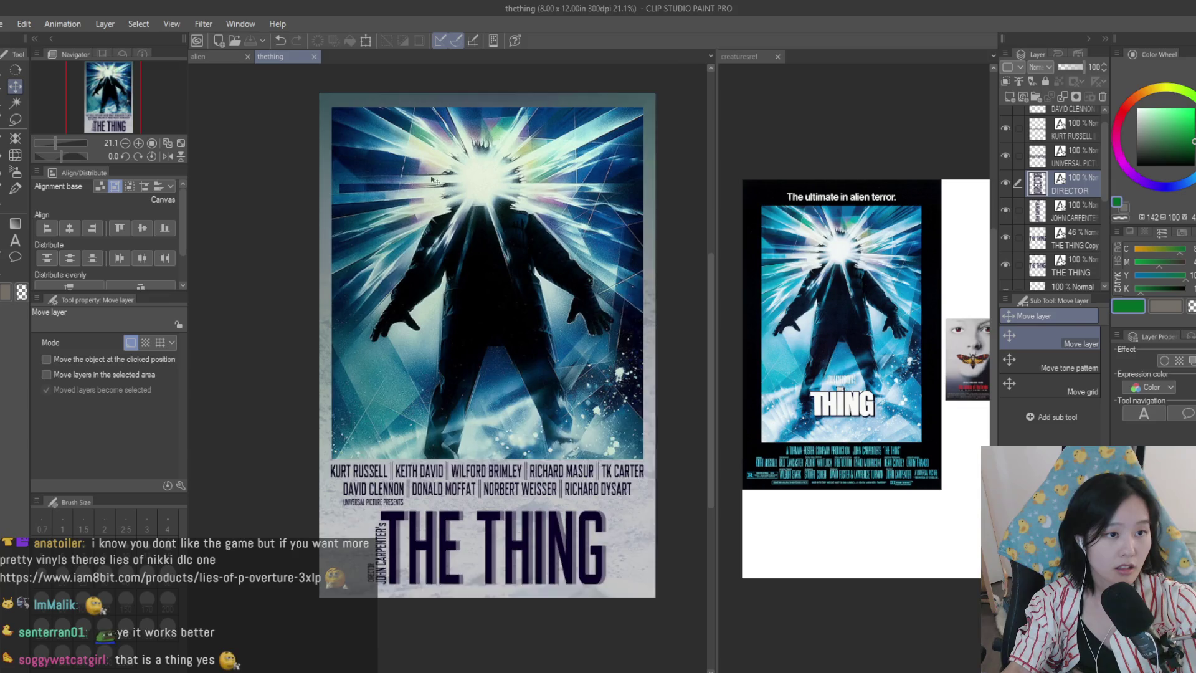
scroll(432, 180, up, 1)
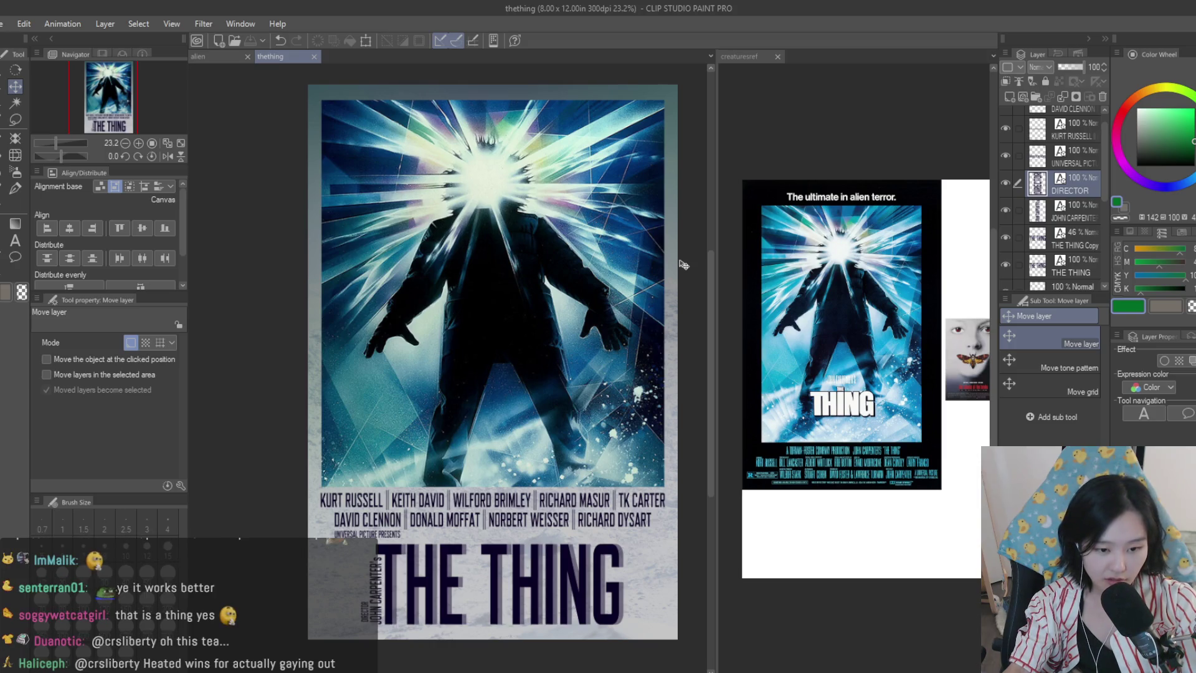
click(224, 56)
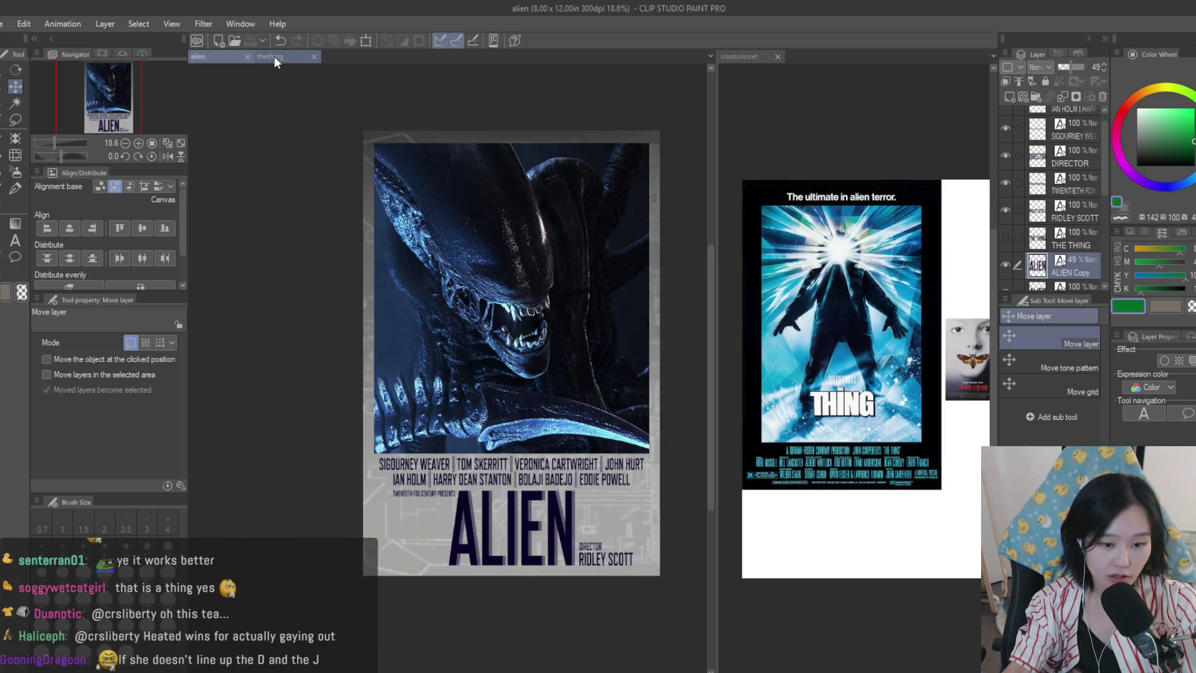
click(275, 56)
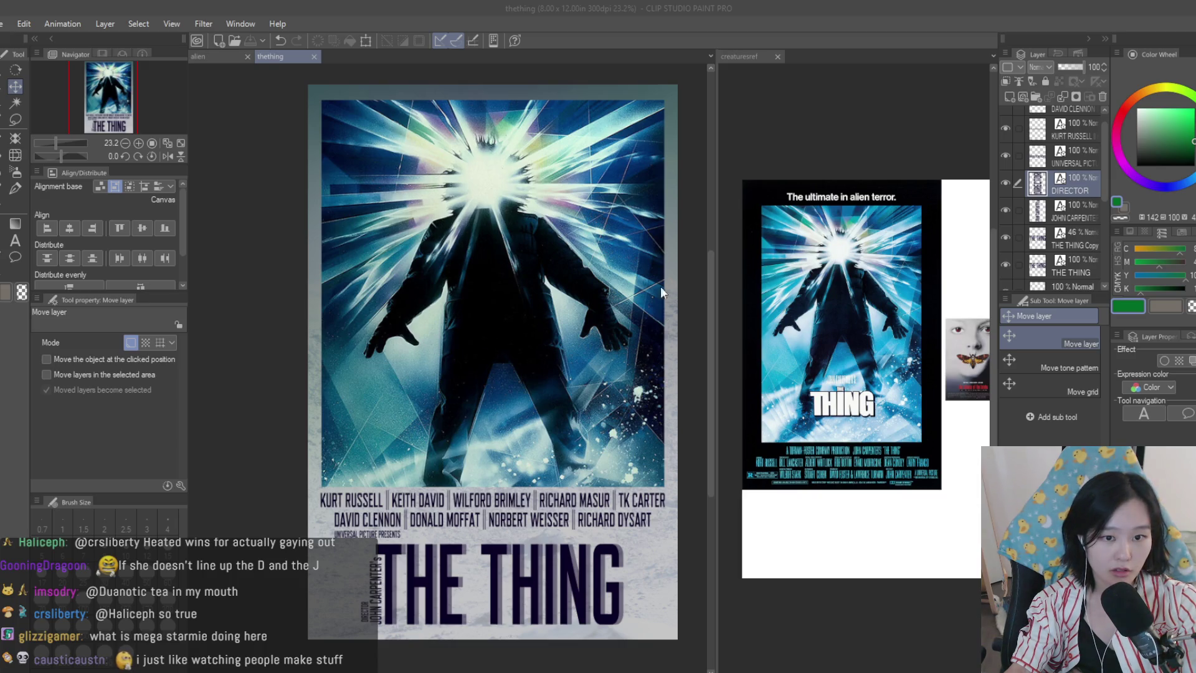
click(314, 56)
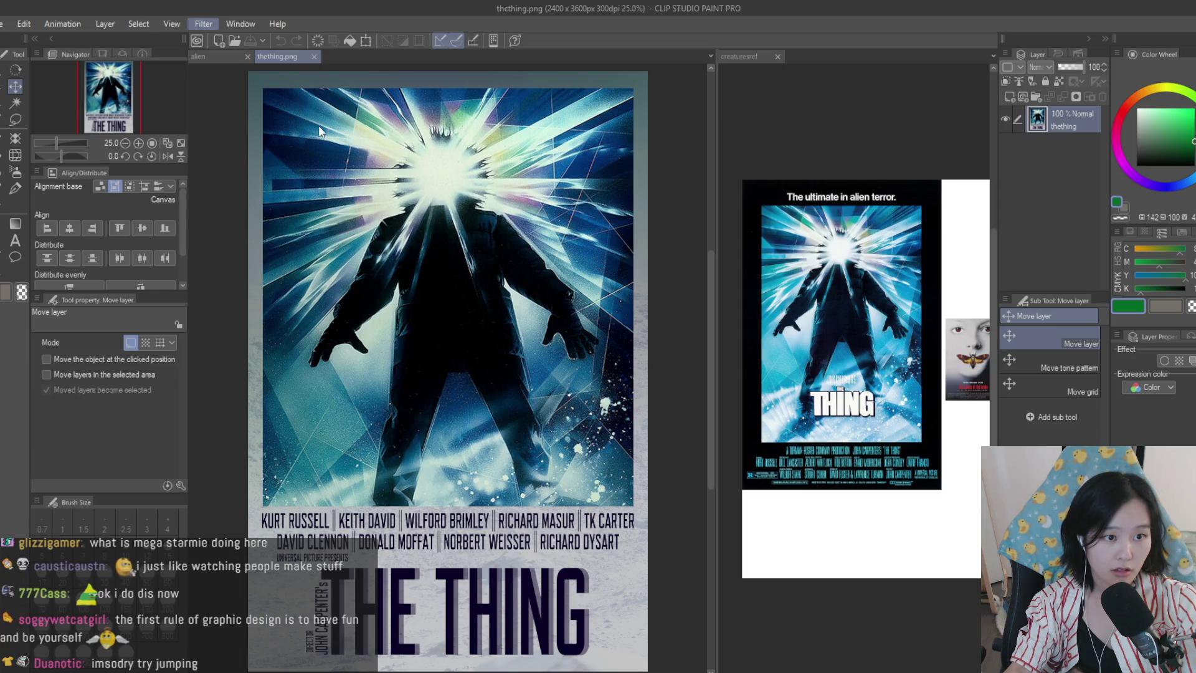
- Apply a filter to the thething.png poster image and confirm its settings
click(342, 194)
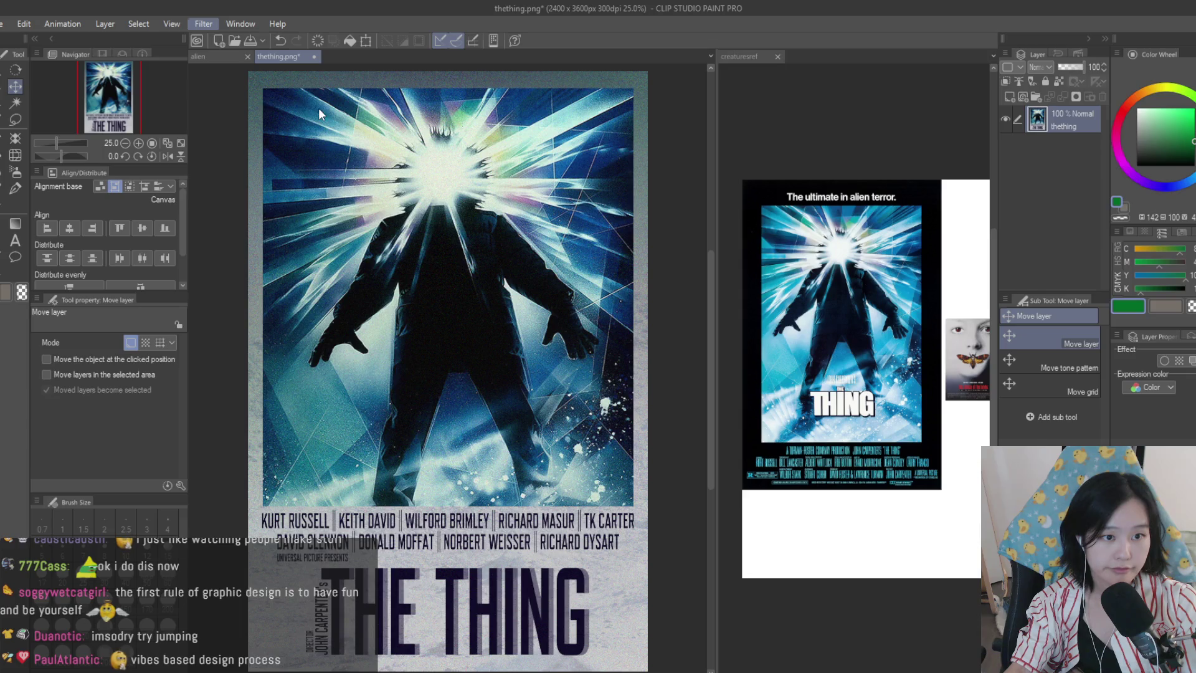
key(Return)
scroll(597, 389, down, 2)
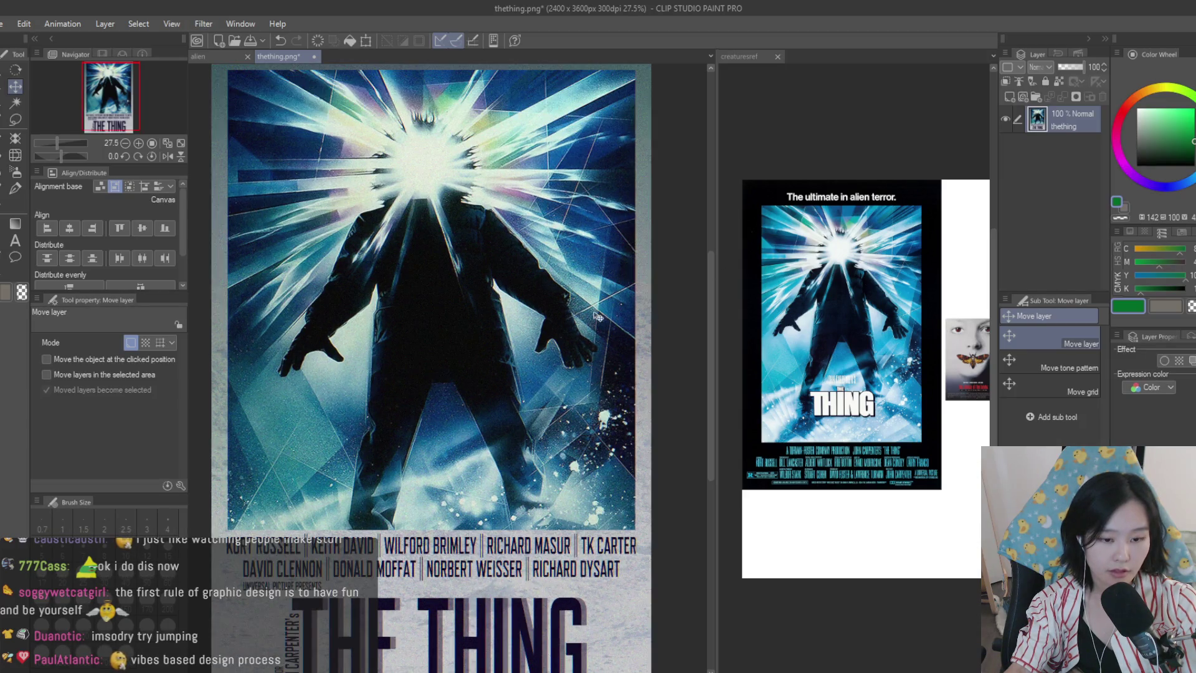
scroll(597, 390, up, 4)
scroll(580, 337, down, 5)
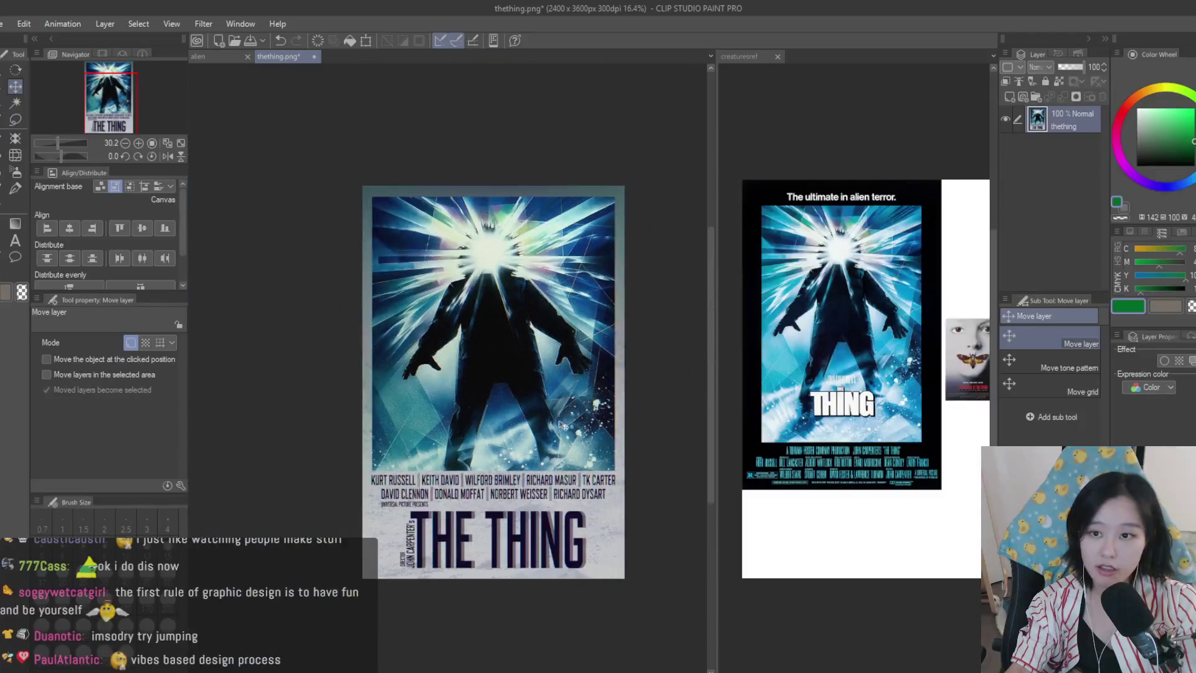
scroll(560, 280, up, 1)
- Save the filtered thething.png and close it, returning to the Alien poster
key(ctrl+s)
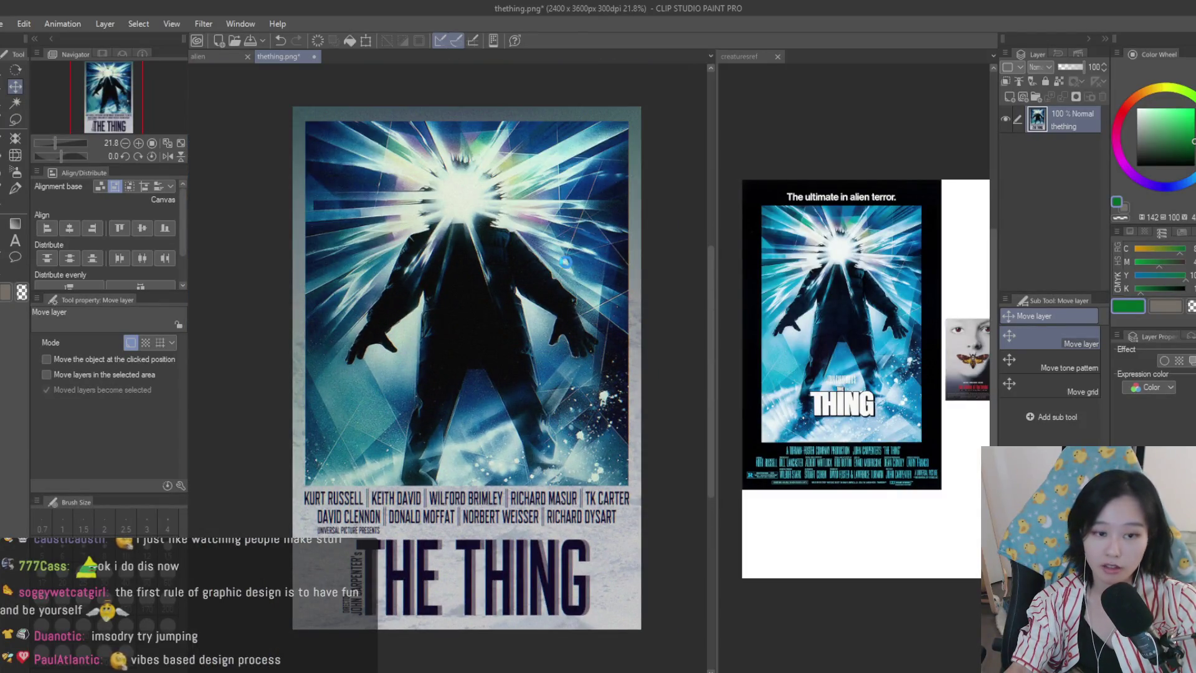
scroll(568, 315, down, 2)
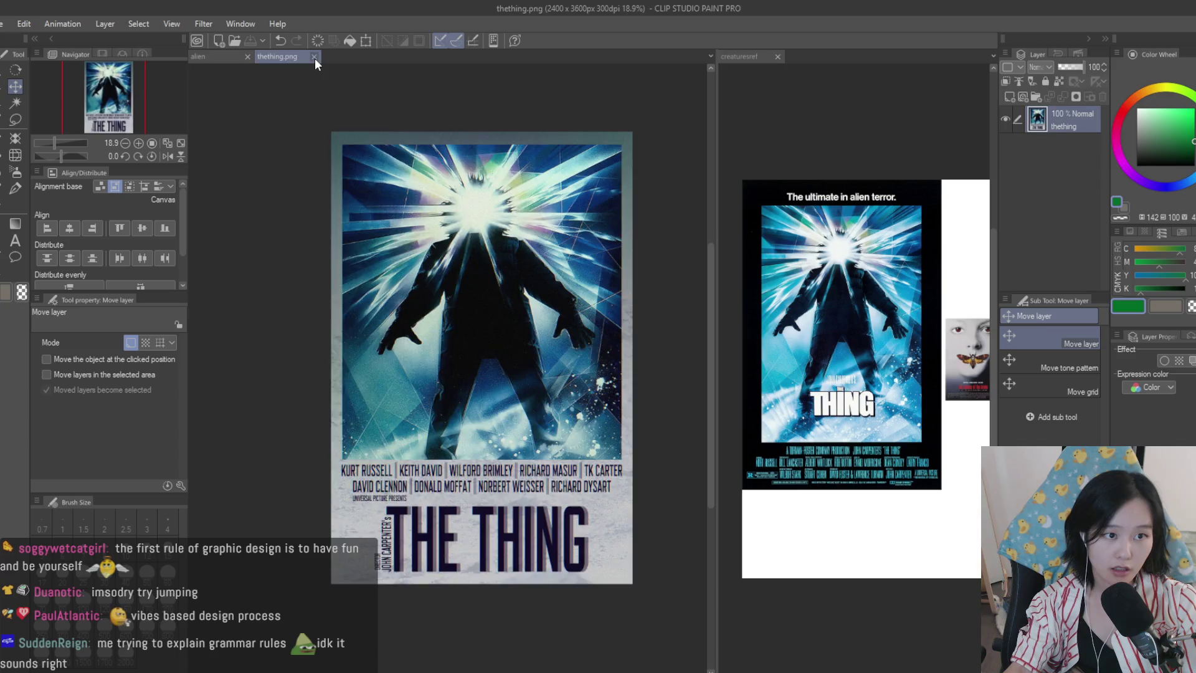
click(314, 57)
scroll(595, 352, up, 1)
scroll(595, 352, down, 2)
scroll(595, 352, up, 2)
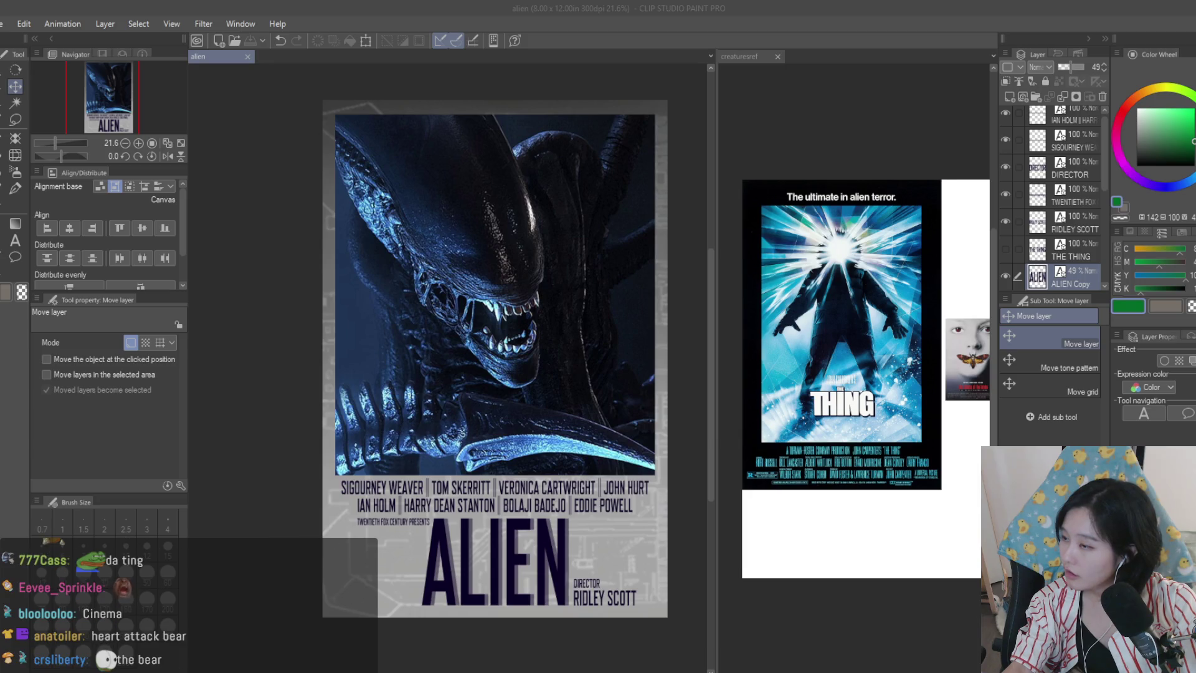
scroll(1086, 215, down, 3)
click(1086, 215)
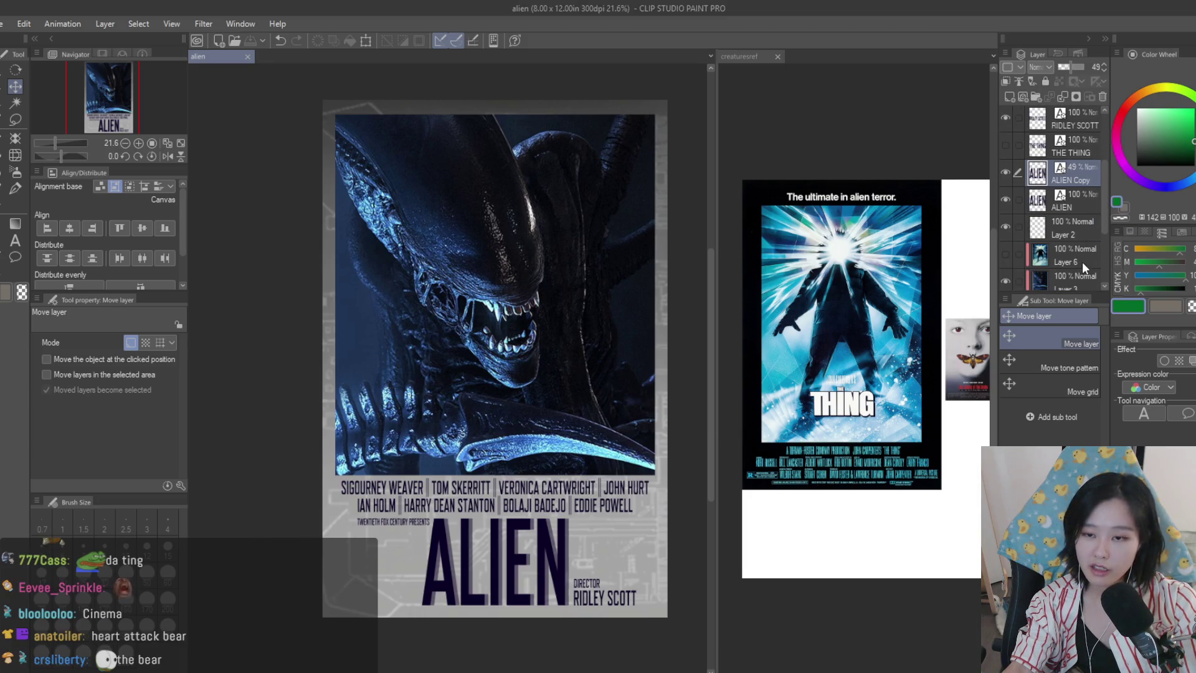
- Paste the creature close-up onto Layer 6, clip it to the layer below, and enlarge it
scroll(1082, 262, down, 1)
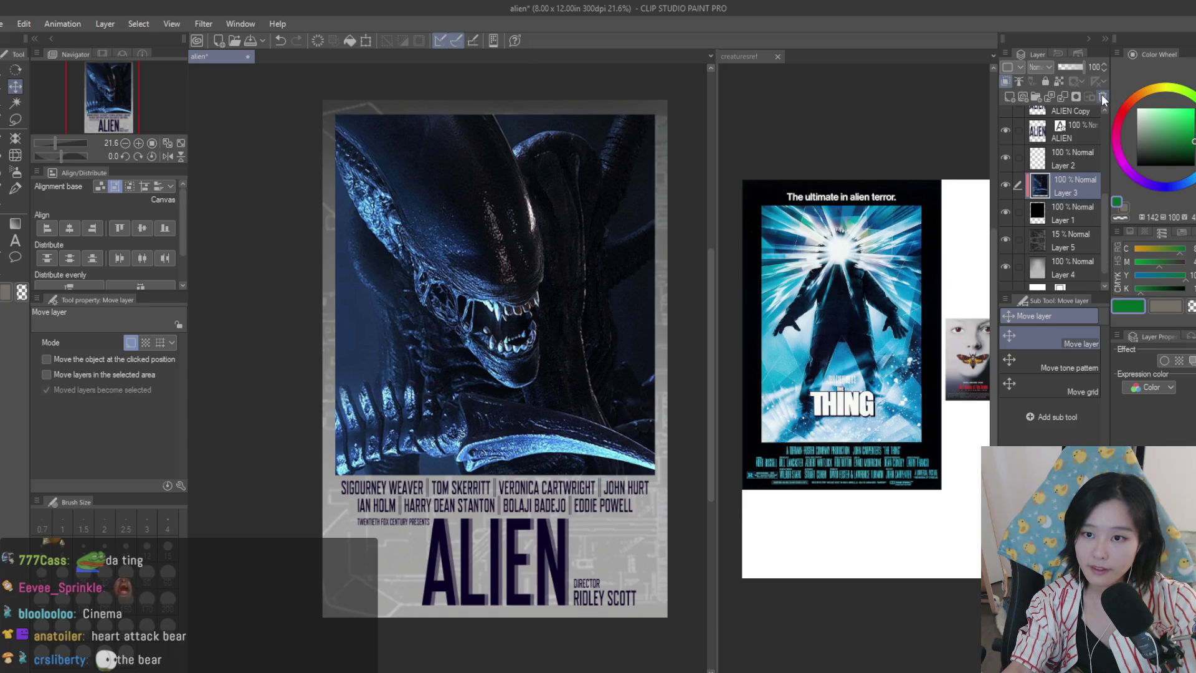
click(1052, 97)
click(1007, 81)
key(ctrl+t)
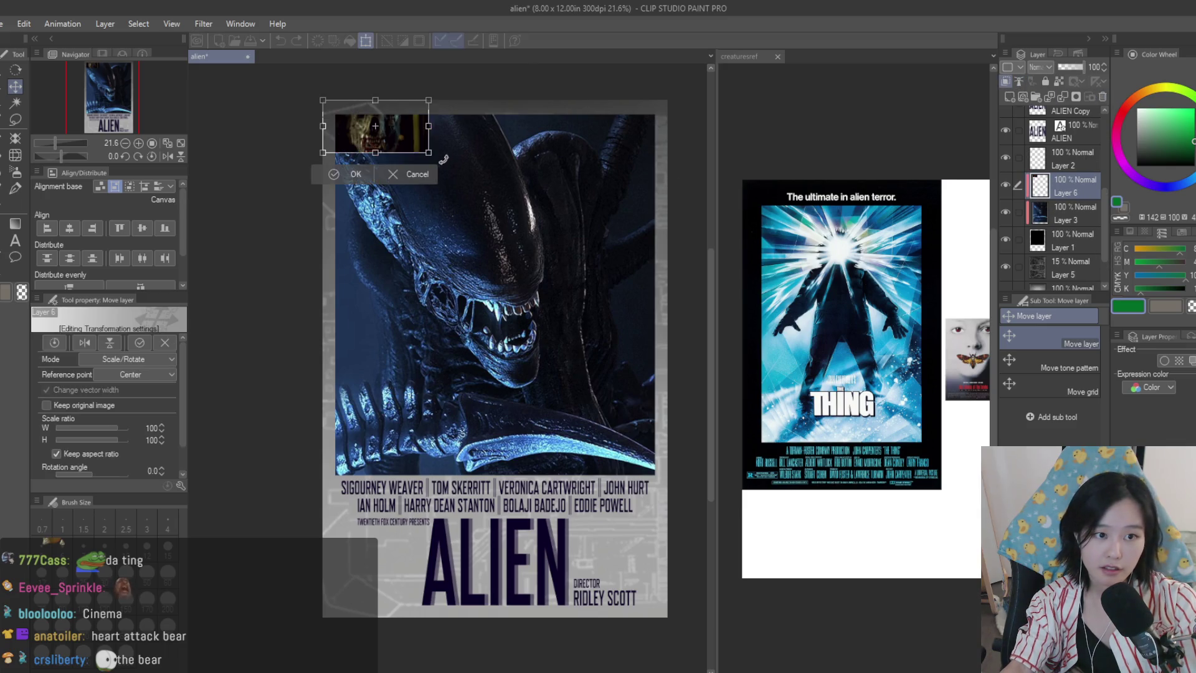
mouse_move(429, 153)
mouse_down()
mouse_move(591, 349)
mouse_move(553, 322)
mouse_move(434, 322)
mouse_up()
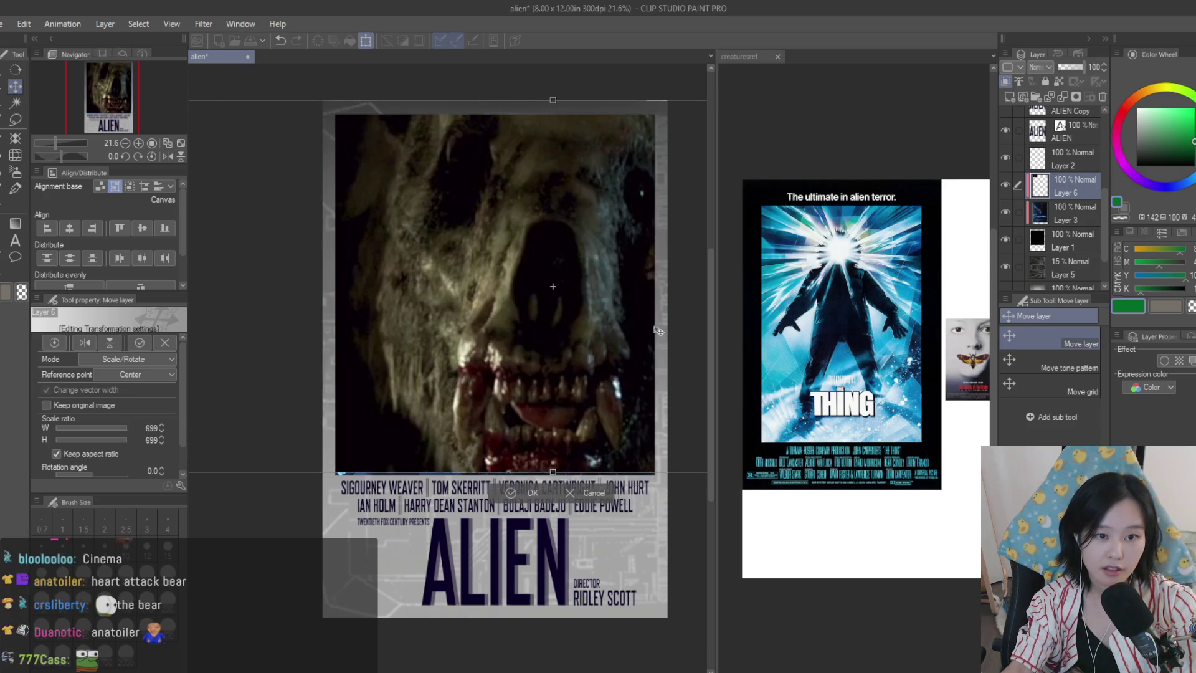
scroll(607, 331, down, 3)
drag(688, 421, 703, 421)
drag(636, 378, 636, 376)
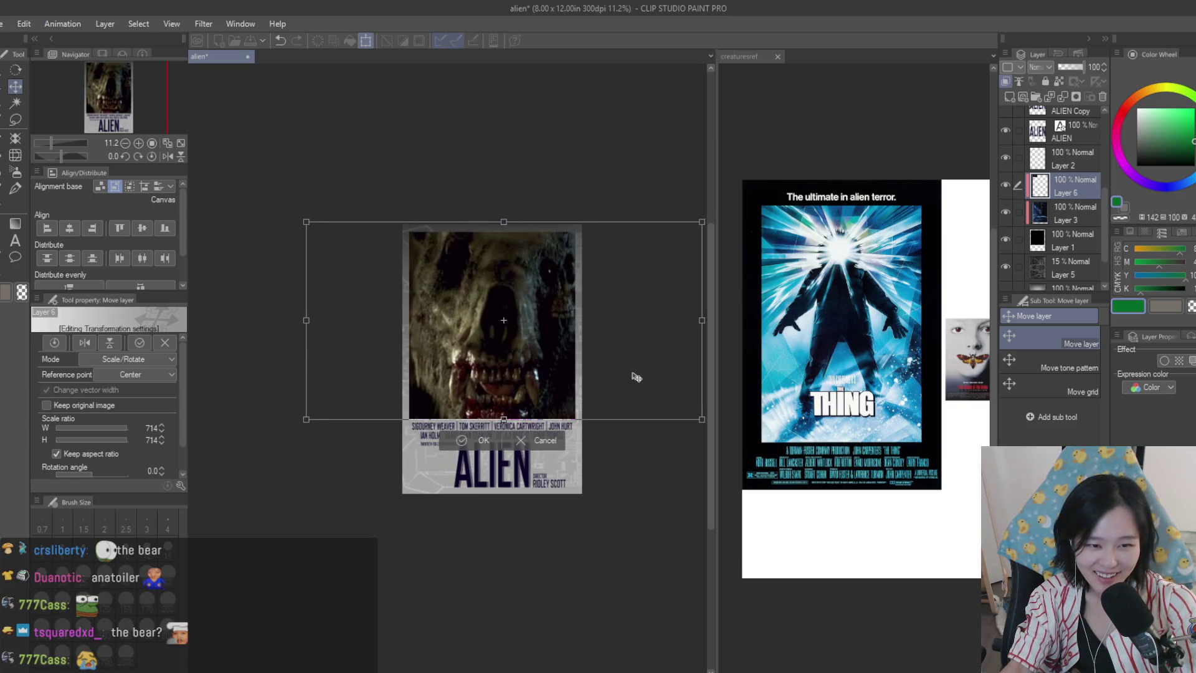
key(Return)
scroll(507, 355, up, 3)
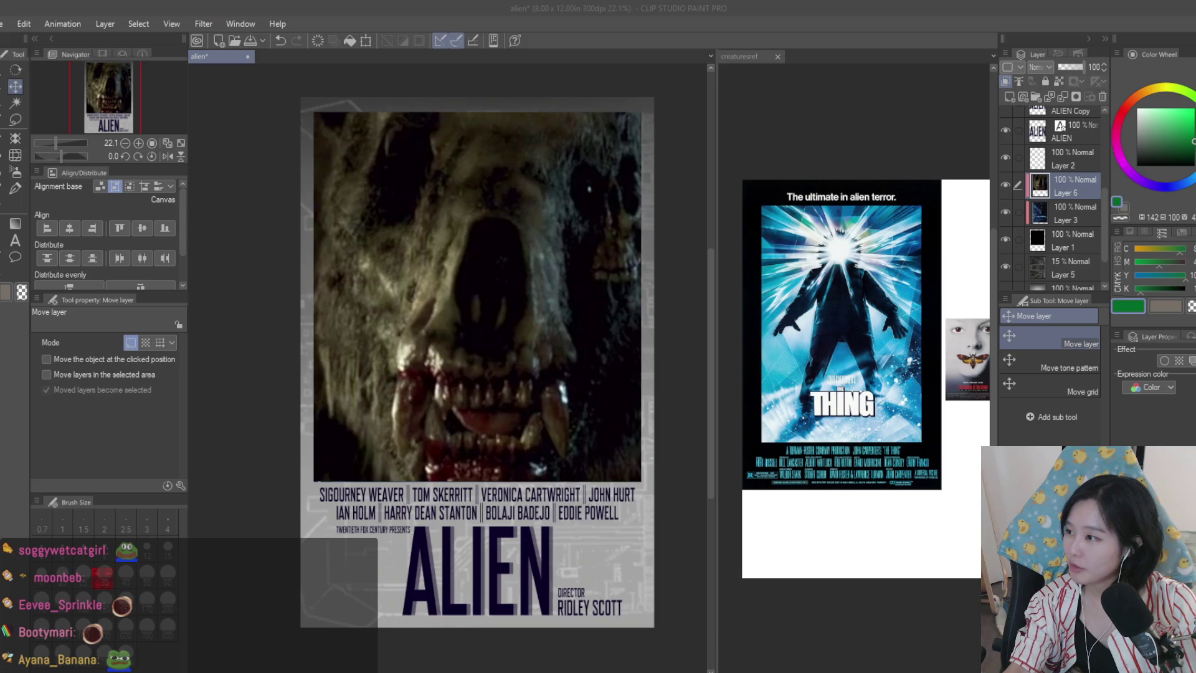
- Redo the clipped creature's scaling so it fills the artwork area, shifted slightly left and down
key(ctrl+z)
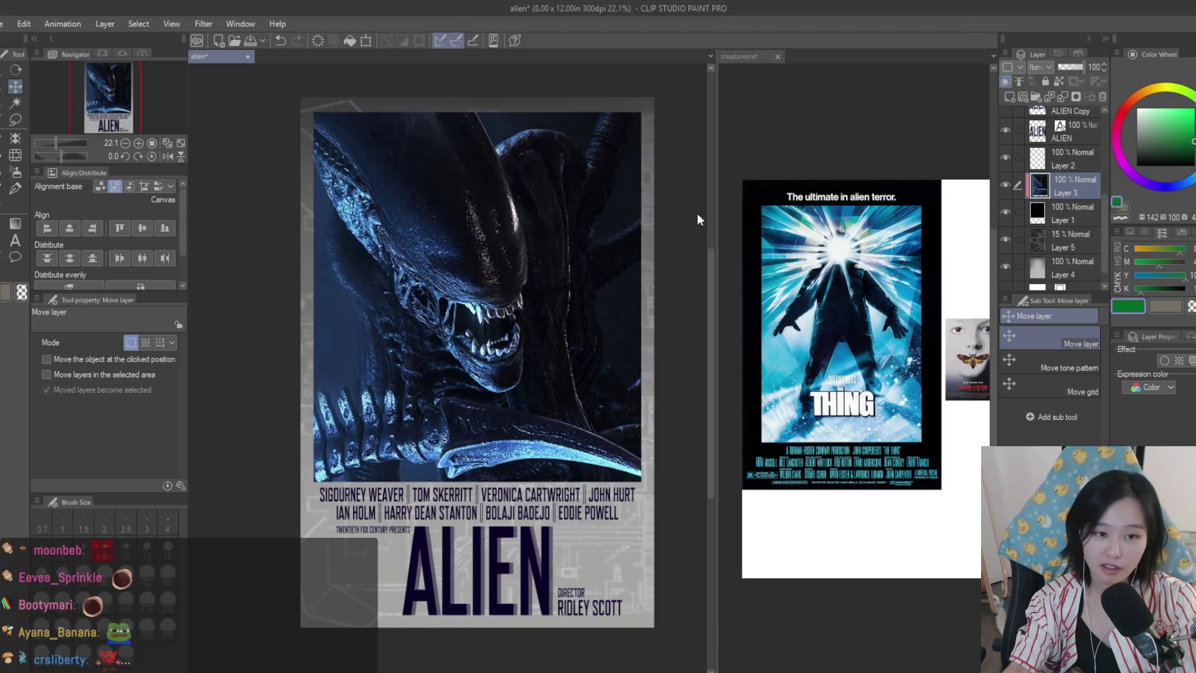
key(ctrl+t)
click(1005, 82)
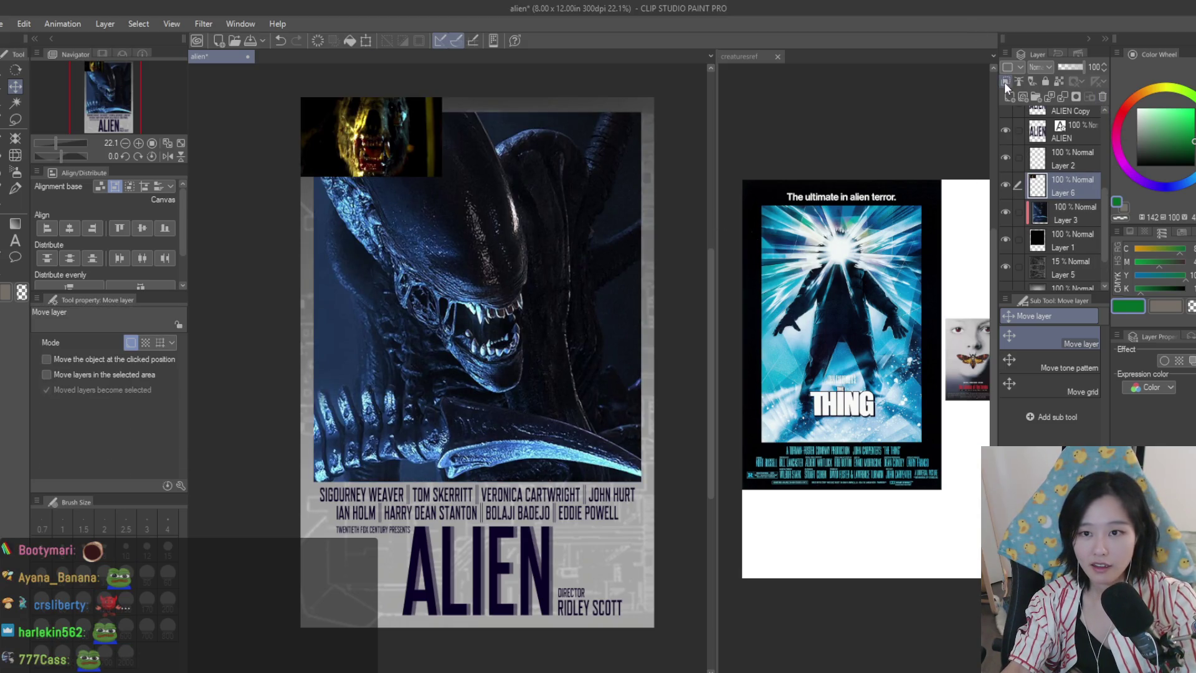
mouse_move(640, 288)
mouse_down()
mouse_move(679, 349)
mouse_move(654, 430)
mouse_move(589, 453)
mouse_up()
scroll(648, 436, down, 3)
scroll(645, 445, down, 1)
scroll(502, 422, up, 2)
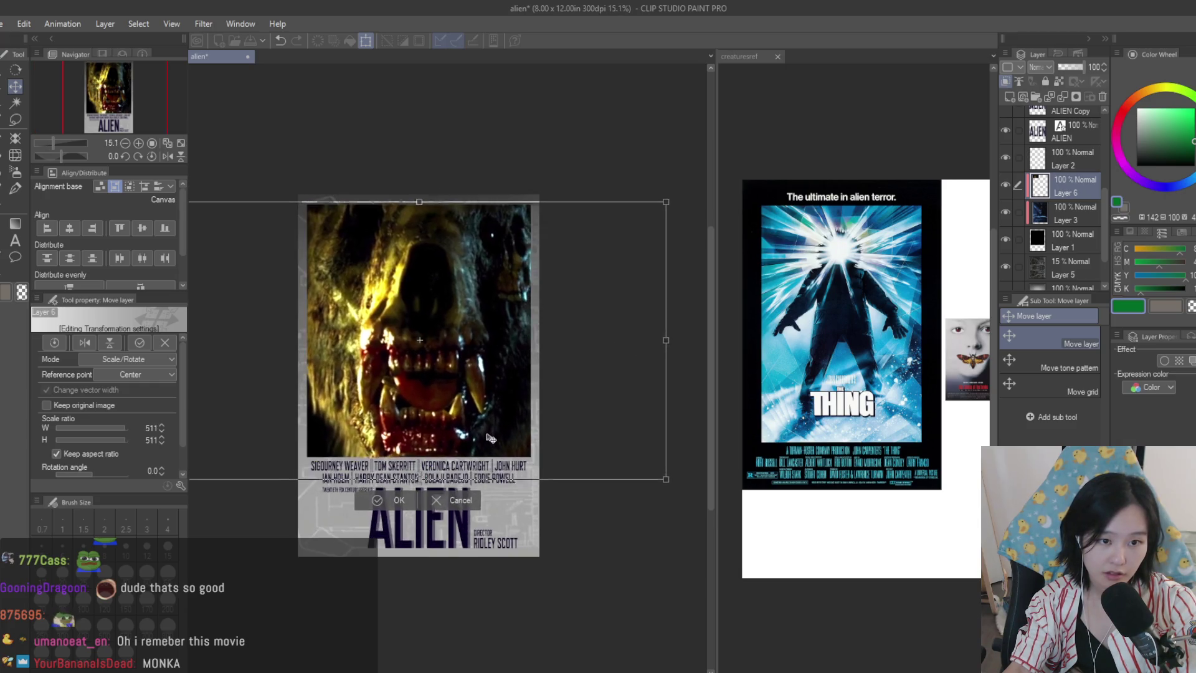
scroll(467, 393, up, 2)
drag(496, 392, 481, 398)
key(Return)
scroll(396, 399, down, 2)
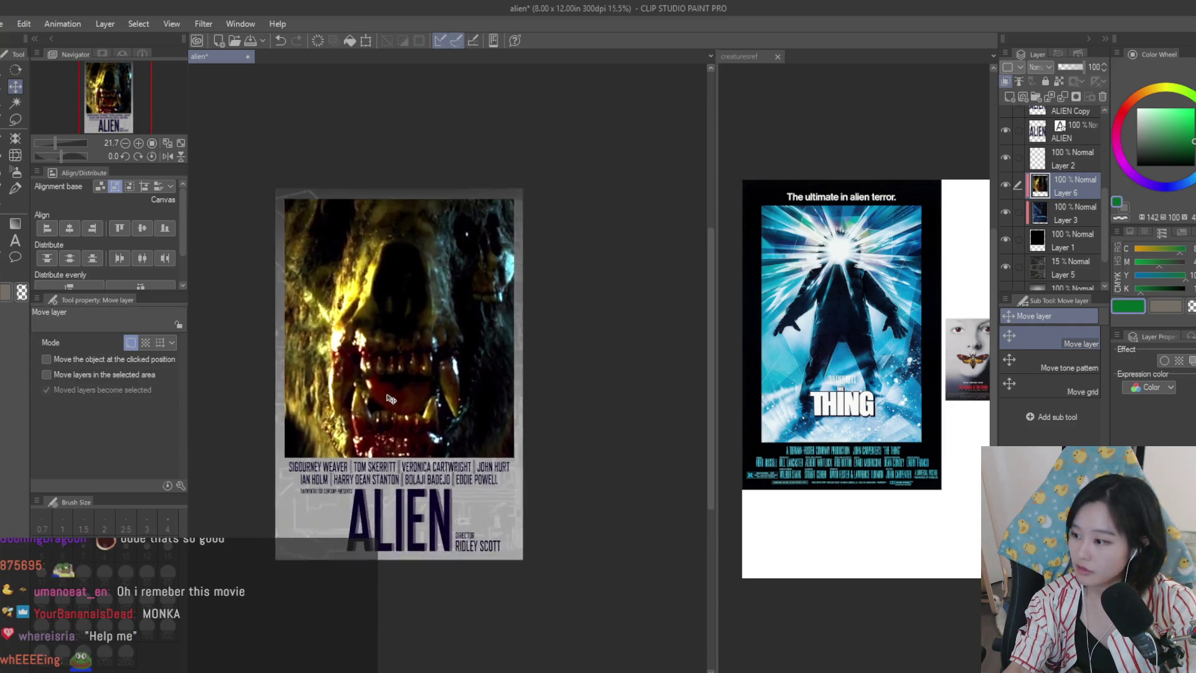
scroll(396, 398, up, 2)
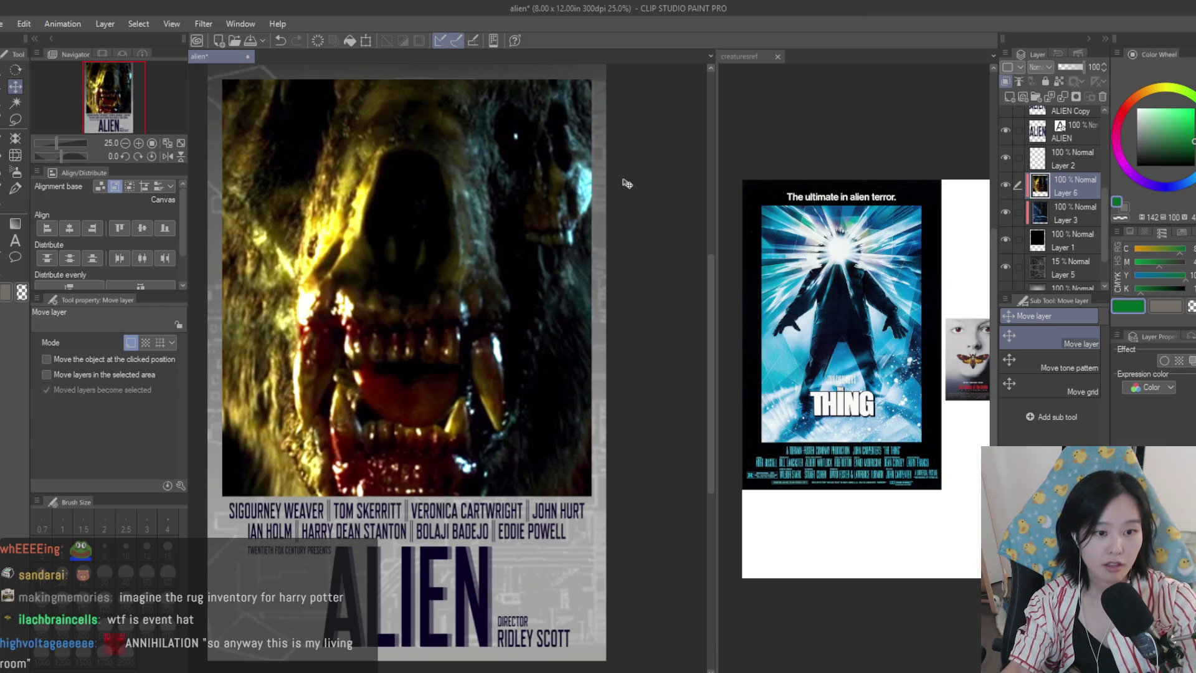
- Switch to the Text tool and briefly open the RIDLEY SCOTT credit, leaving it unchanged
scroll(629, 181, down, 3)
scroll(630, 181, up, 2)
click(15, 241)
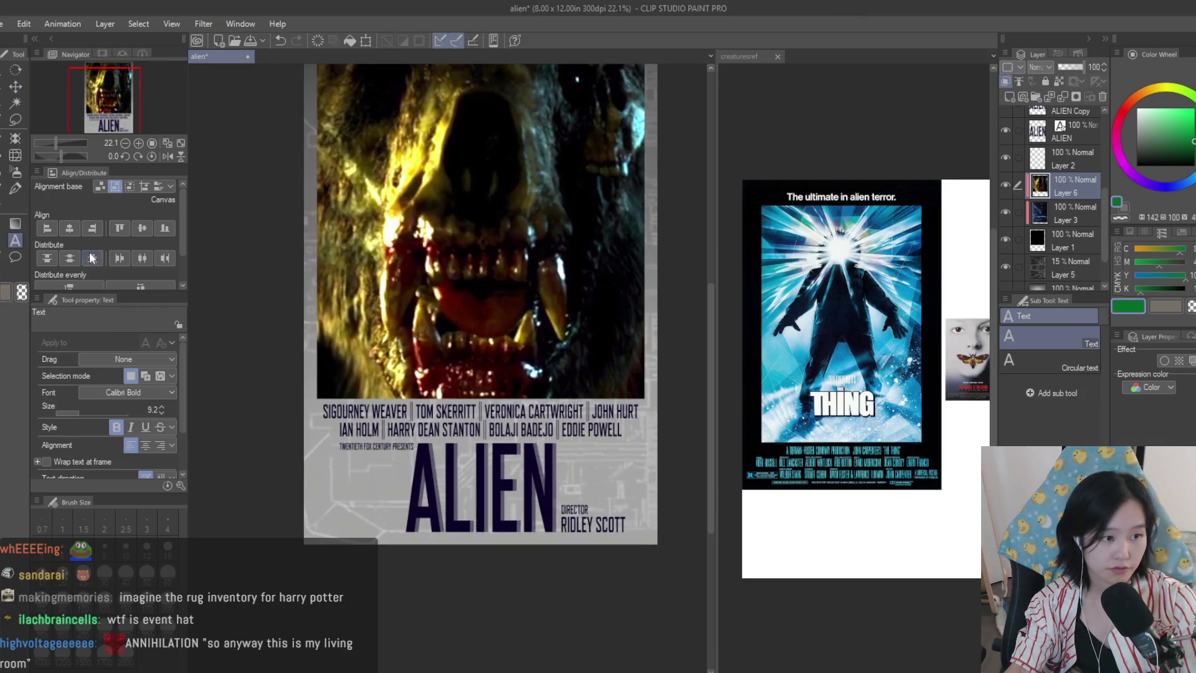
scroll(504, 511, up, 1)
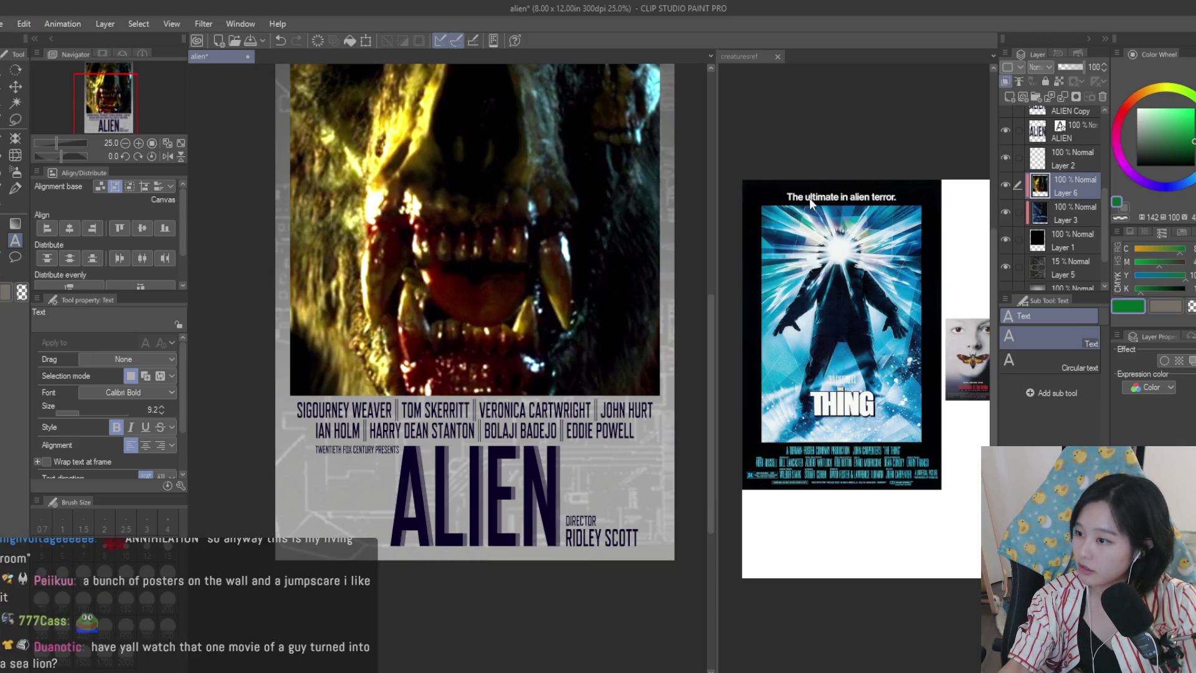
scroll(686, 436, down, 3)
scroll(705, 395, up, 5)
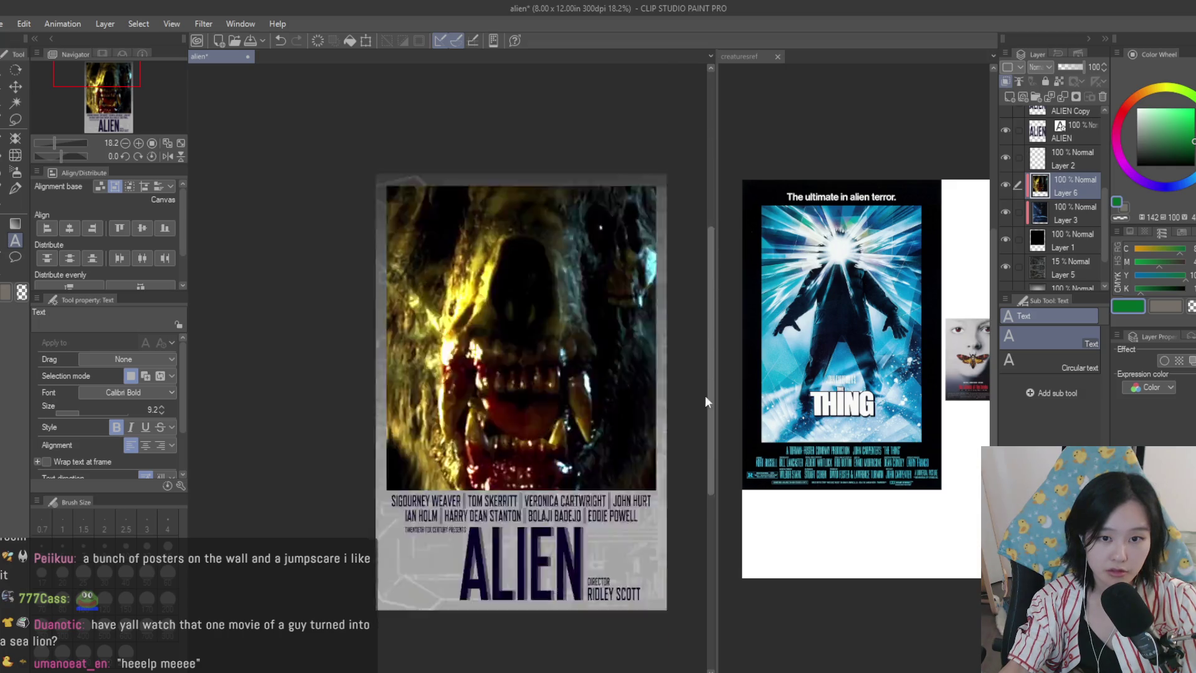
click(533, 341)
click(513, 342)
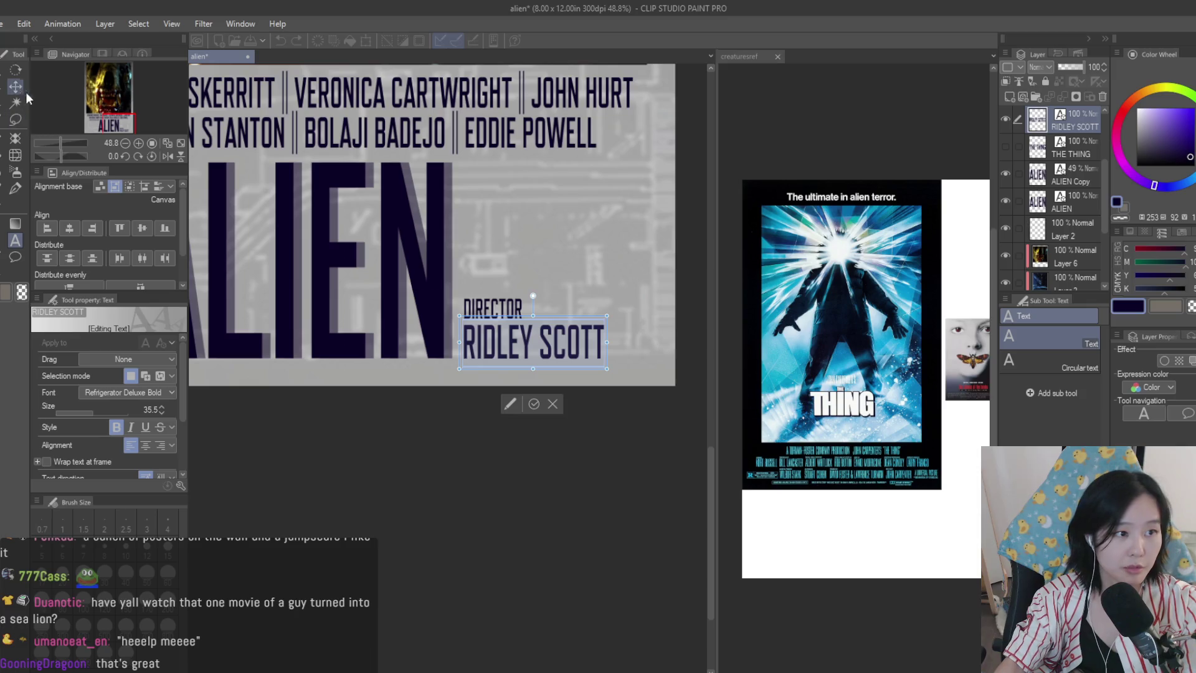
click(534, 404)
- Retype the faded duplicate ALIEN title as ANNIHILATION and return to the Move layer tool
scroll(620, 433, down, 2)
scroll(381, 272, up, 1)
click(425, 331)
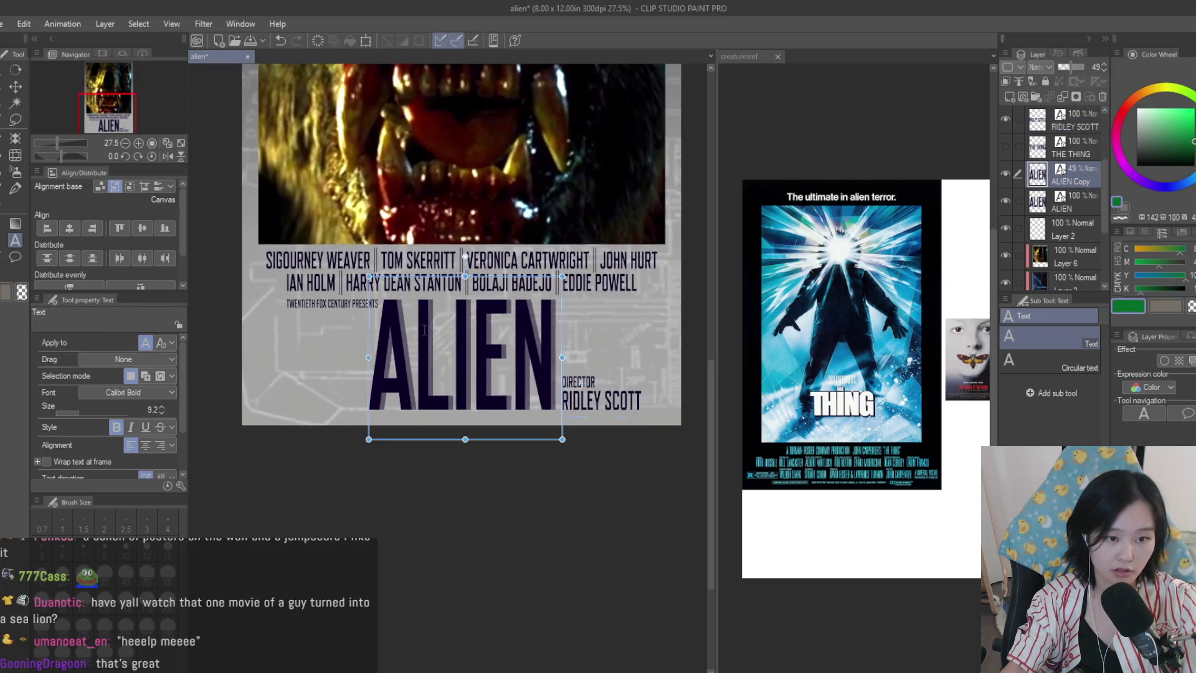
click(448, 337)
text(LIE)
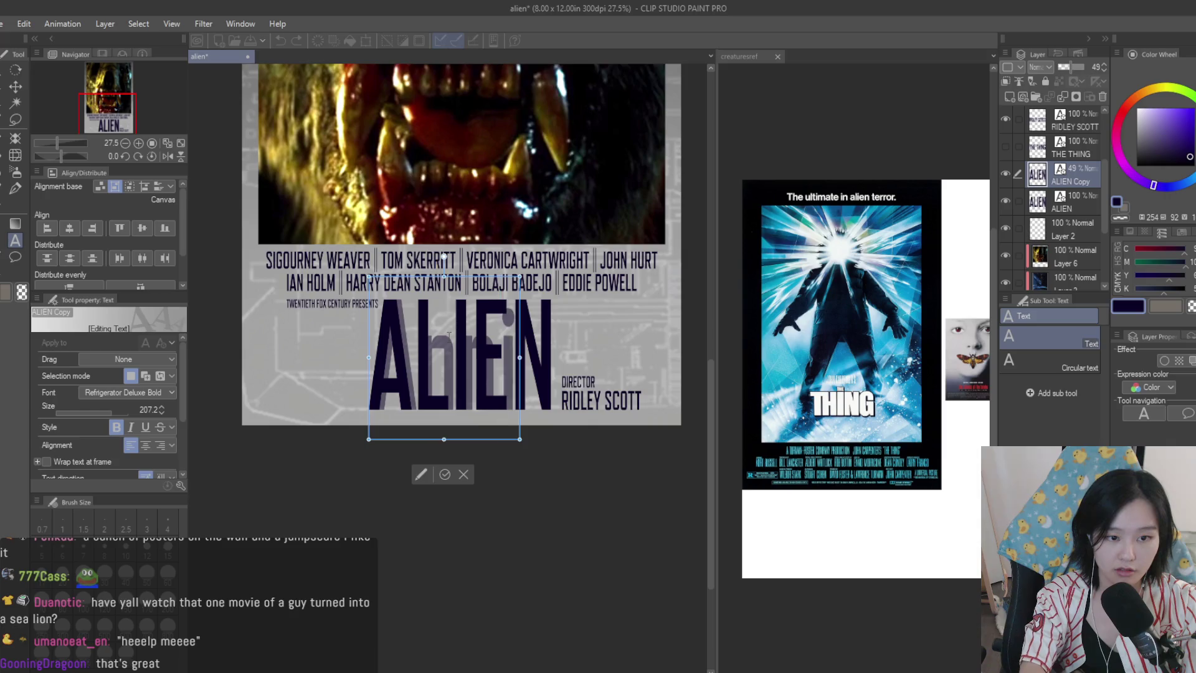
key(BackSpace)
key(BackSpace)
key(BackSpace)
text(LIEHILATION)
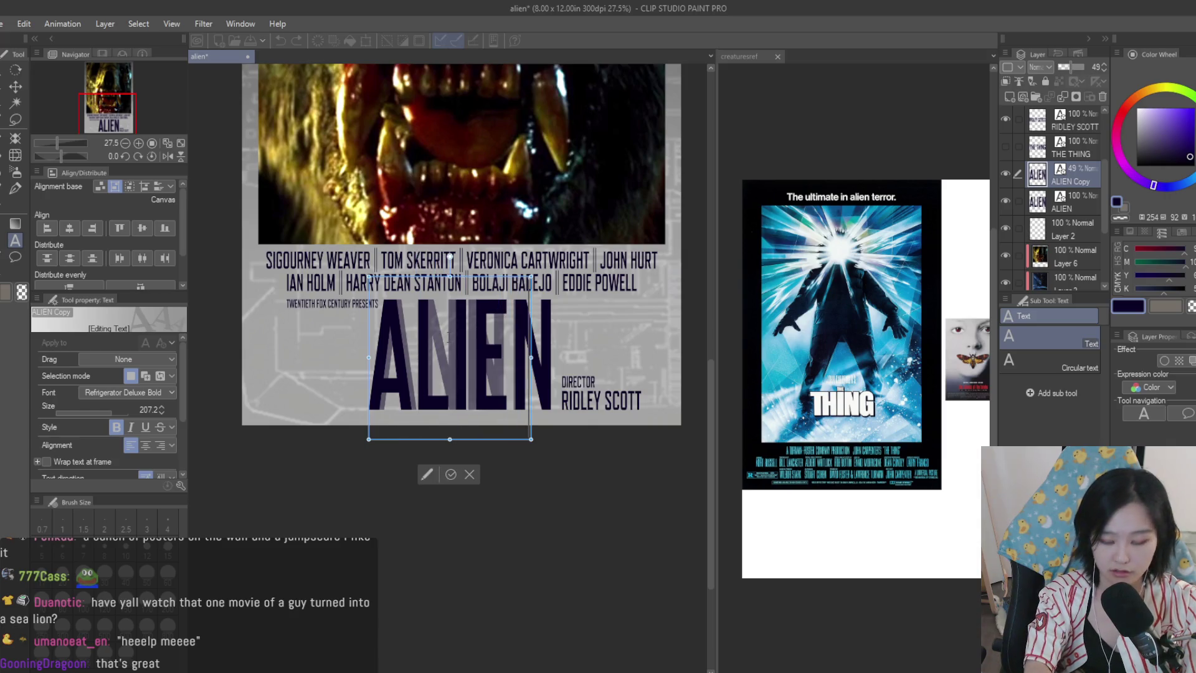
click(15, 86)
key(ctrl+0)
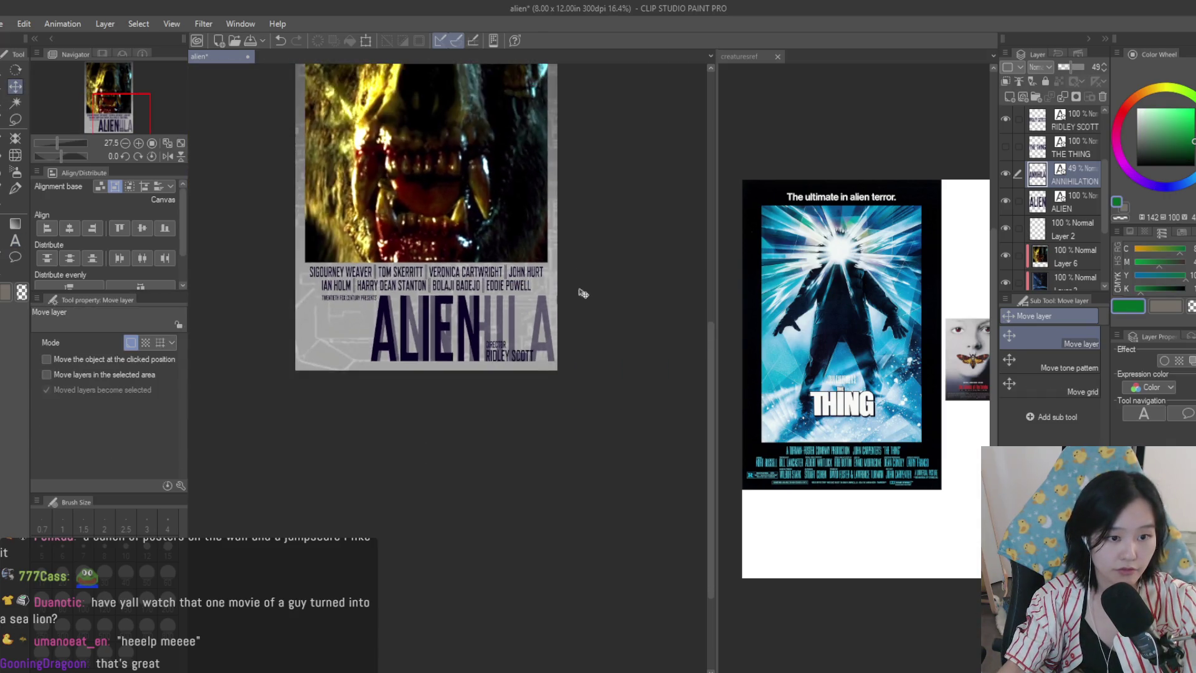
- Delete the old ALIEN title layer and raise the ANNIHILATION title to full opacity
click(1006, 203)
key(Delete)
click(1075, 175)
drag(1073, 67, 1124, 73)
- Shrink the ANNIHILATION title and shift it left so it fits the poster
scroll(611, 284, down, 2)
key(ctrl+t)
scroll(611, 284, down, 1)
mouse_move(681, 299)
mouse_down()
mouse_move(617, 327)
mouse_move(686, 302)
mouse_up()
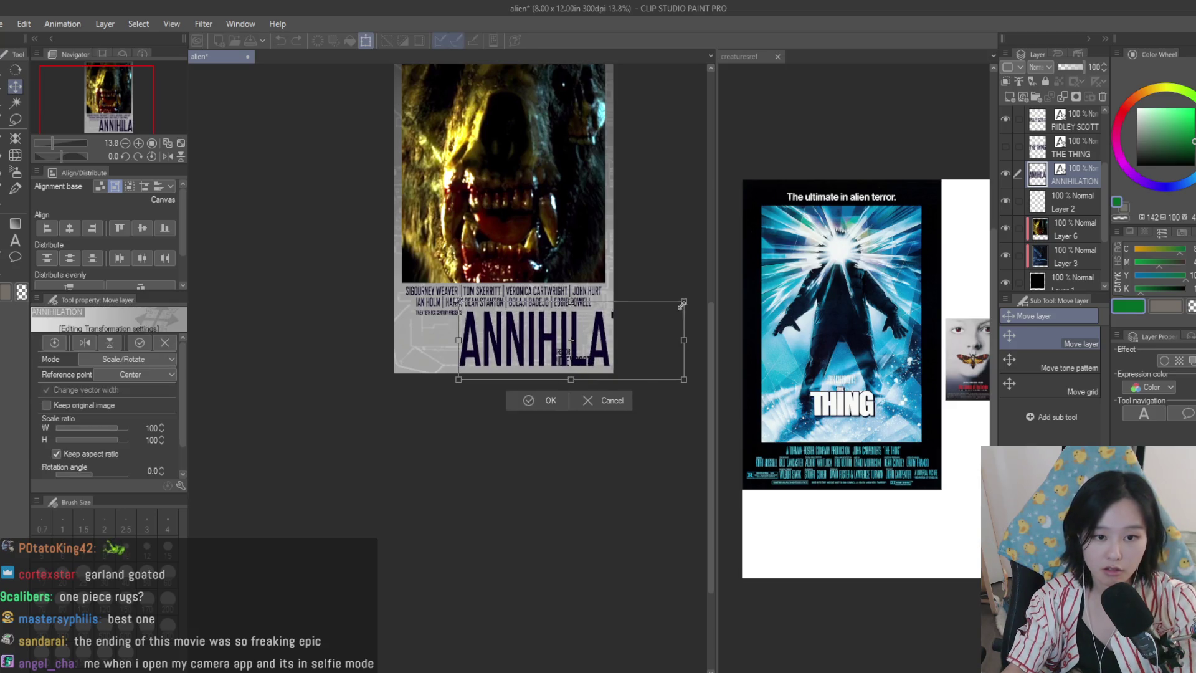
key(Return)
scroll(579, 316, up, 2)
mouse_move(579, 316)
mouse_down()
mouse_move(542, 322)
mouse_move(558, 325)
mouse_up()
scroll(558, 325, up, 1)
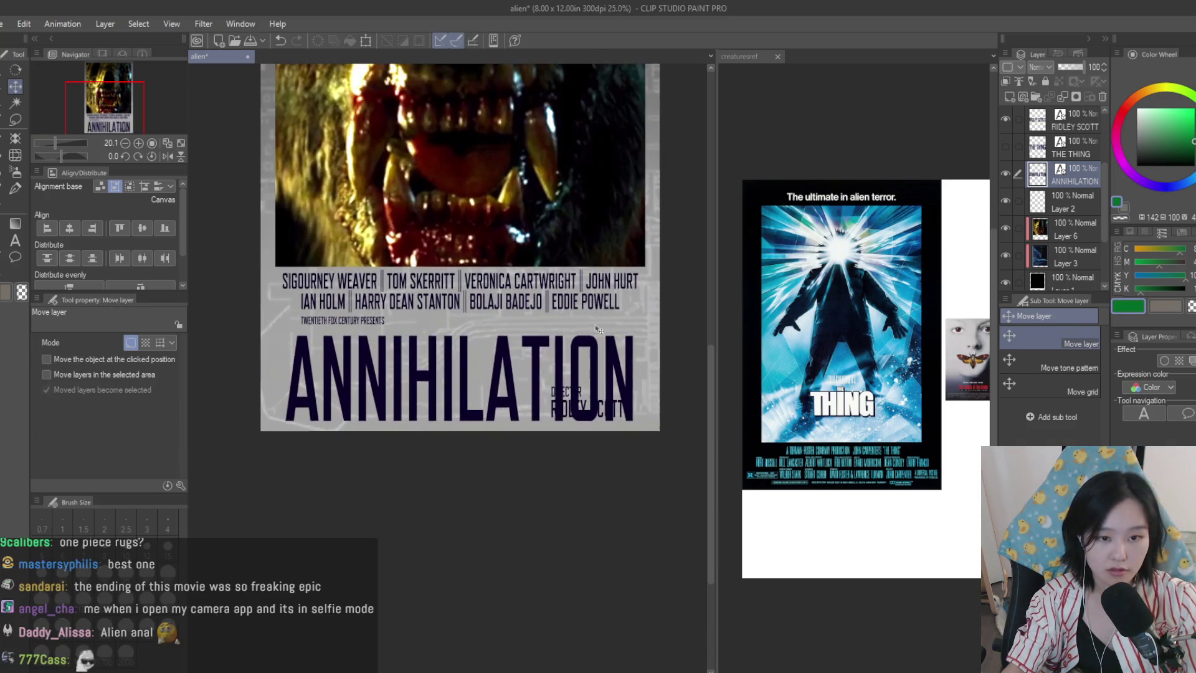
- Narrow the ANNIHILATION title further over a few transform passes
key(ctrl+t)
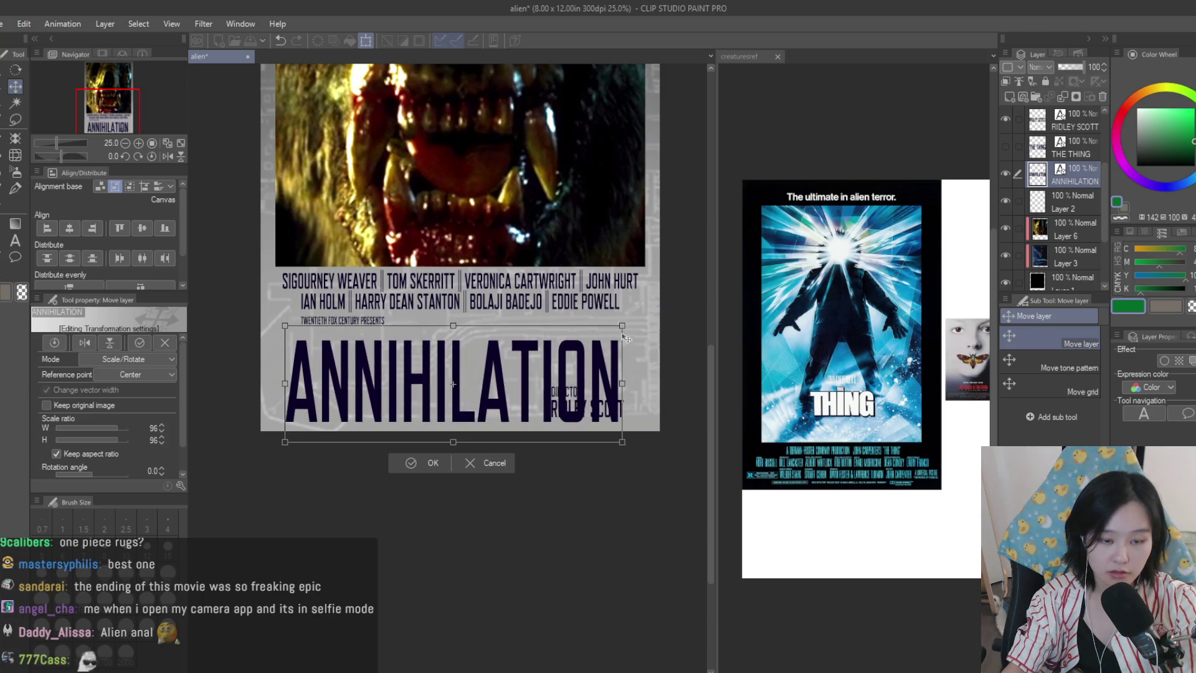
key(Return)
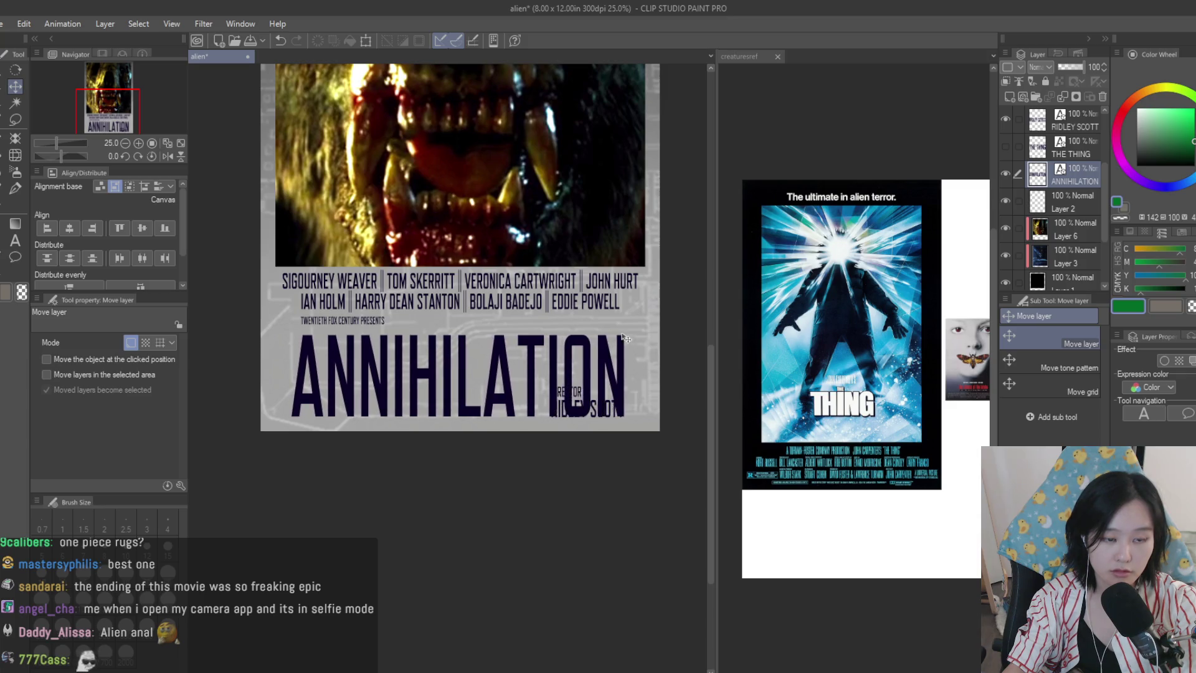
key(ctrl+t)
mouse_move(624, 339)
mouse_down()
mouse_move(605, 344)
mouse_move(623, 346)
mouse_up()
key(Return)
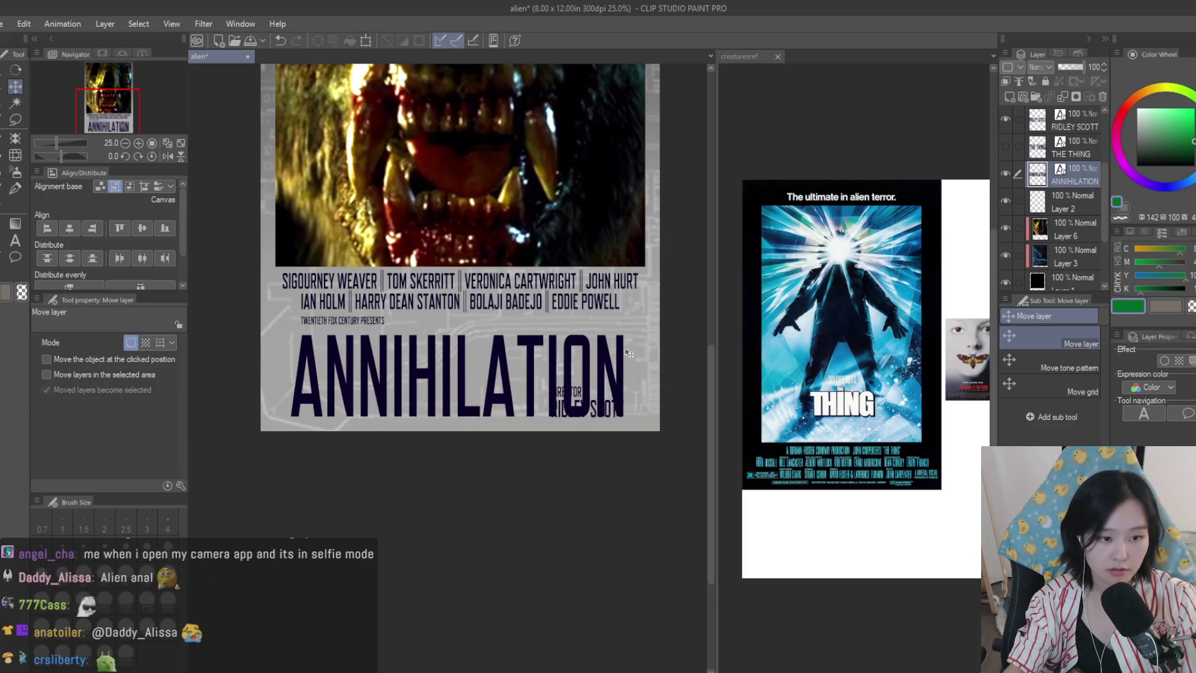
key(ctrl+t)
drag(627, 349, 616, 354)
key(Return)
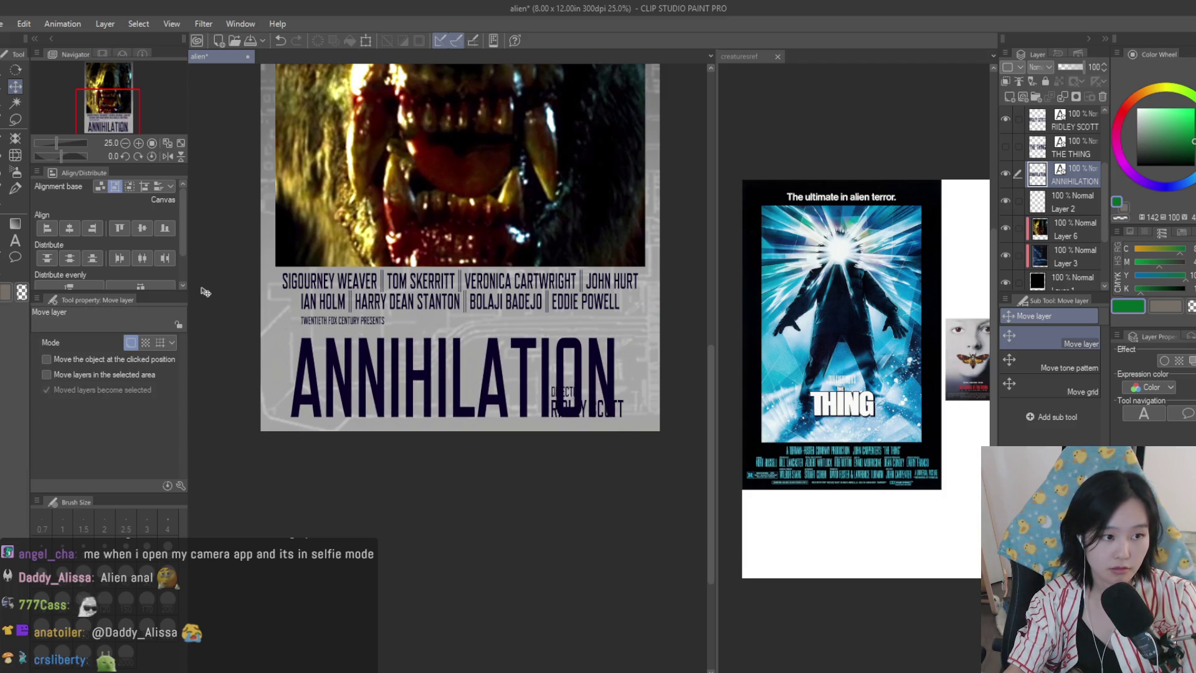
- Centre the ANNIHILATION title horizontally on the poster, undoing a stray nudge
click(73, 230)
key(Up)
key(Up)
key(Up)
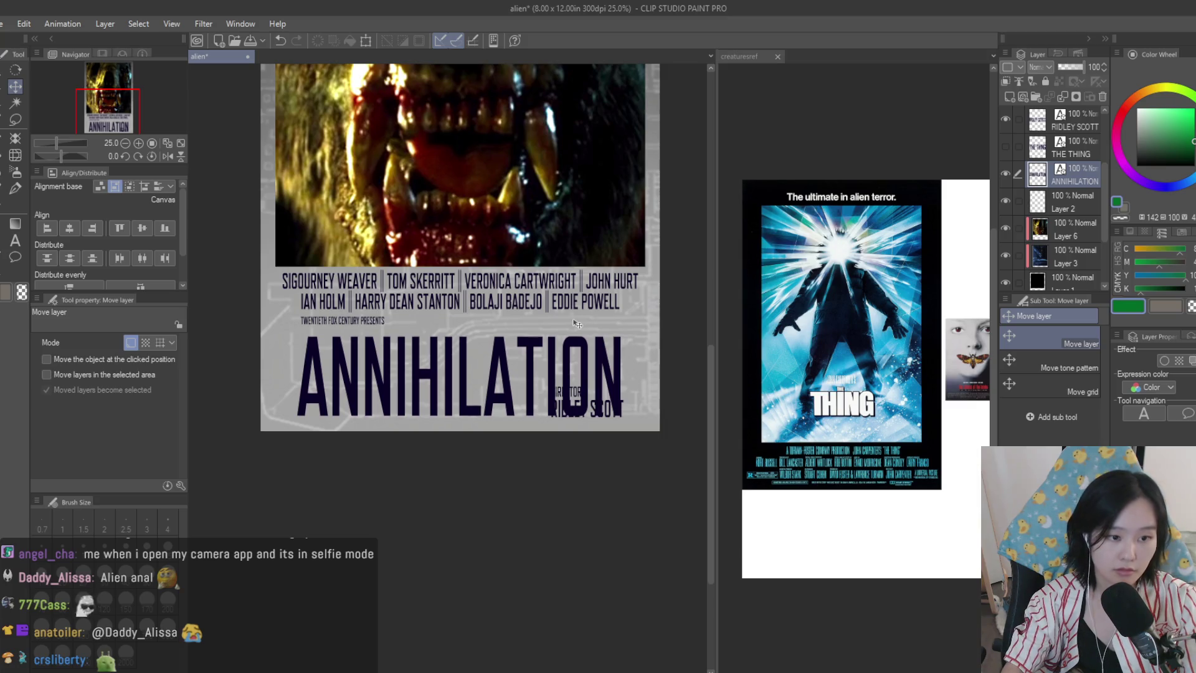
key(Left)
key(Left)
key(Left)
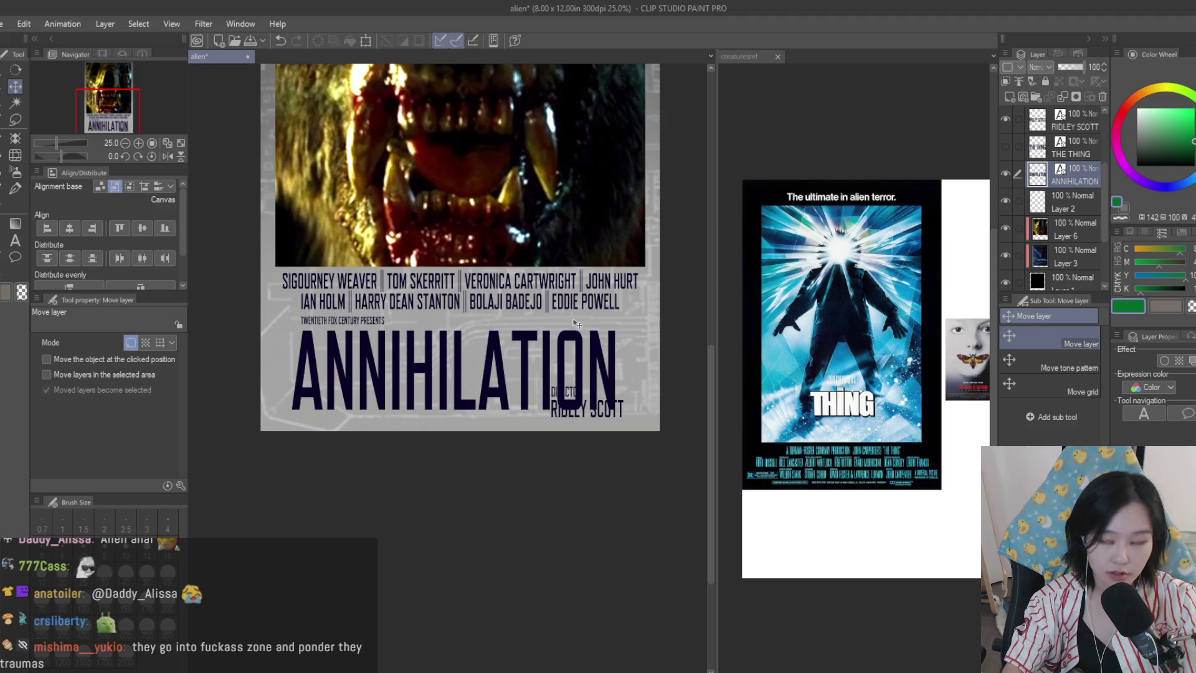
key(ctrl+z)
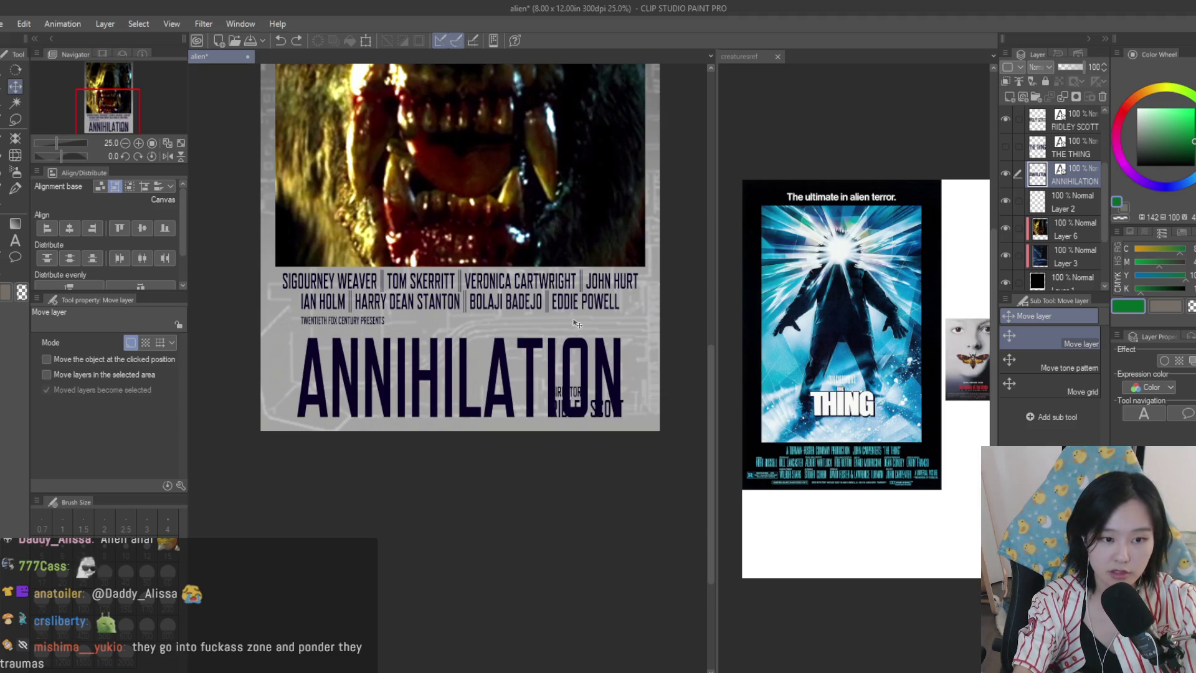
scroll(577, 324, down, 3)
scroll(577, 323, up, 2)
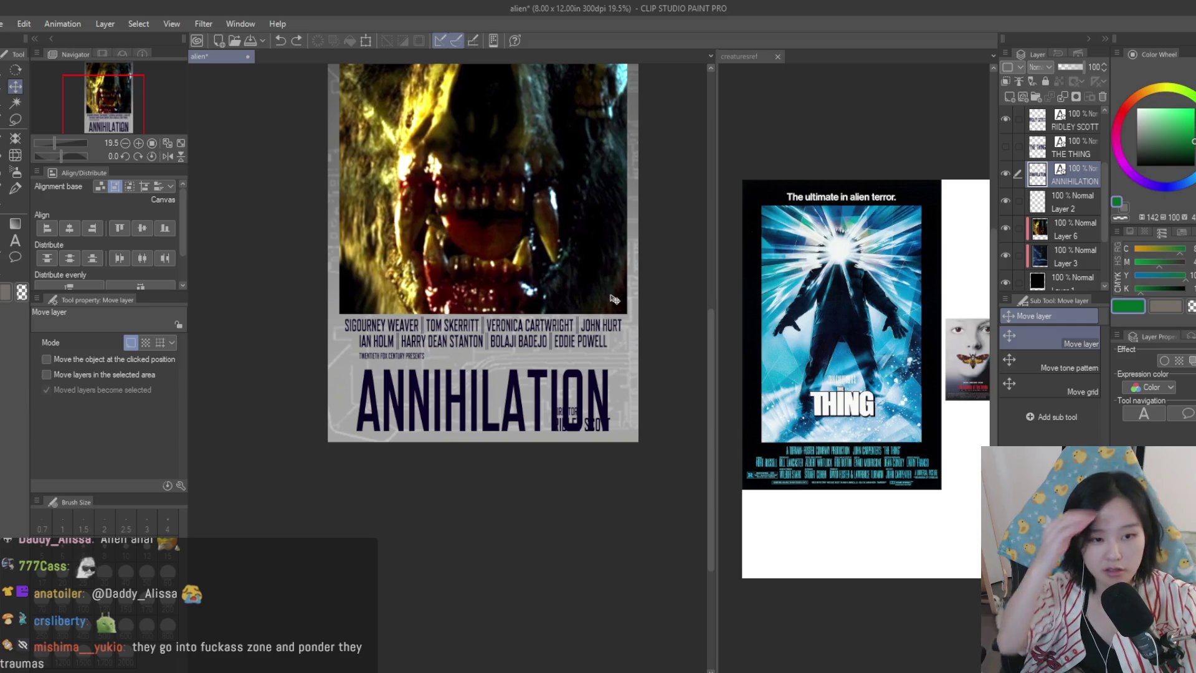
scroll(607, 305, down, 1)
scroll(549, 334, up, 2)
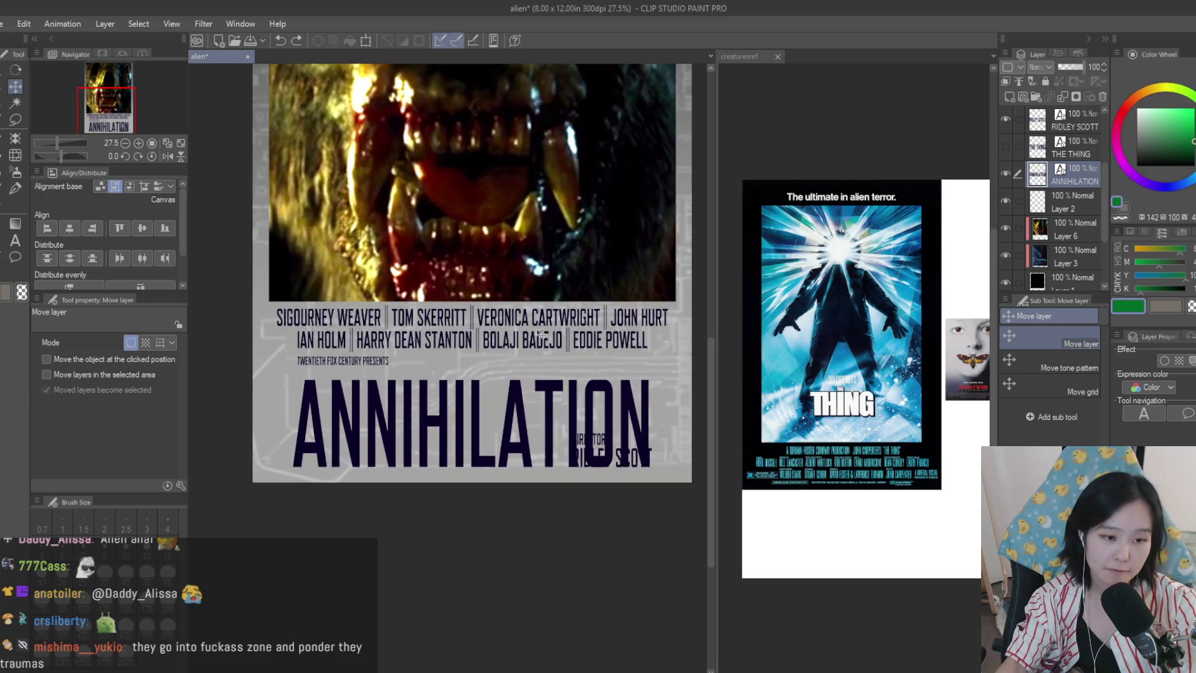
scroll(585, 362, down, 2)
scroll(586, 361, up, 2)
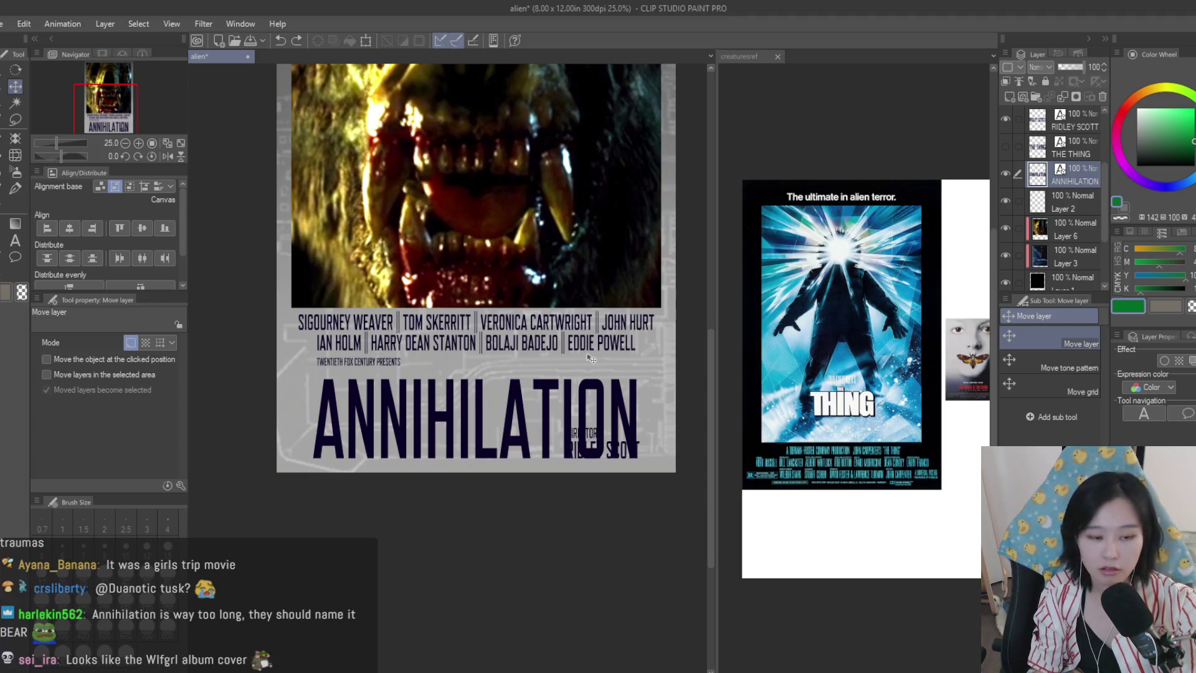
scroll(613, 349, down, 3)
scroll(607, 437, up, 4)
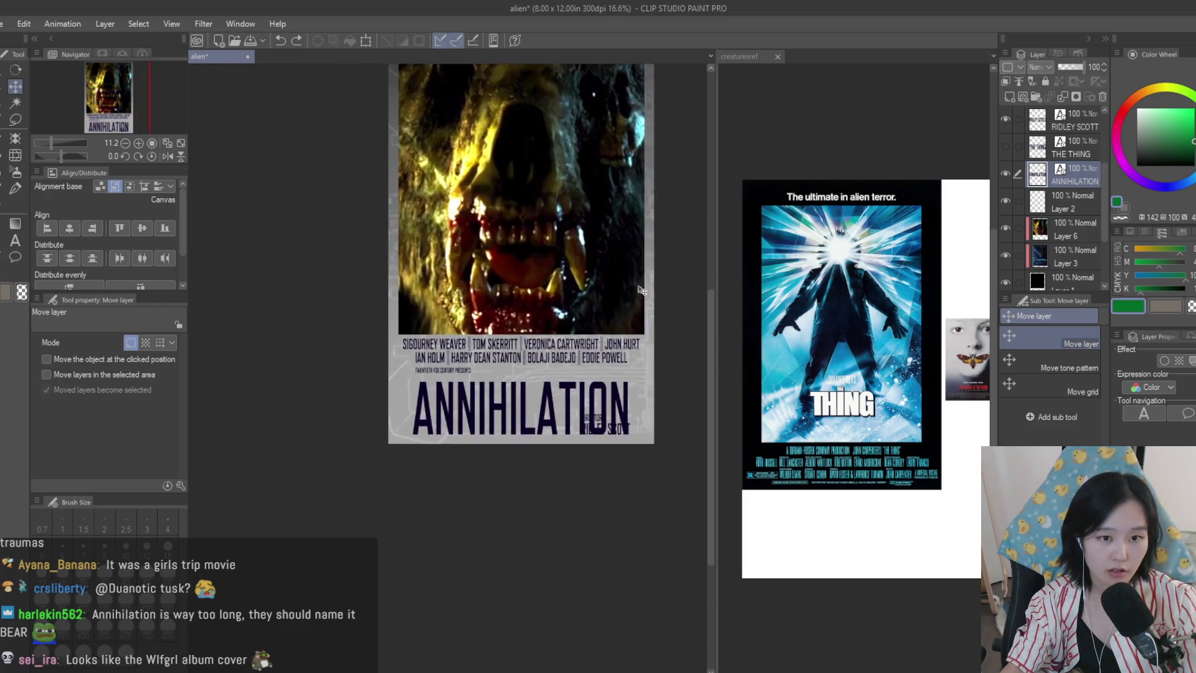
scroll(608, 492, down, 1)
scroll(606, 490, up, 1)
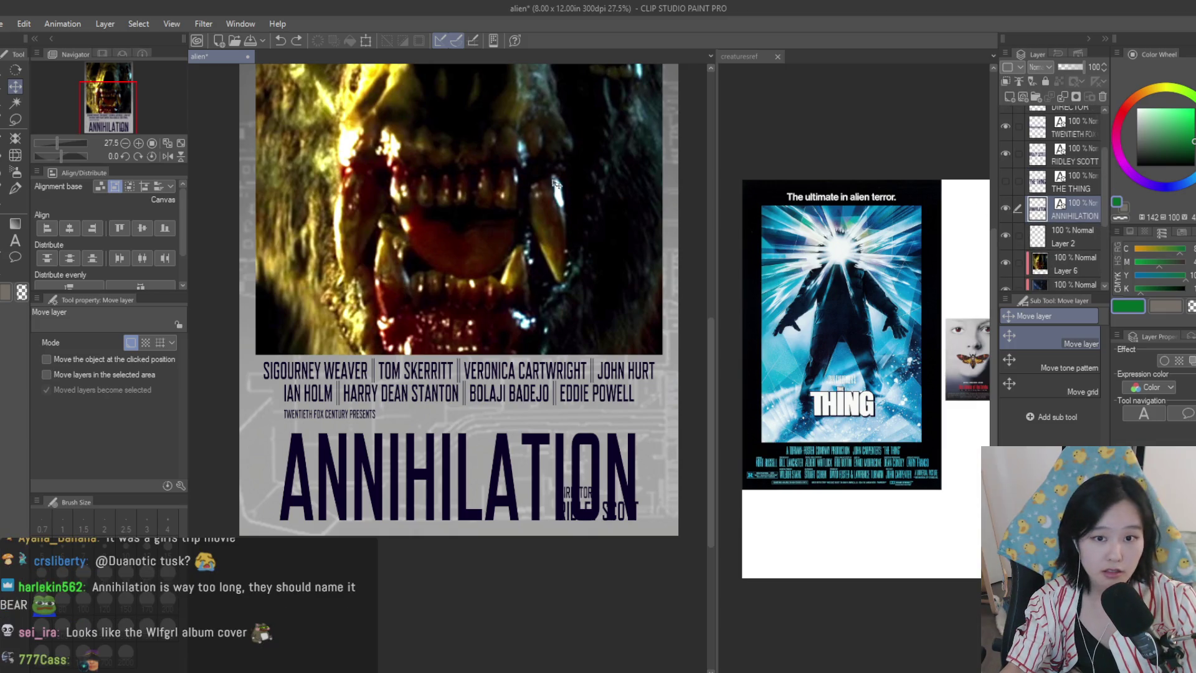
- Drag the director name and DIRECTOR layers up to sit just below the cast names
click(1090, 154)
scroll(1092, 225, up, 2)
ctrl+click(1088, 163)
drag(639, 505, 636, 411)
scroll(635, 411, up, 2)
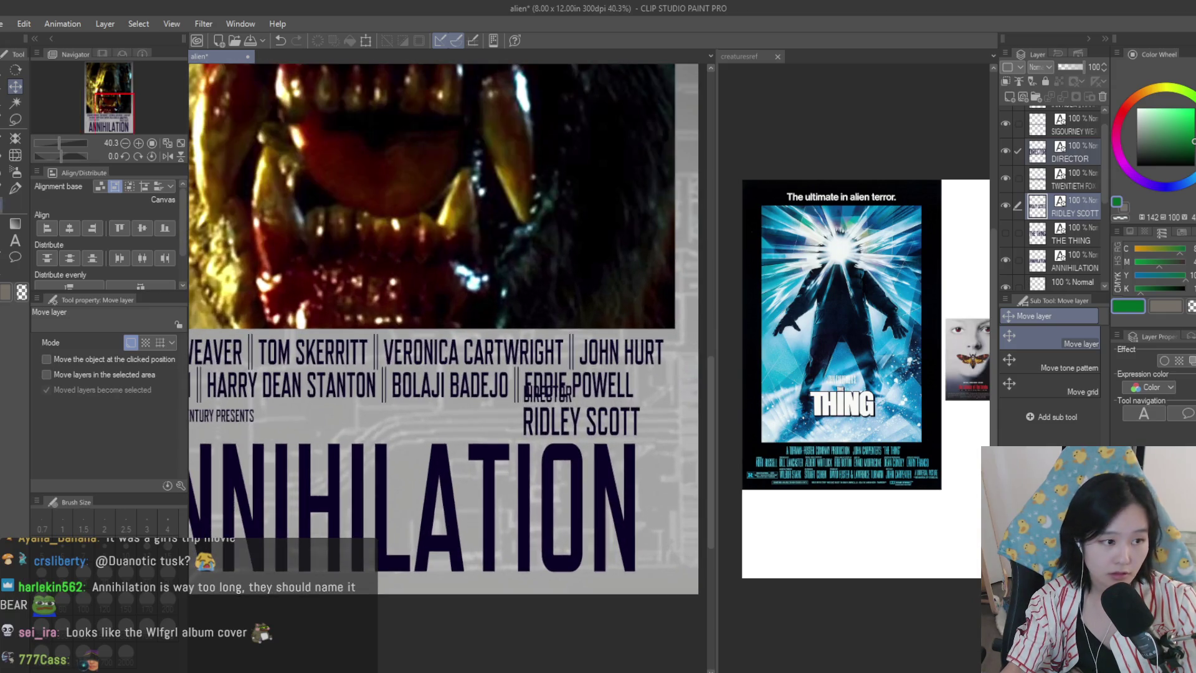
- Replace the director name with ALEX GARLAND and scale it down
key(t)
click(569, 424)
key(ctrl+a)
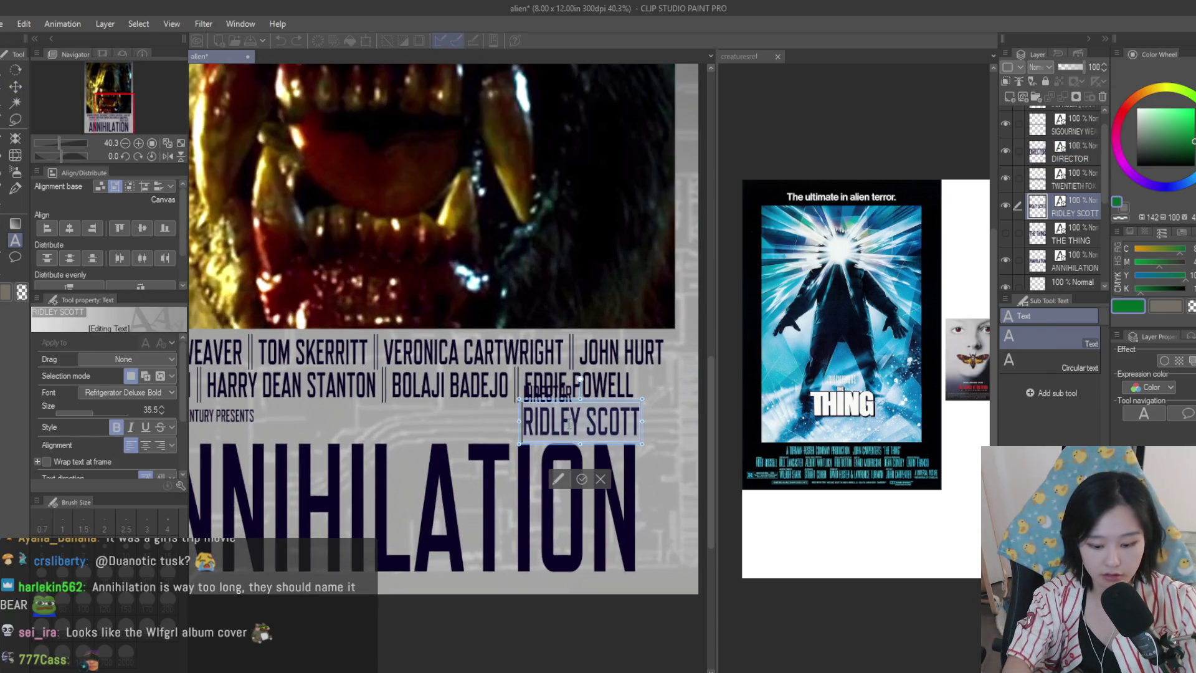
text(ALEX GARLAND)
key(ctrl+t)
scroll(623, 380, down, 2)
scroll(624, 380, up, 1)
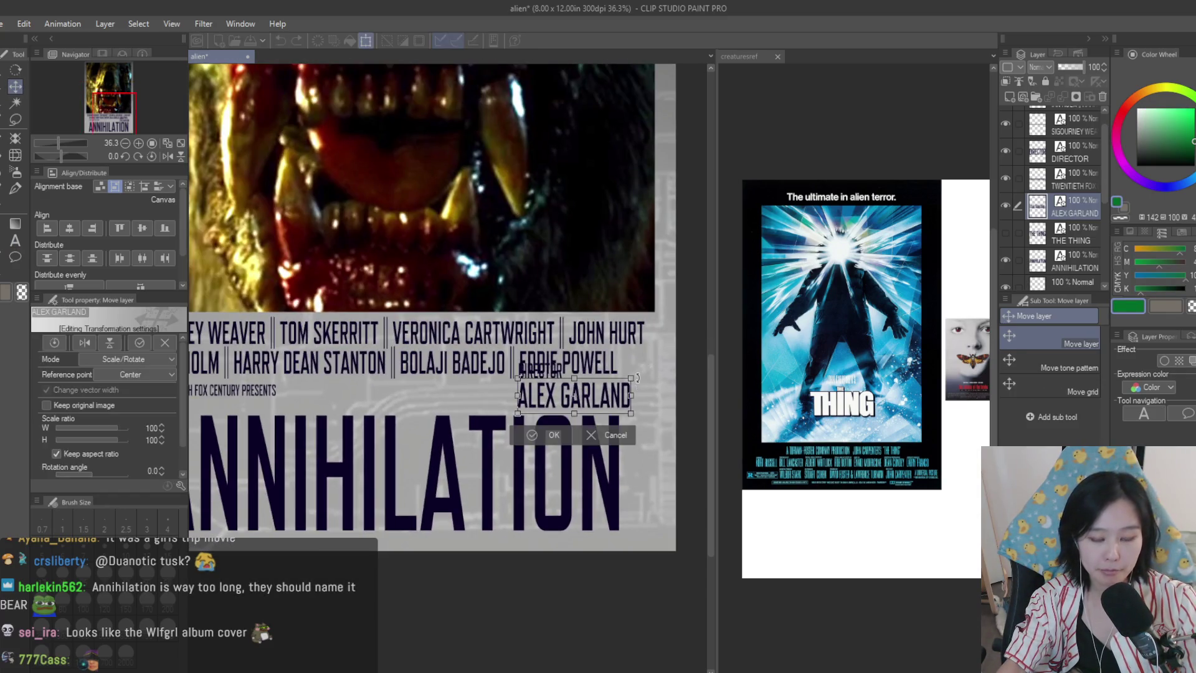
scroll(637, 378, up, 1)
mouse_move(630, 377)
mouse_down()
mouse_move(582, 398)
mouse_move(611, 429)
mouse_up()
key(Return)
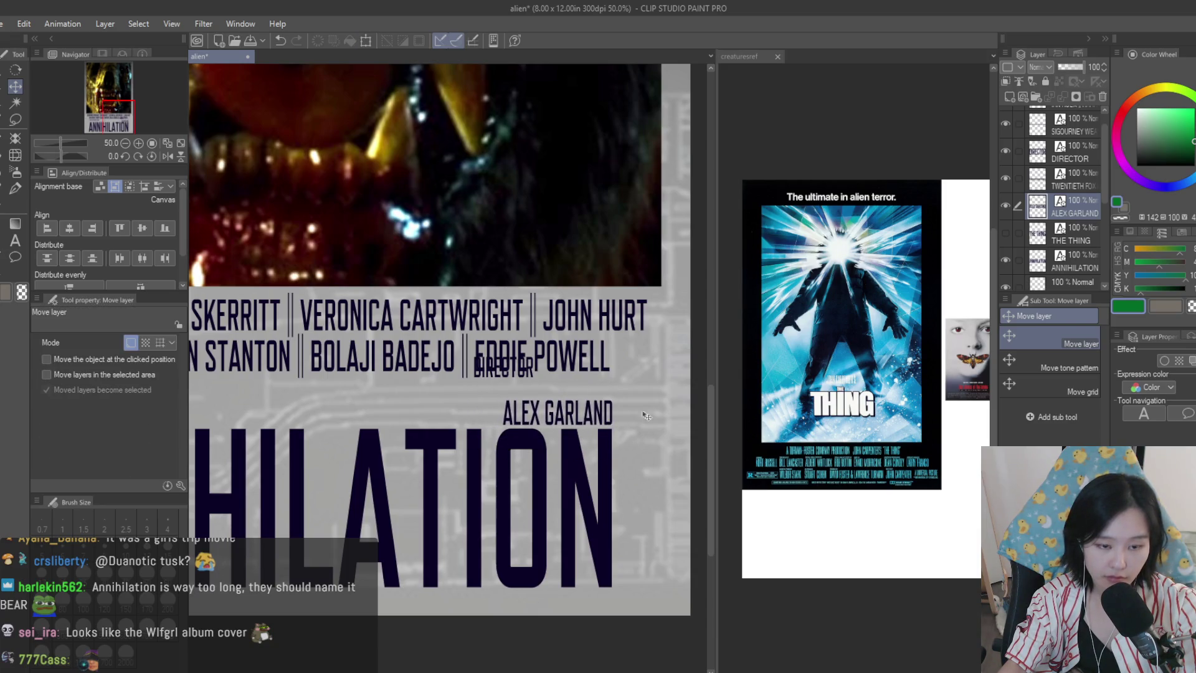
- Place the DIRECTOR label beside the name on one line, resized and nudged slightly left
click(1064, 151)
drag(579, 328, 545, 374)
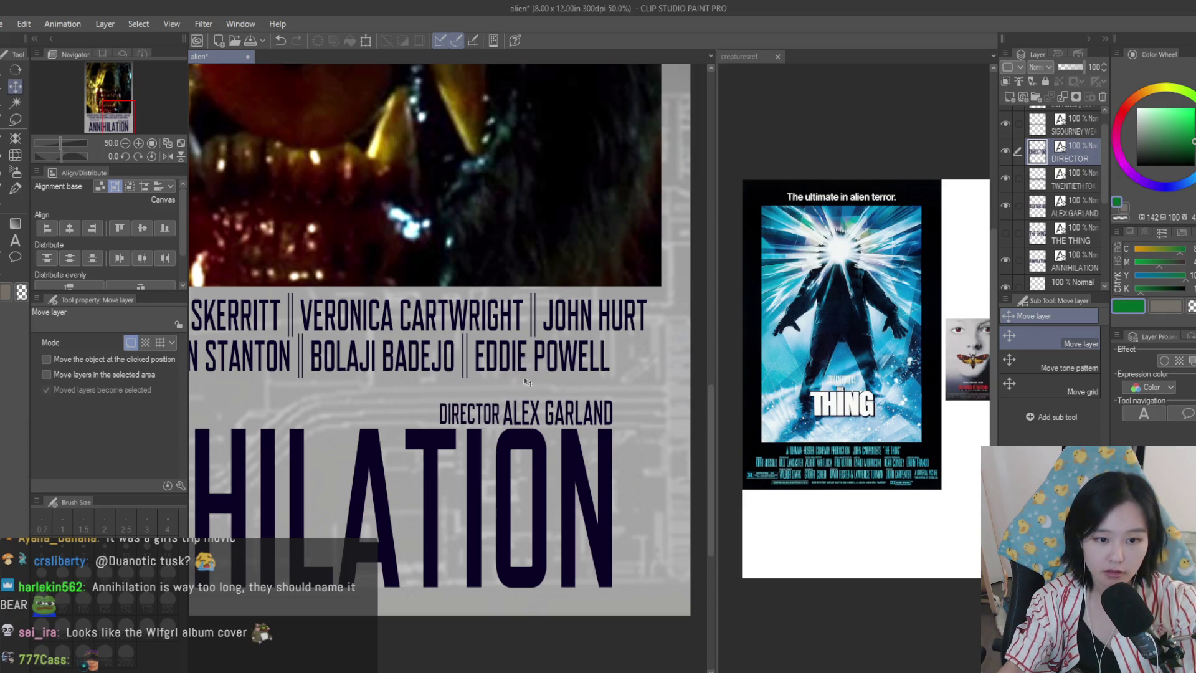
scroll(526, 382, up, 2)
key(ctrl+t)
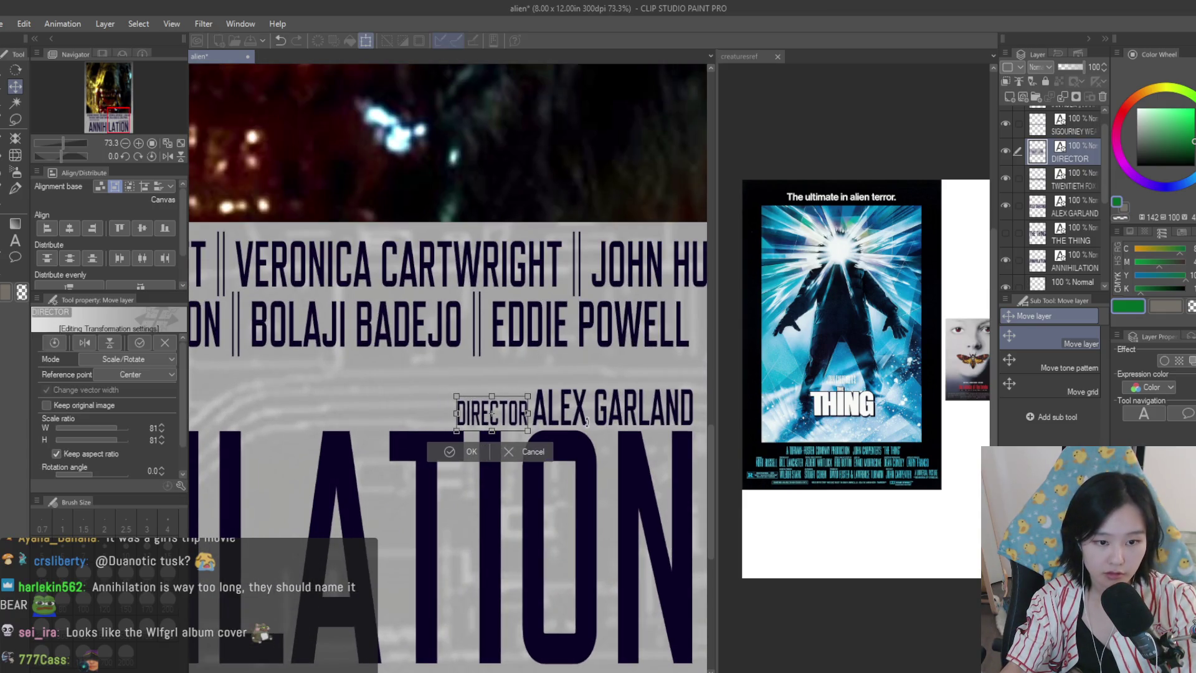
key(Return)
scroll(555, 430, up, 4)
drag(556, 432, 554, 432)
scroll(554, 432, down, 8)
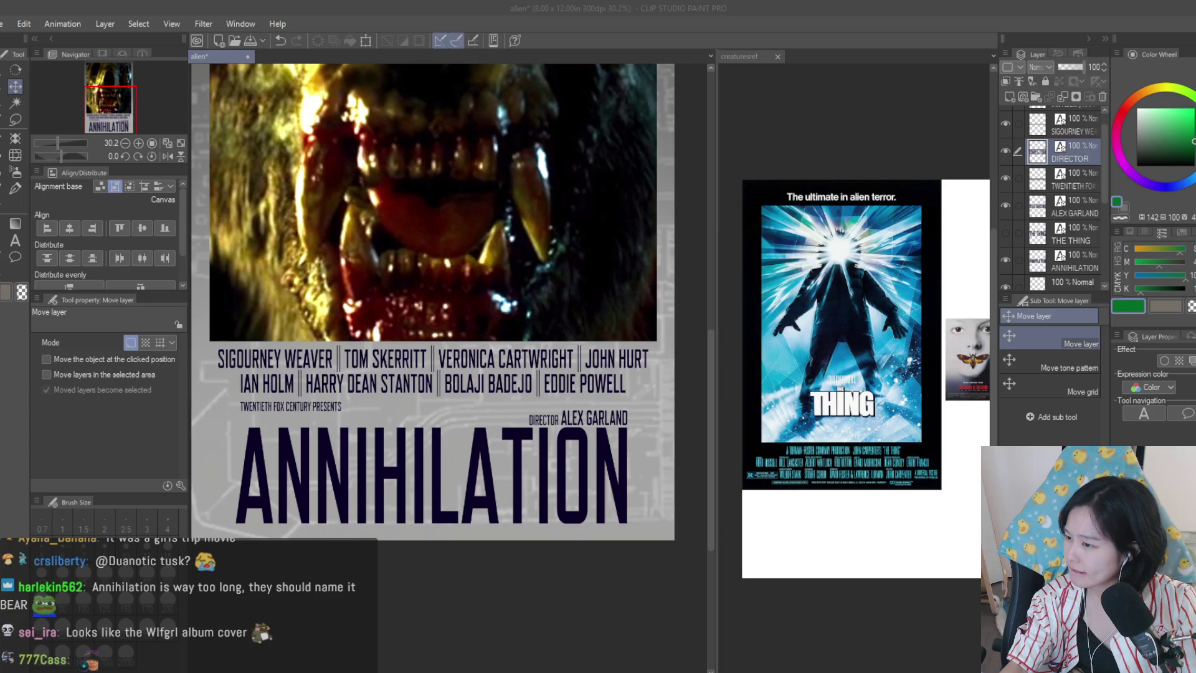
scroll(396, 411, up, 1)
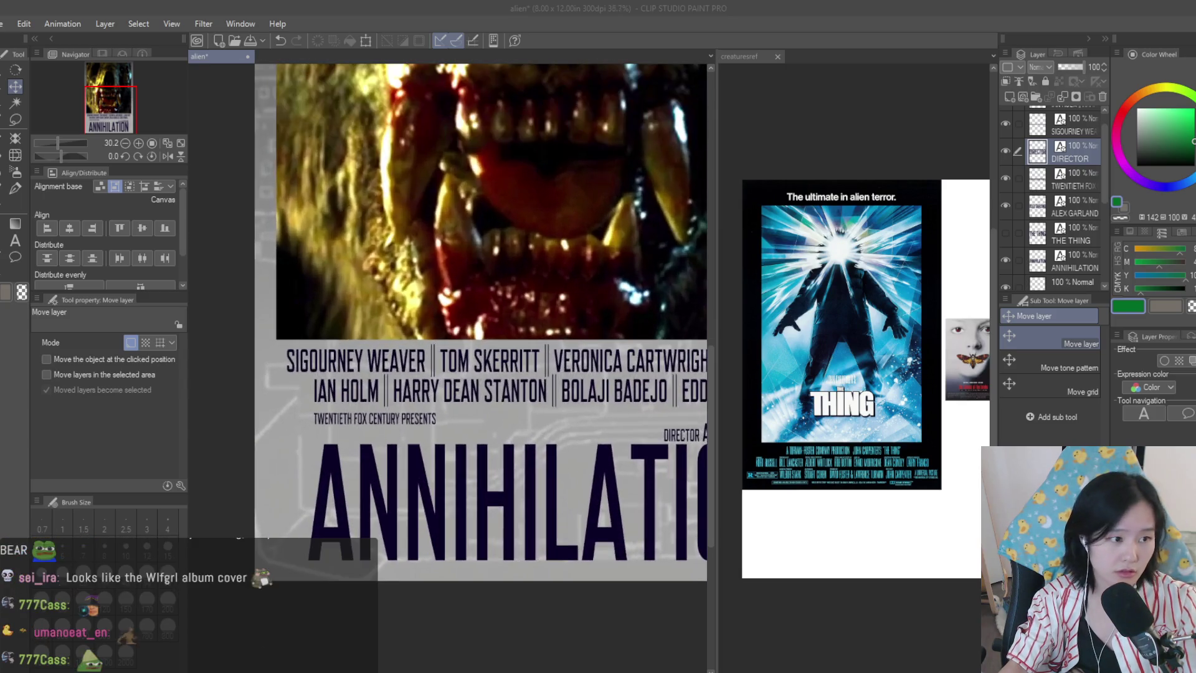
- Change the studio credit from TWENTIETH FOX CENTURY to PARAMOUNT PICTURES PRESENTS
key(t)
click(396, 417)
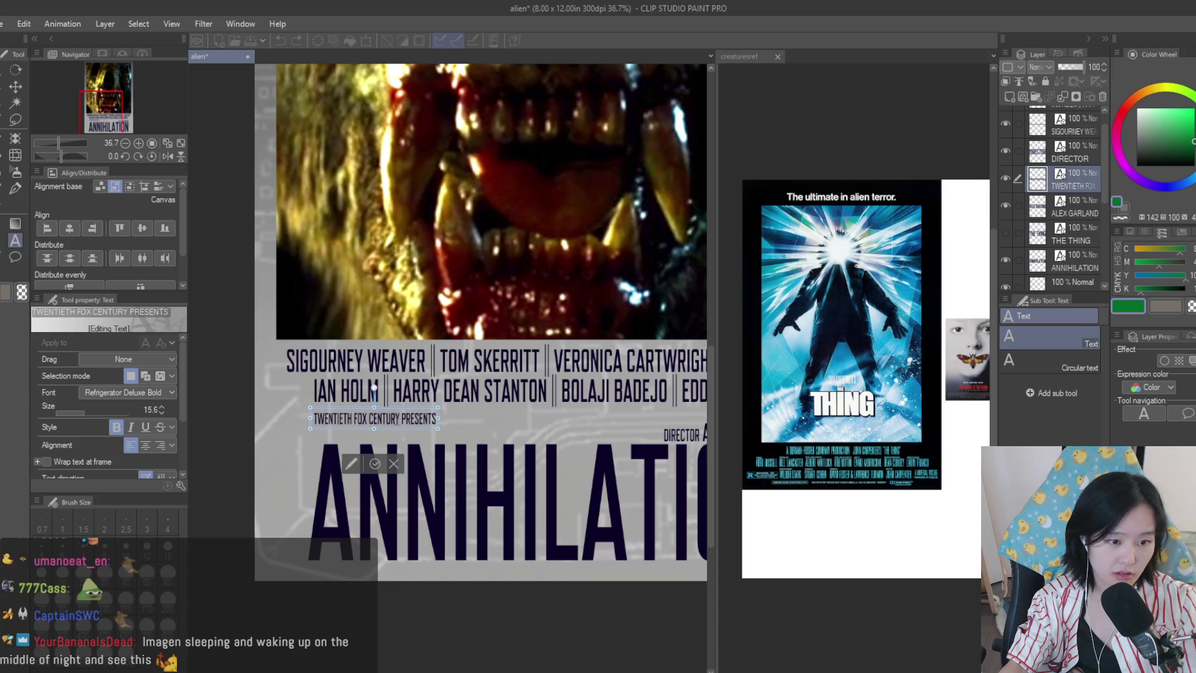
text(PARAMOUNT PICTURES)
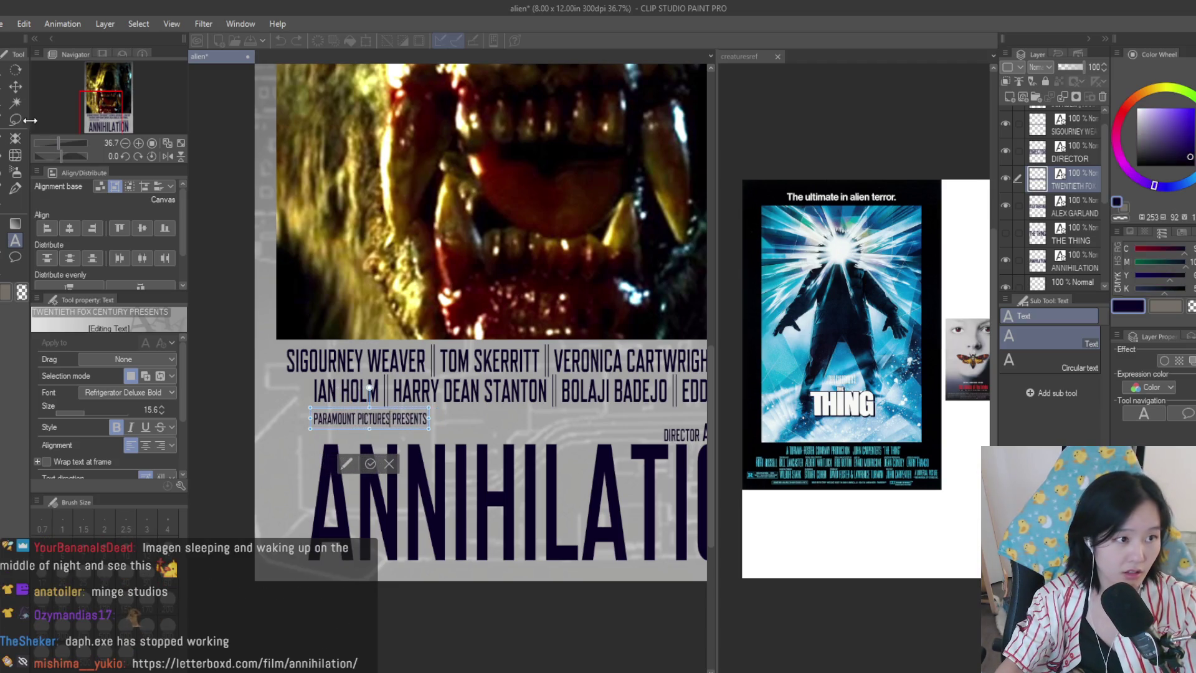
click(16, 86)
- Position the studio credit above the title's left end, opposite the director credit, undoing one misplacement
scroll(394, 436, down, 2)
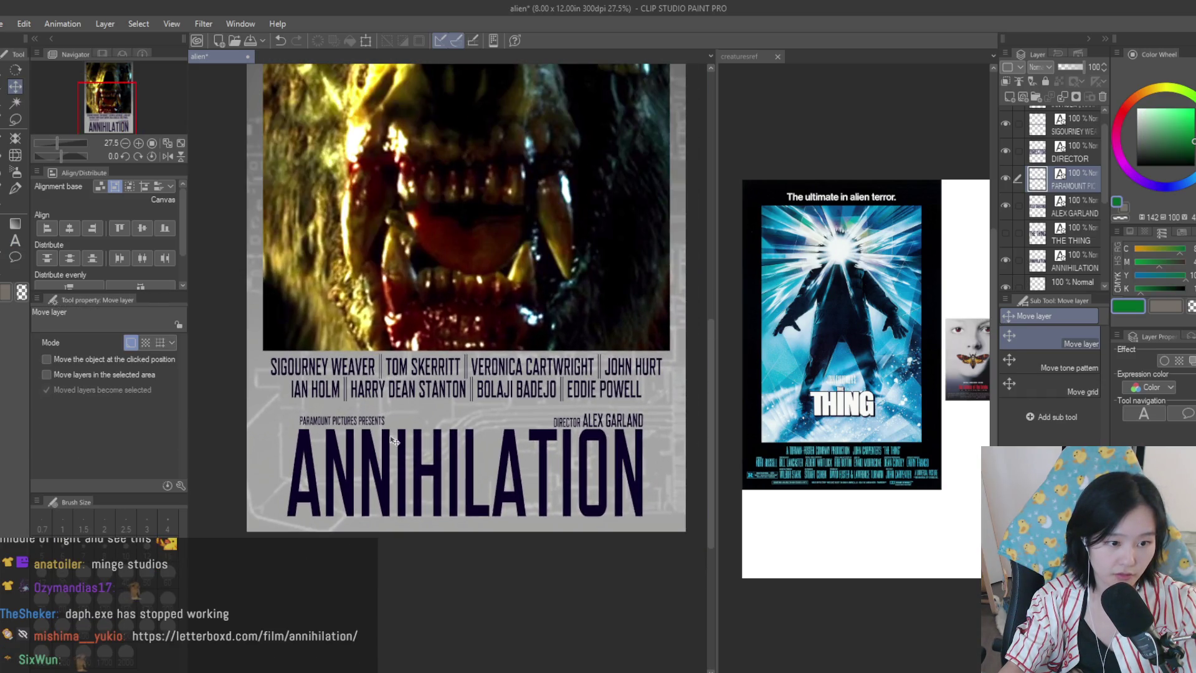
scroll(392, 440, up, 1)
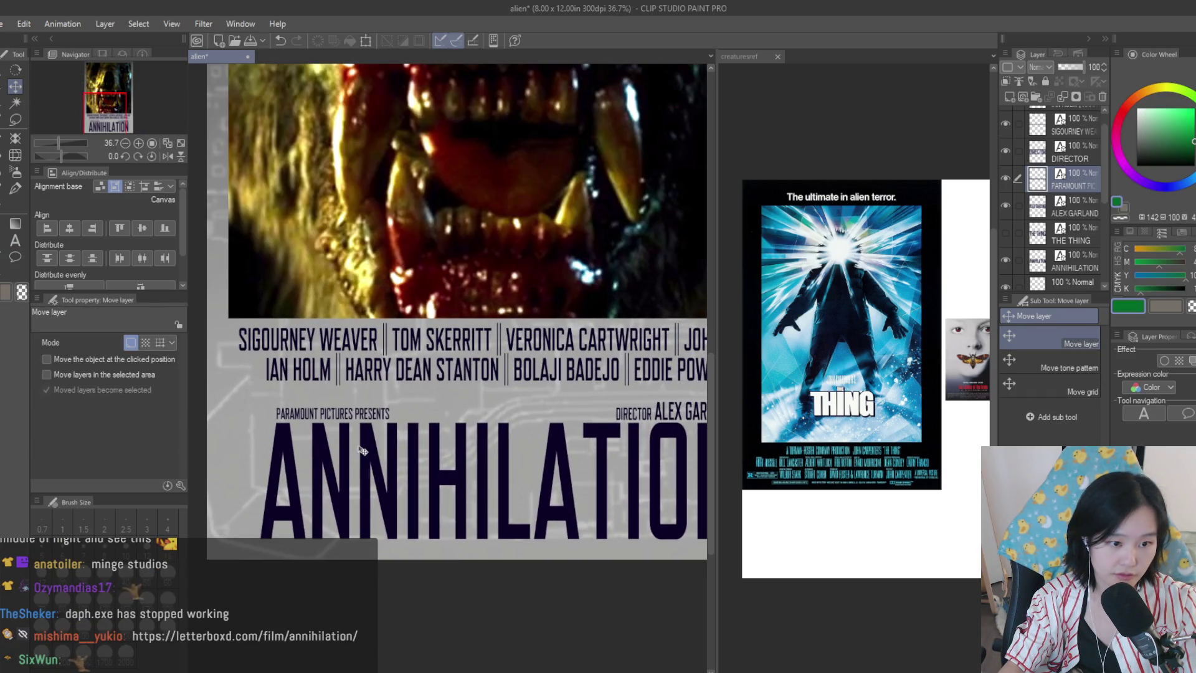
scroll(363, 451, down, 2)
scroll(363, 450, up, 2)
drag(364, 451, 660, 495)
scroll(661, 496, down, 1)
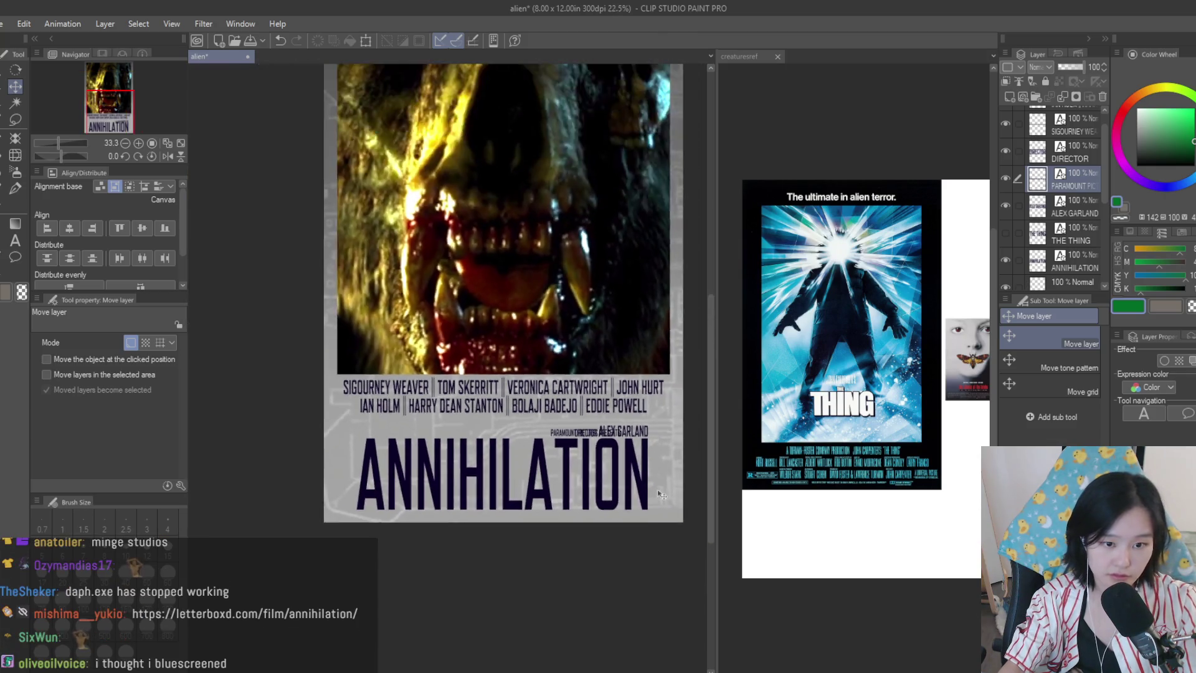
scroll(624, 461, up, 4)
key(ctrl+z)
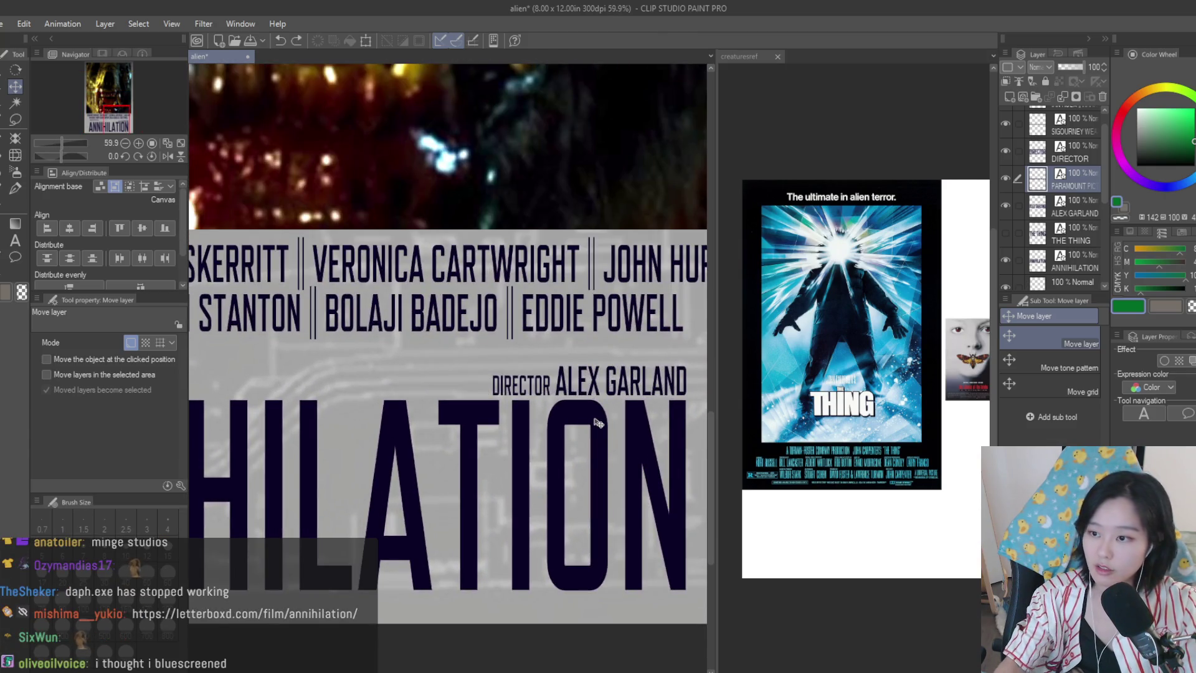
scroll(596, 423, down, 4)
scroll(283, 466, up, 1)
scroll(284, 467, up, 1)
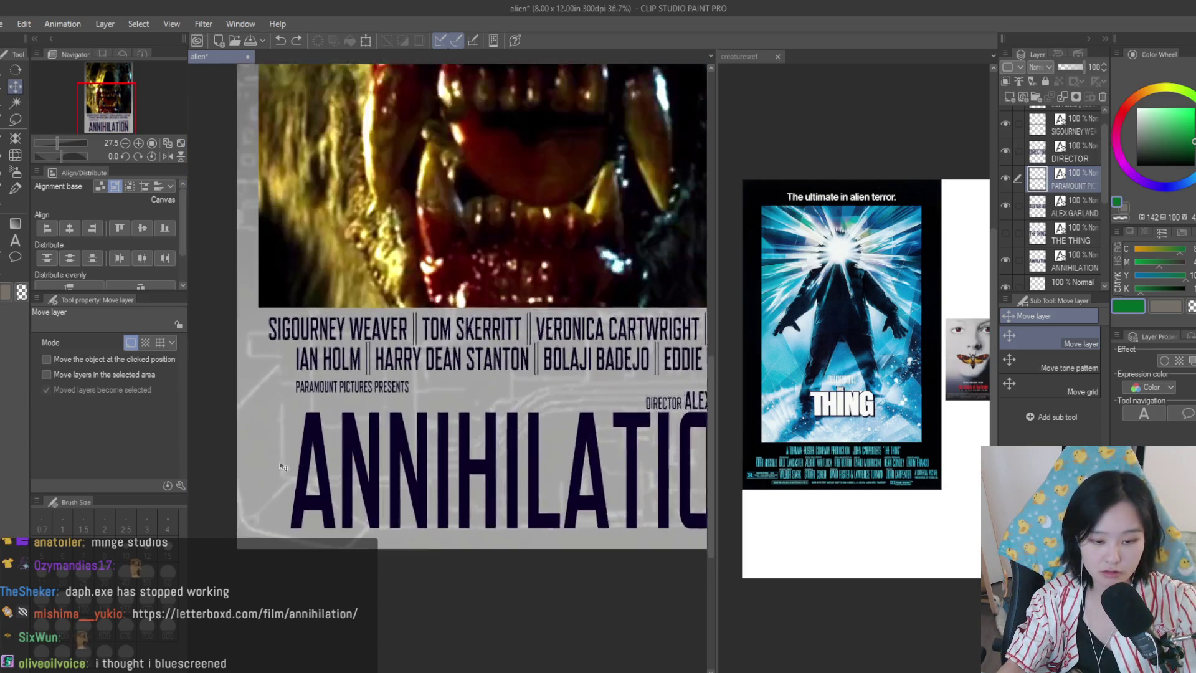
scroll(283, 467, down, 1)
drag(397, 433, 581, 429)
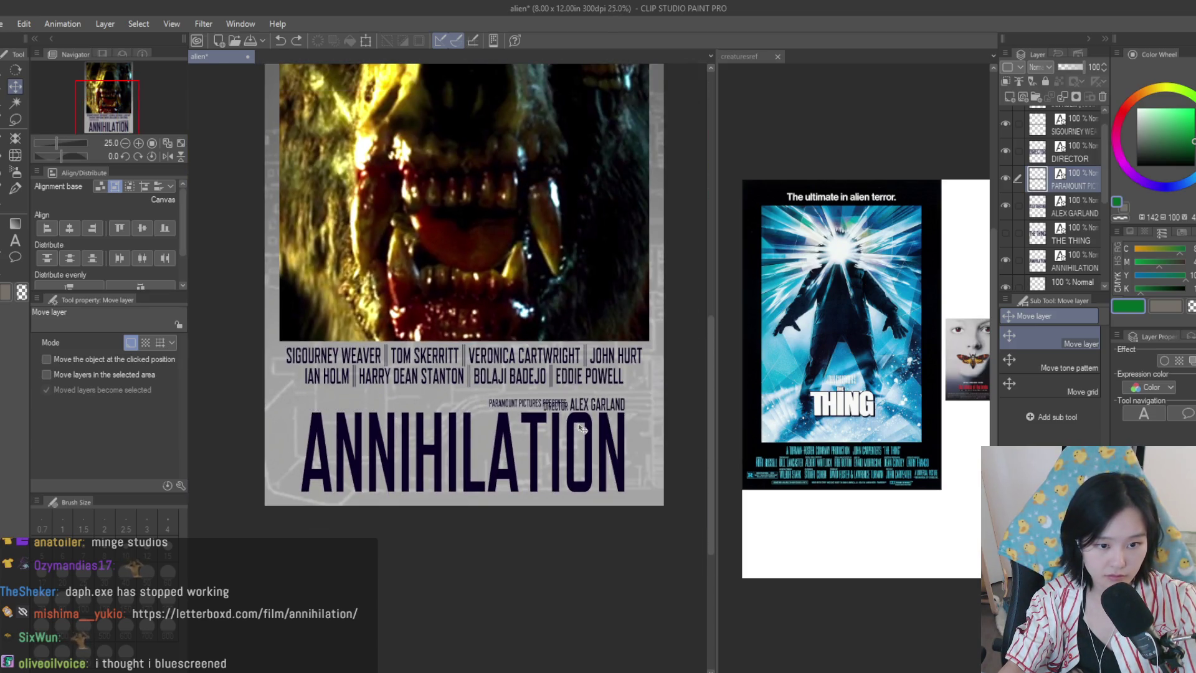
scroll(581, 429, up, 4)
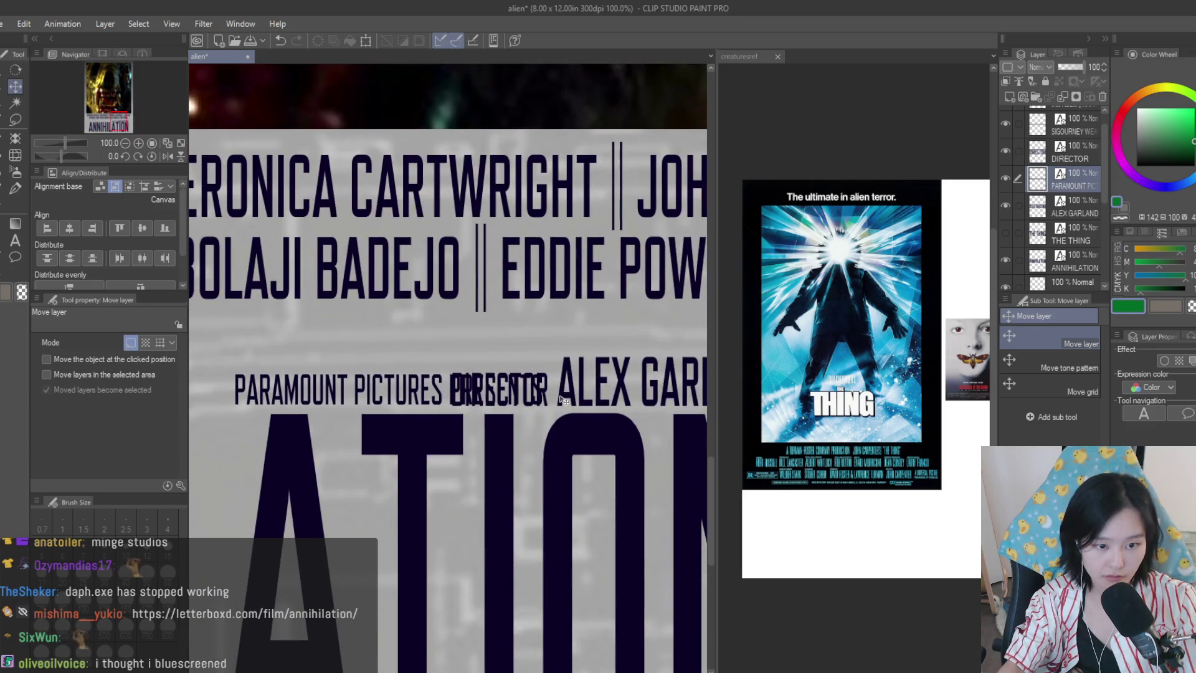
scroll(563, 399, down, 3)
drag(465, 406, 211, 410)
scroll(212, 410, up, 3)
drag(286, 387, 312, 396)
scroll(312, 396, down, 10)
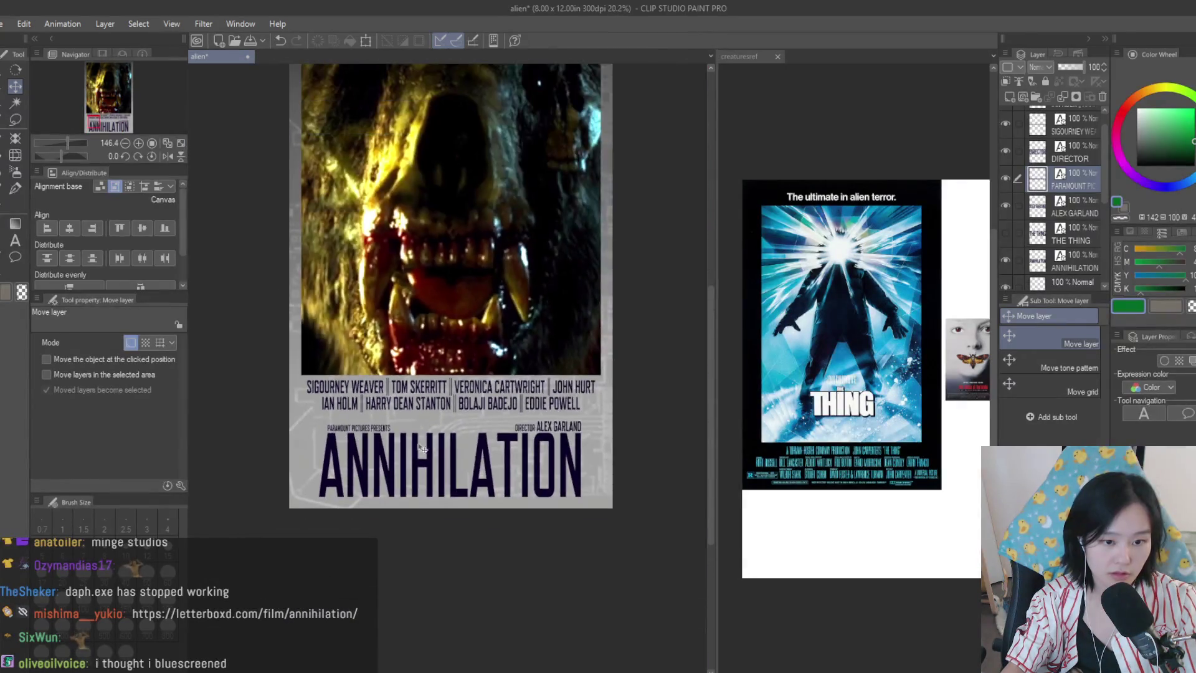
scroll(461, 421, up, 3)
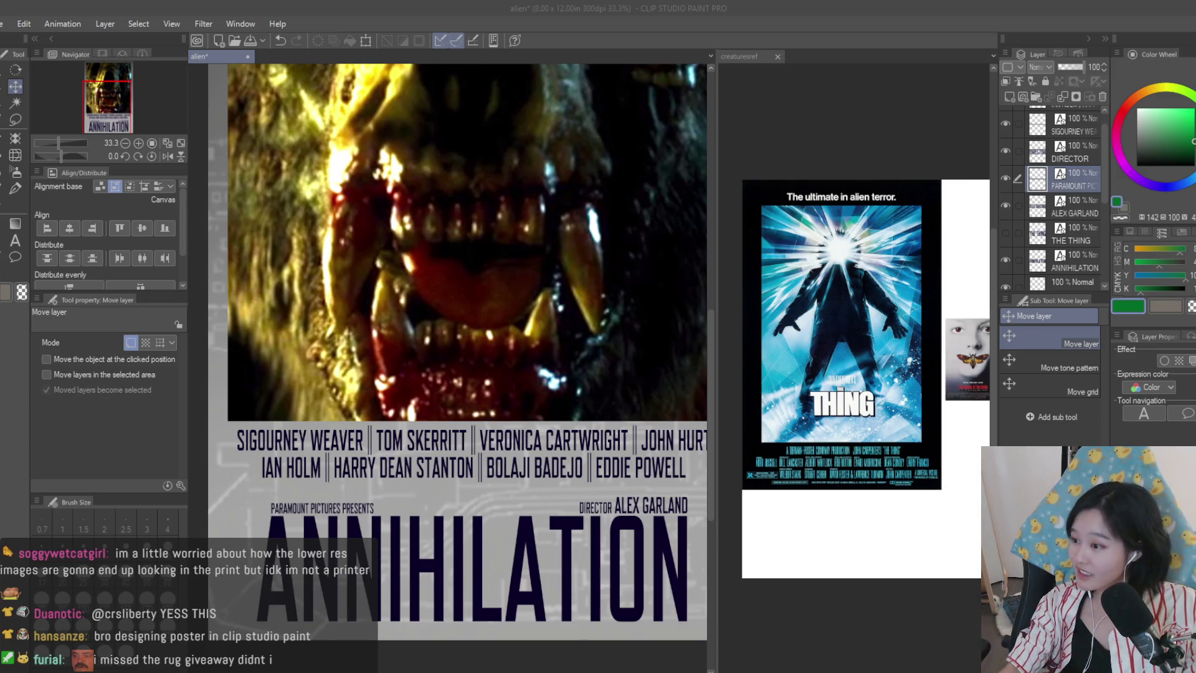
scroll(461, 349, down, 3)
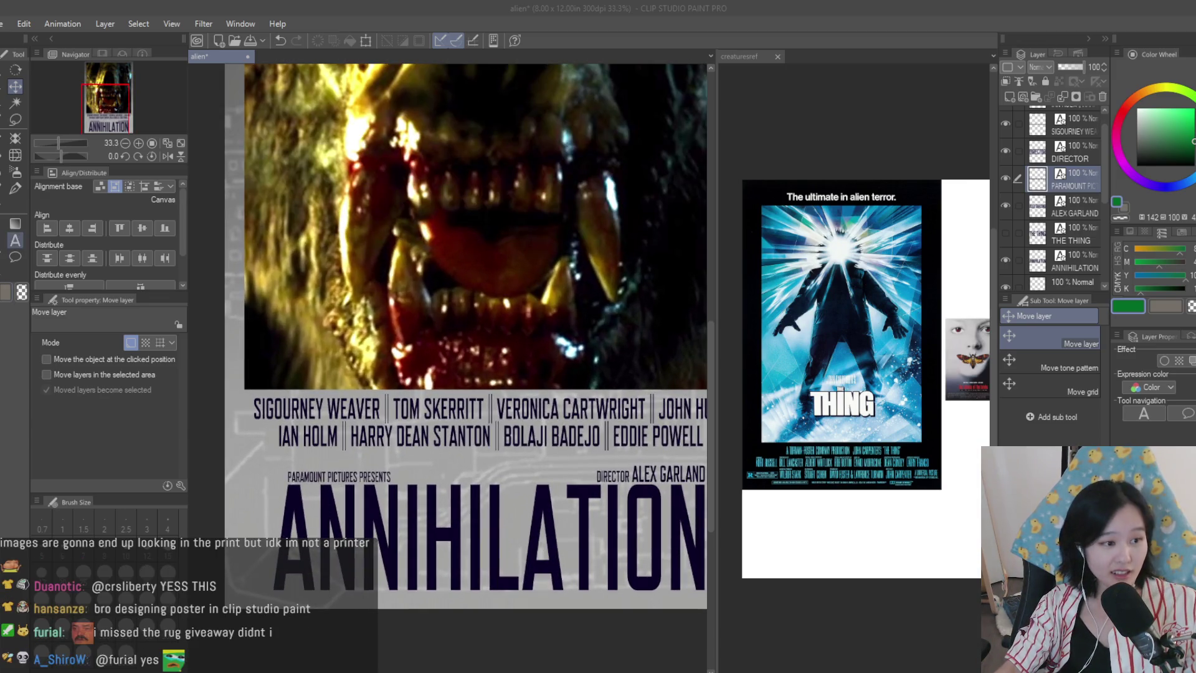
- Set the first cast line to NATALIE PORTMAN | OSCAR ISAAC | JENNIFER LEIGH | TESSA THOMPSON, centred horizontally
key(t)
click(337, 399)
key(ctrl+a)
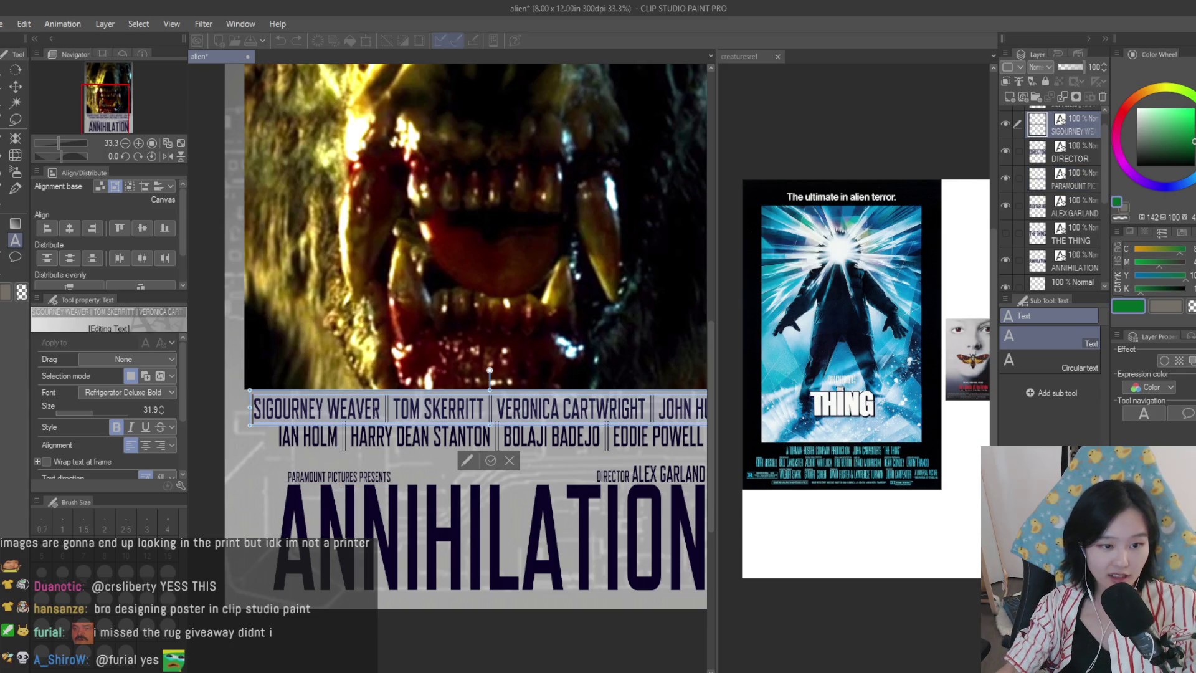
text(NATALI)
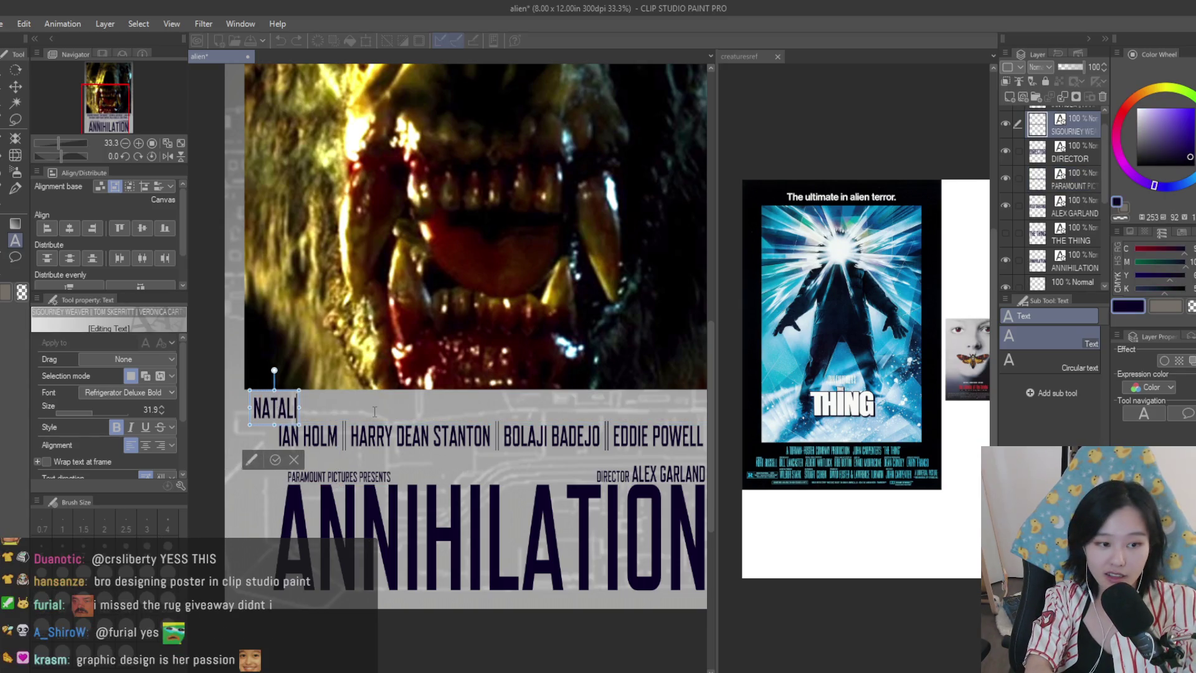
text(E PORTMAN | )
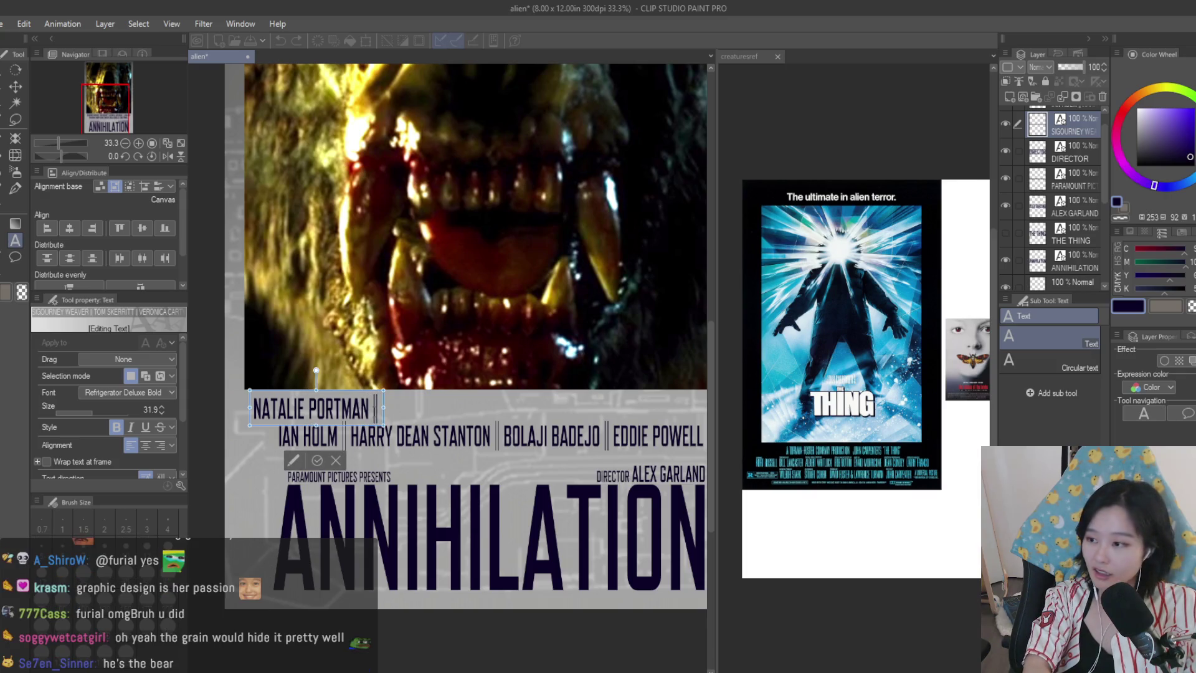
text(OSCAR ISAAC)
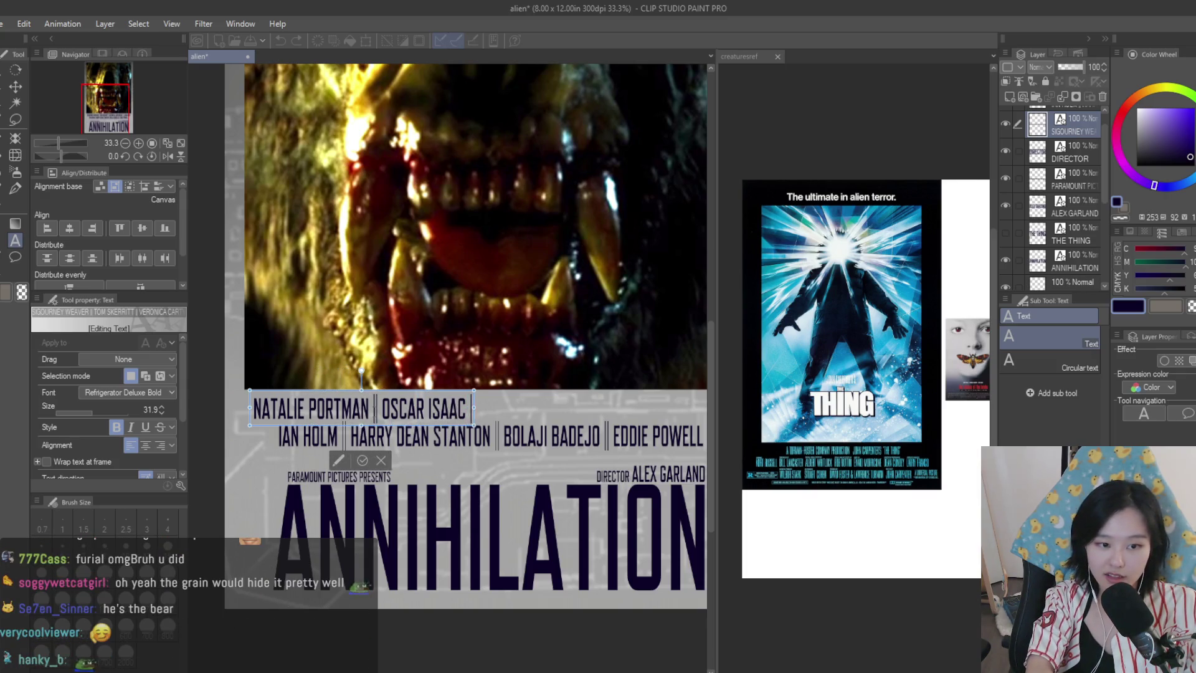
text( | JENNIFER)
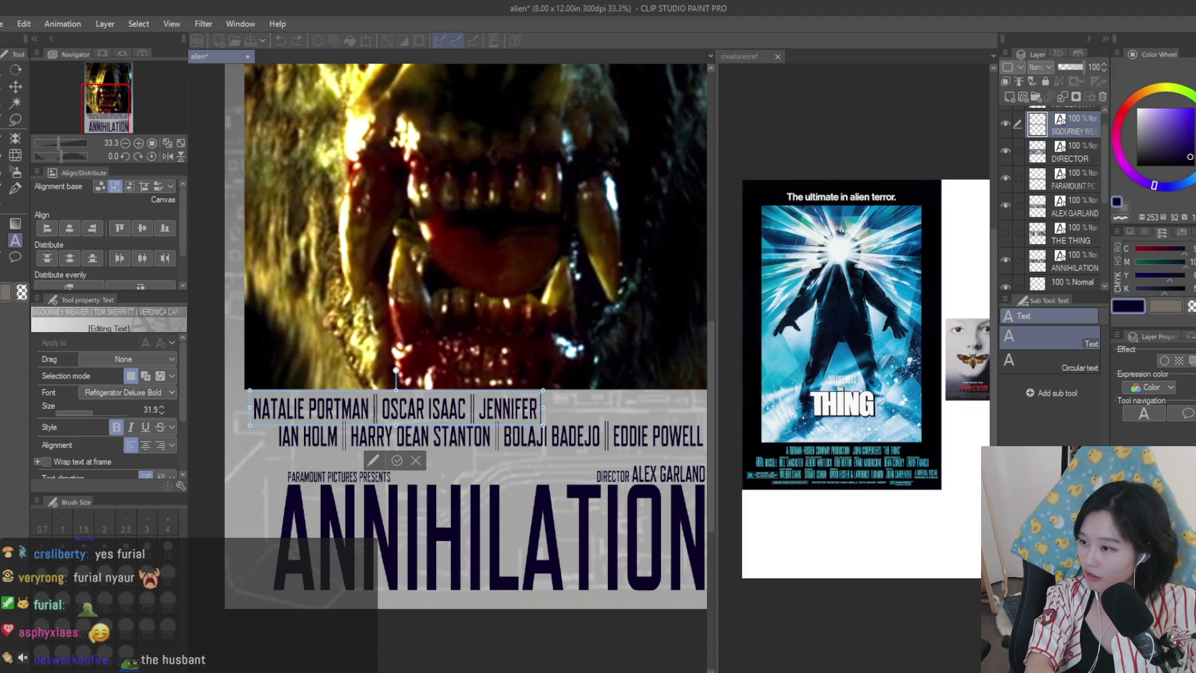
text( LEIGH | )
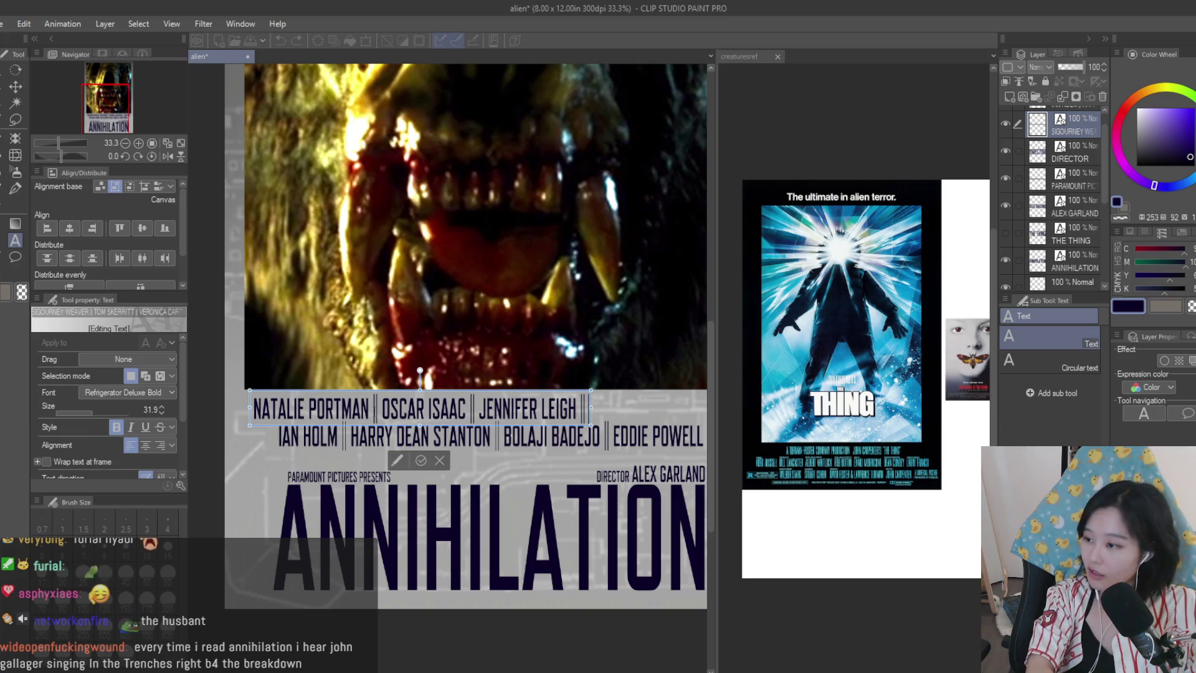
text(TESSA THOMPSON)
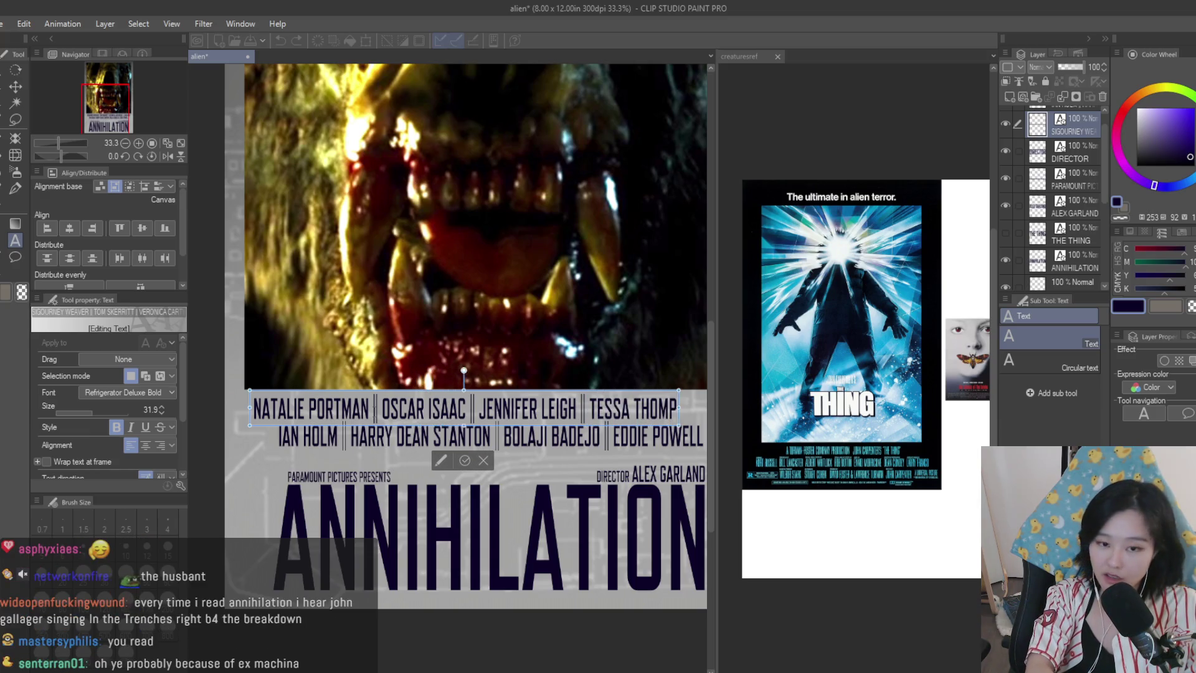
scroll(268, 430, down, 3)
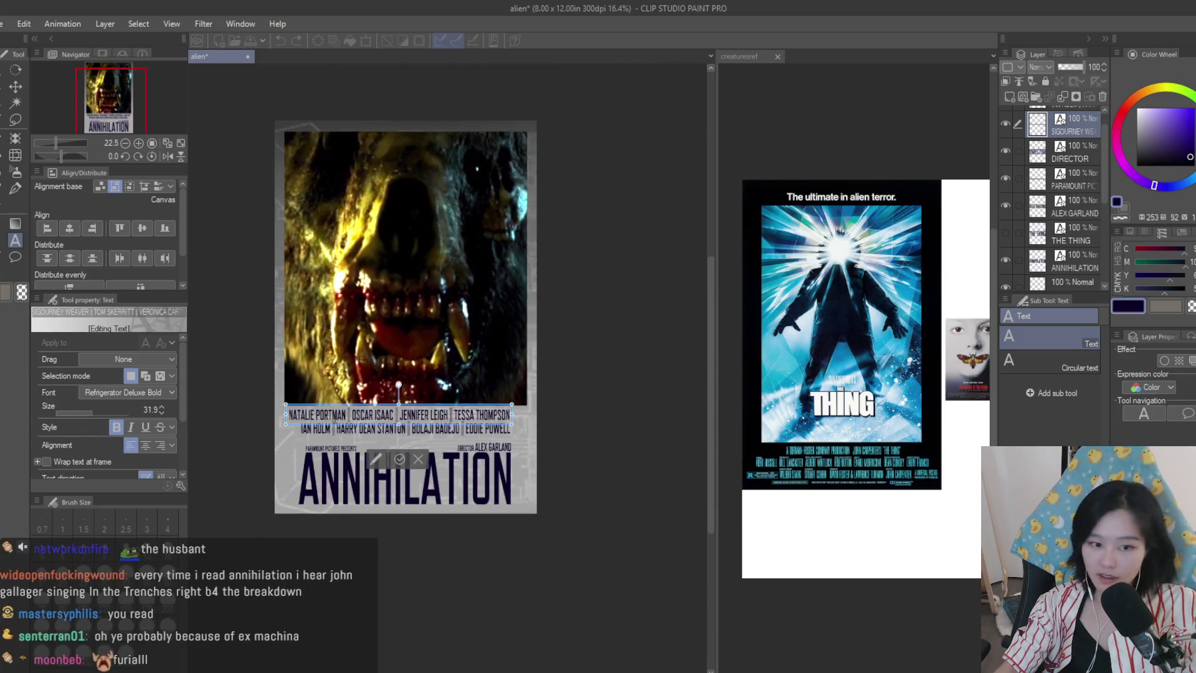
scroll(268, 430, up, 2)
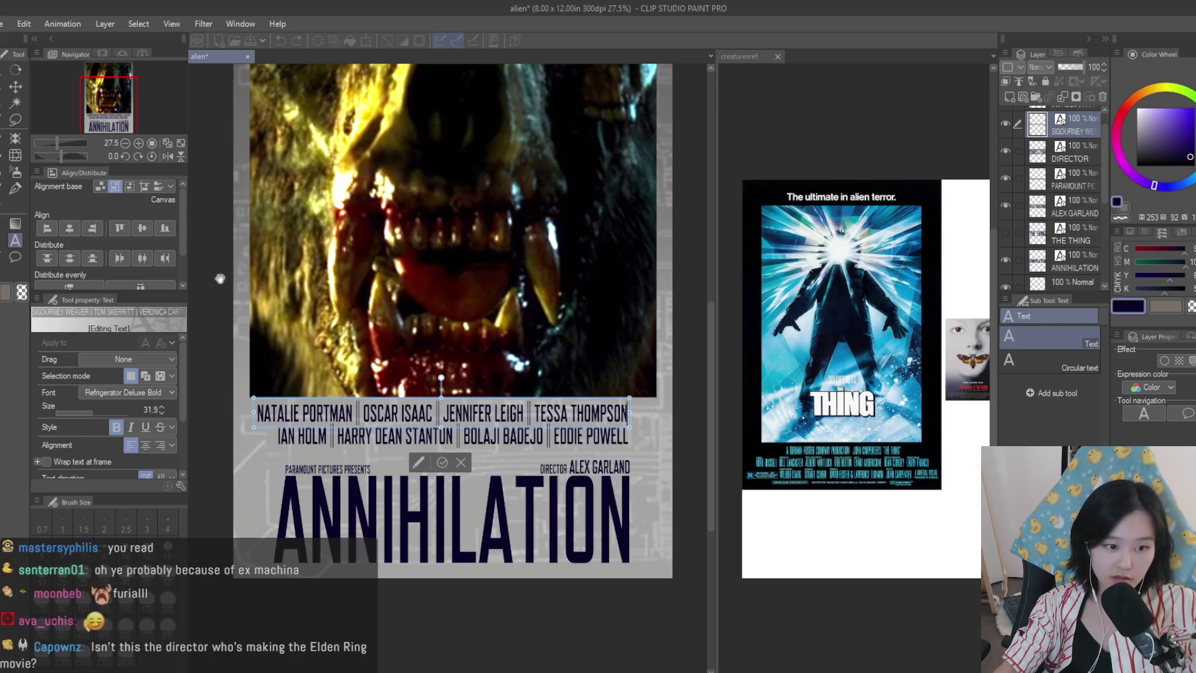
click(16, 86)
click(75, 227)
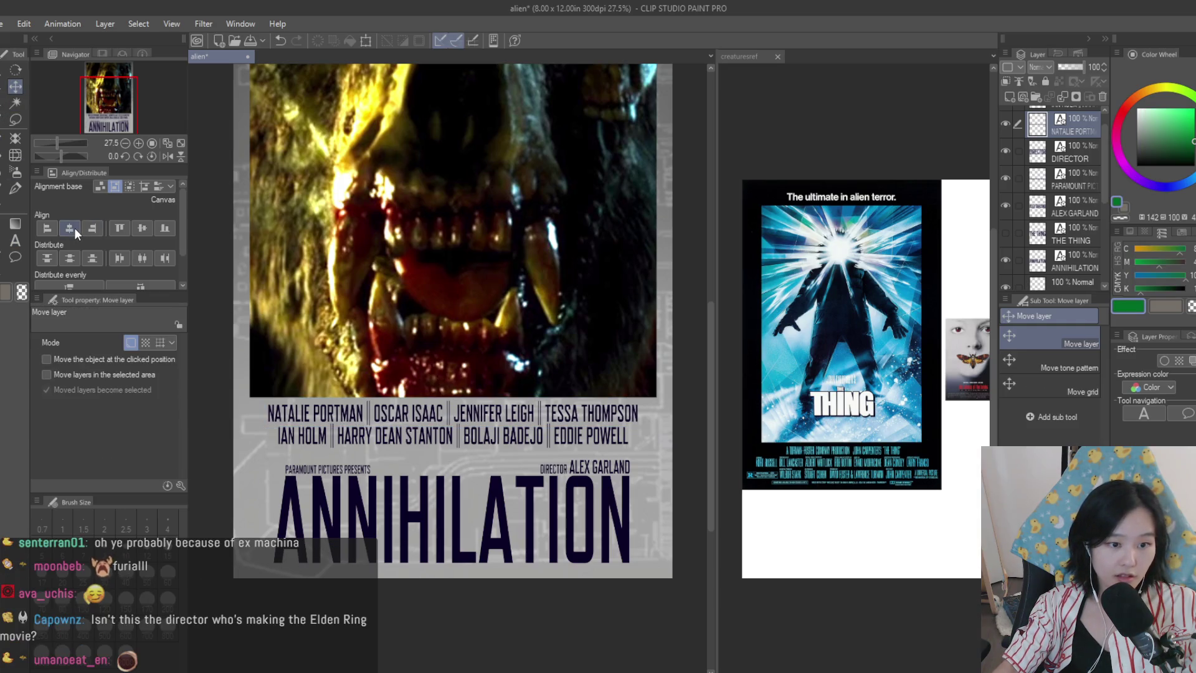
- Replace the second cast line with GINA RODRIGUEZ | TUVA NOVOTNY | SONOYA MIZUNO | BENEDICT WONG
key(t)
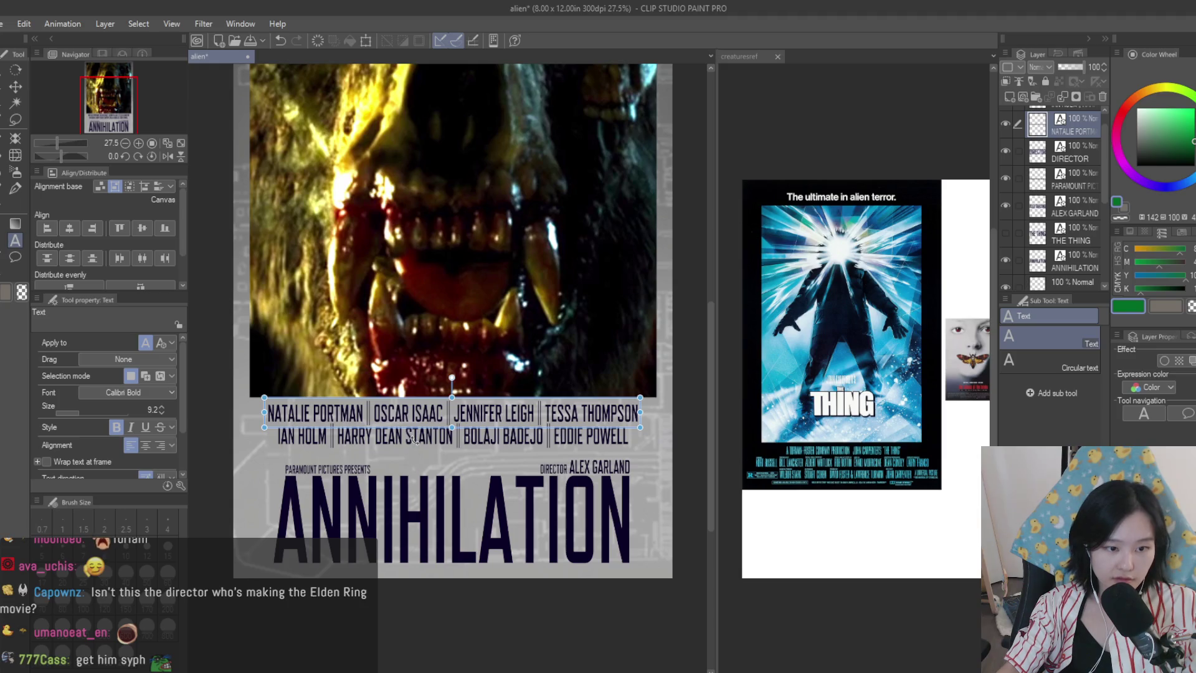
click(441, 437)
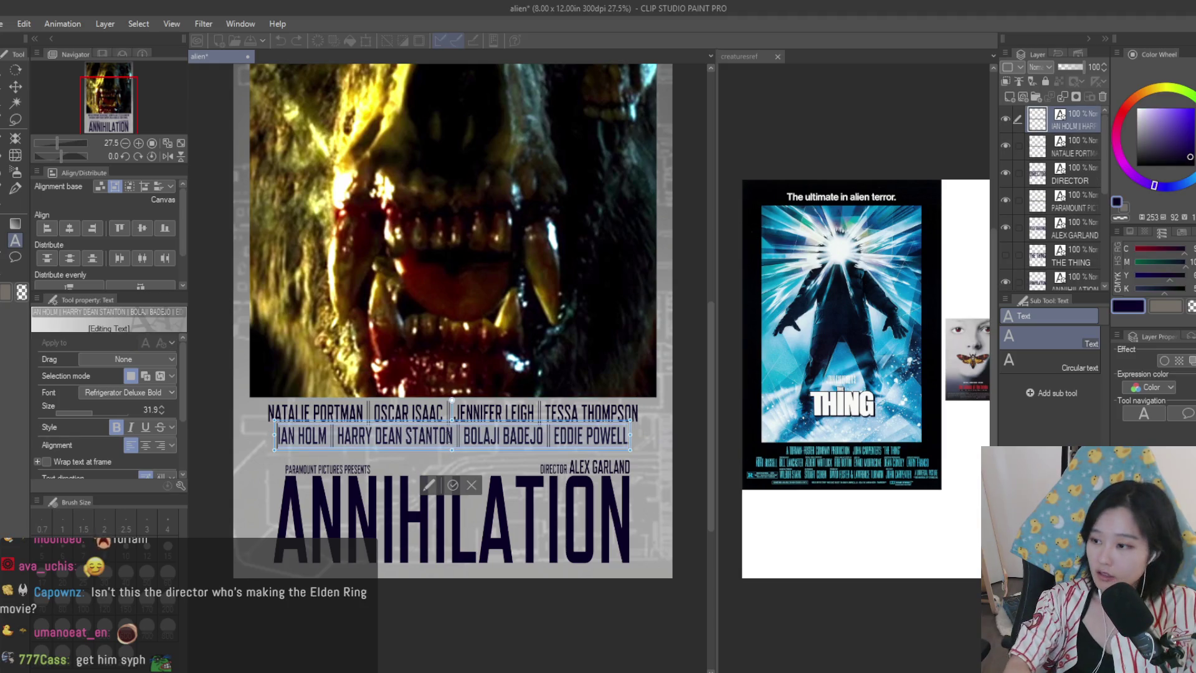
text(GINA RO)
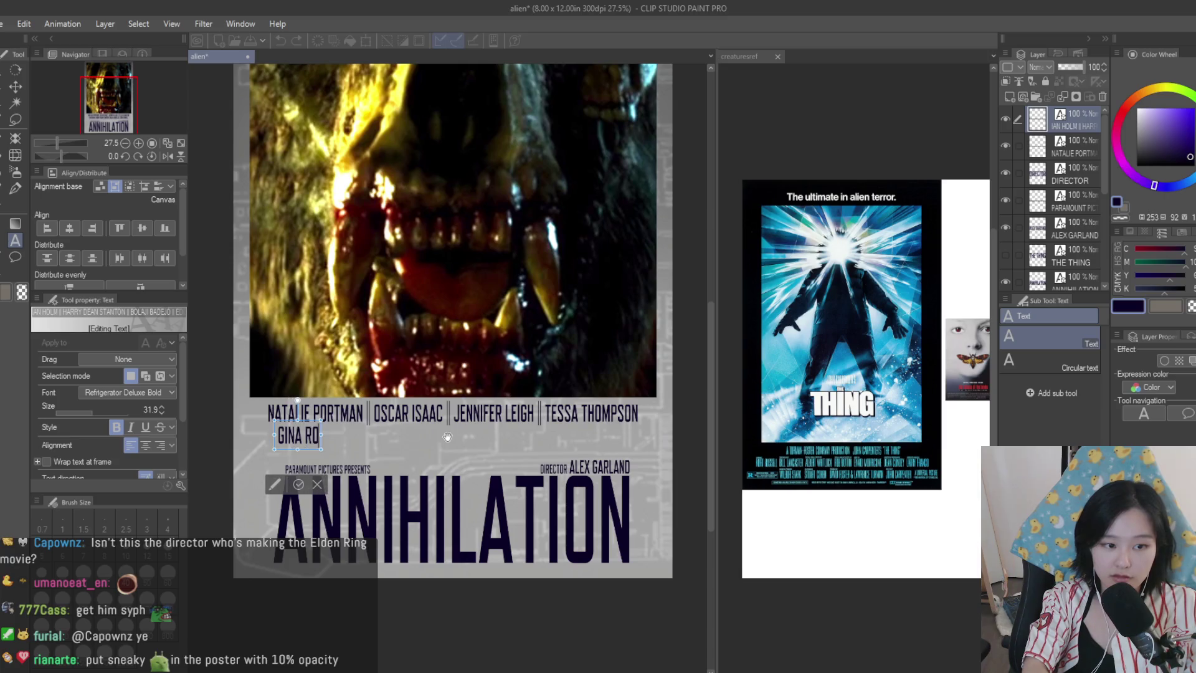
text(DRIGUEZ)
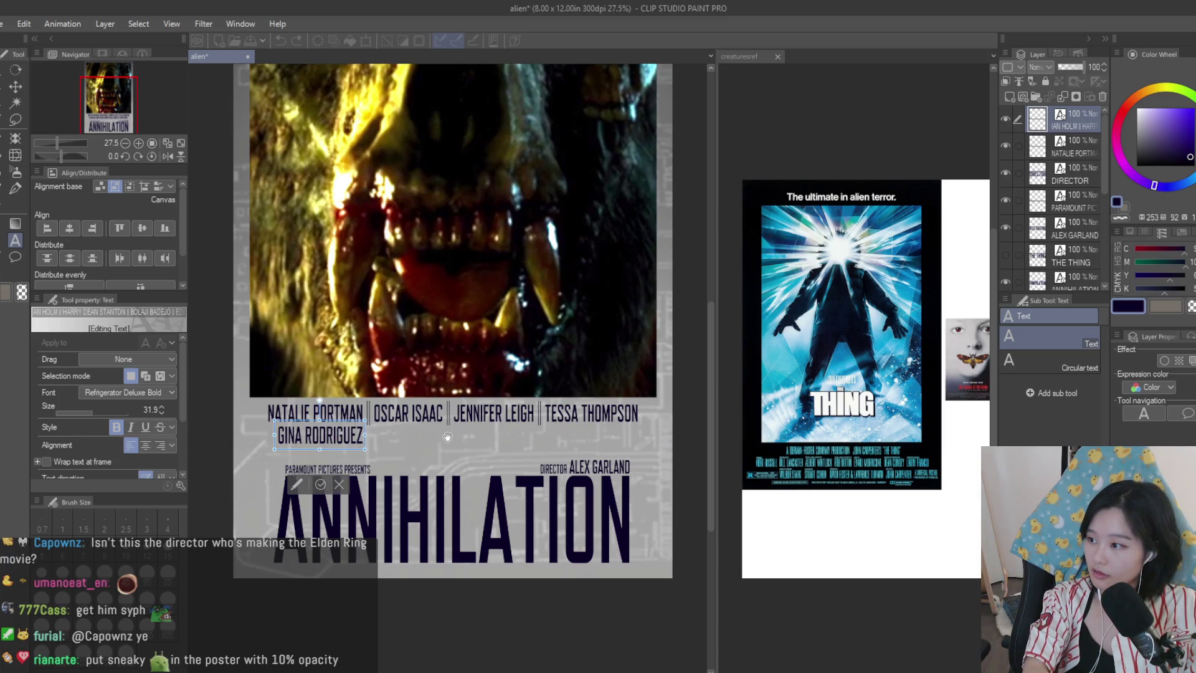
text( | TUVA NOVOT)
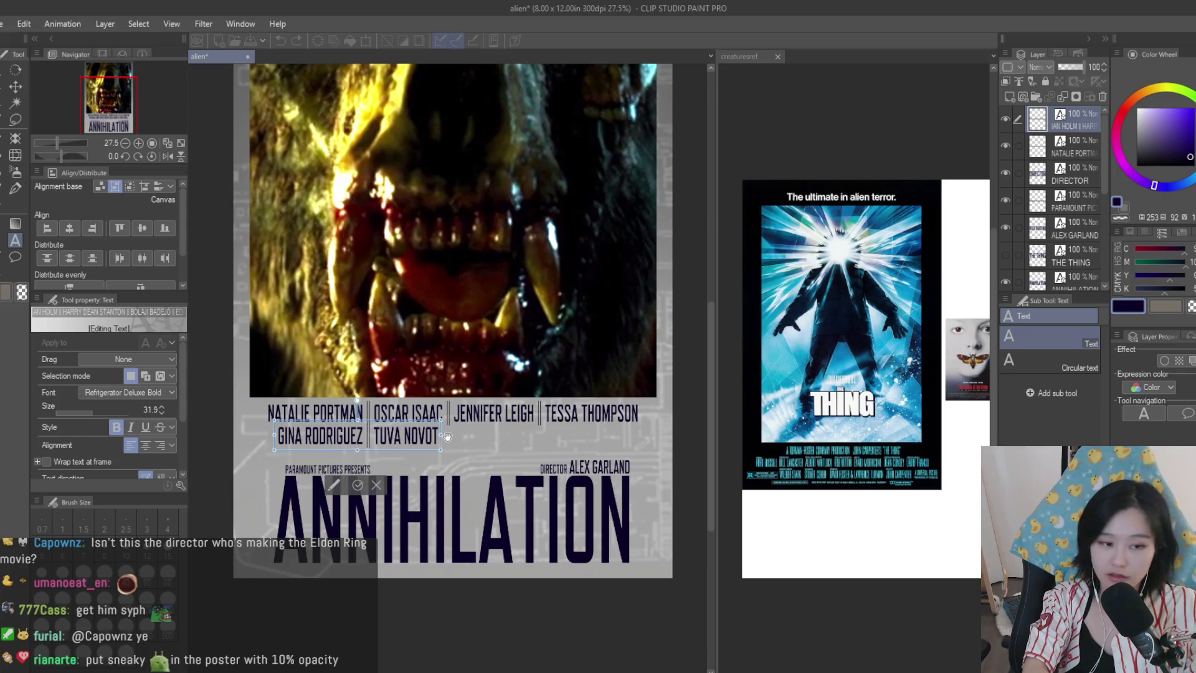
text(NY |)
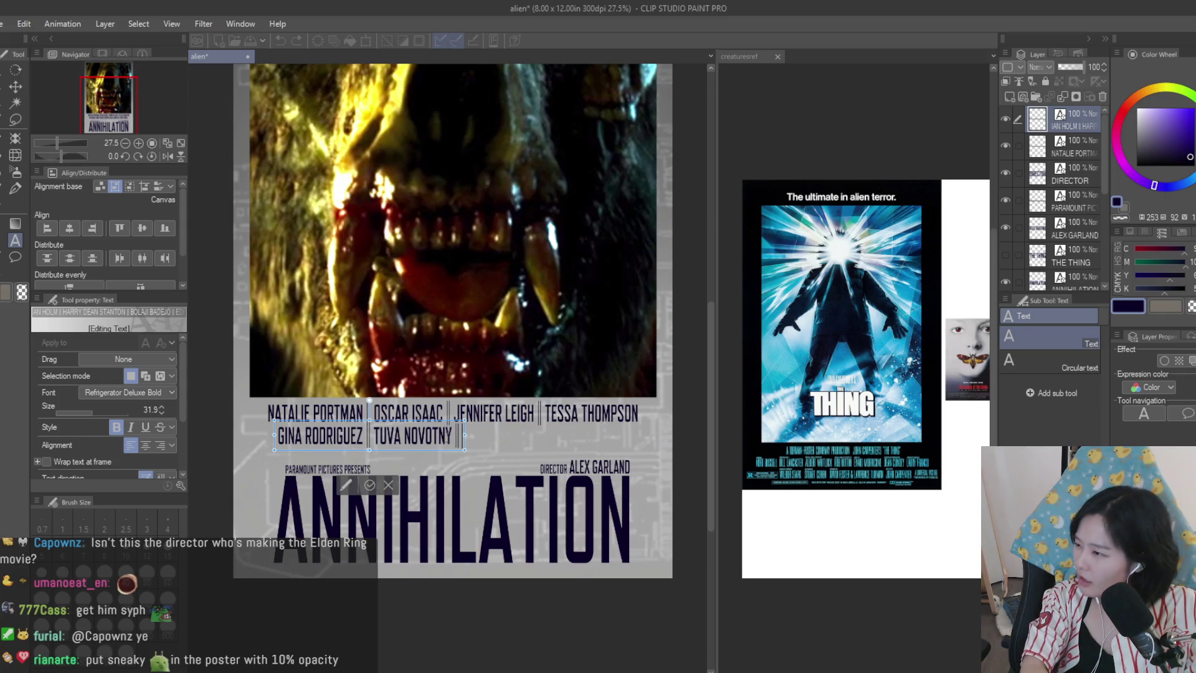
text( SPMPYA)
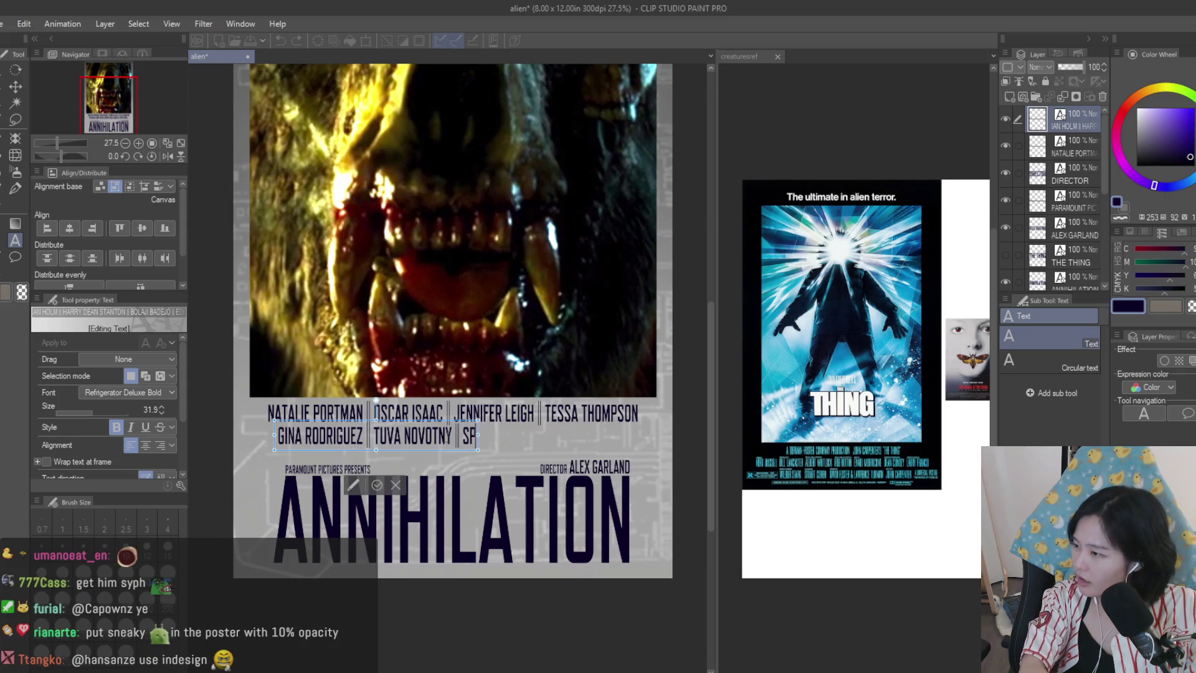
key(BackSpace)
key(BackSpace)
key(BackSpace)
text(ONOYA MI)
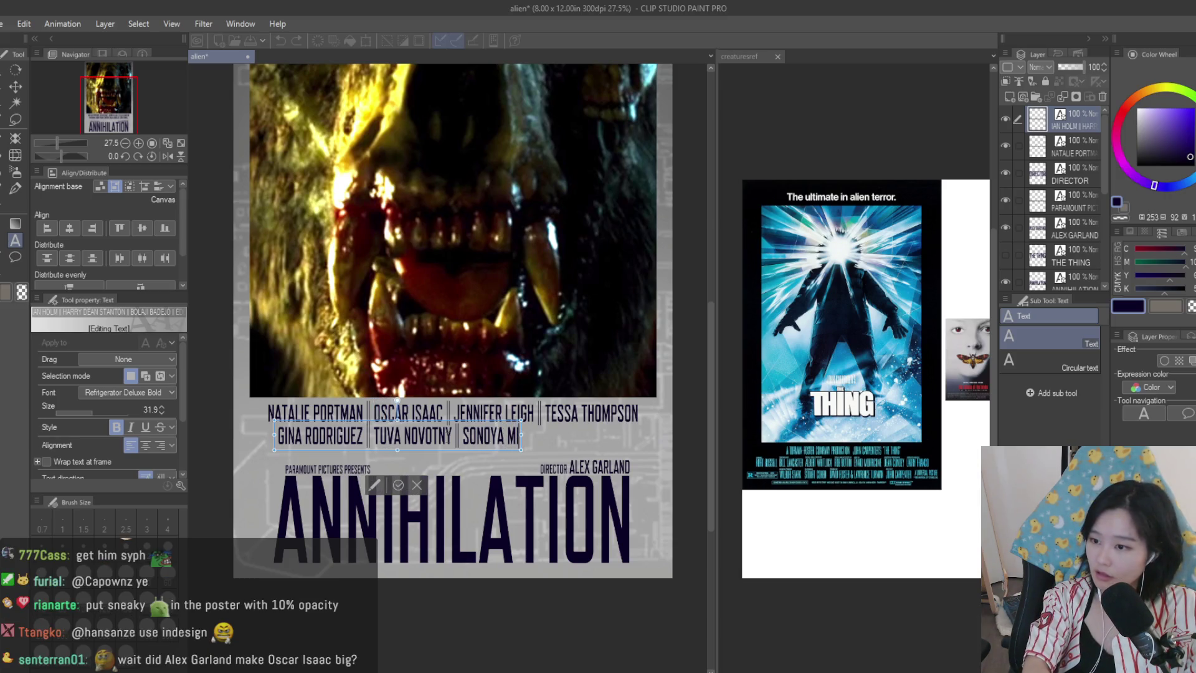
text(ZUNO)
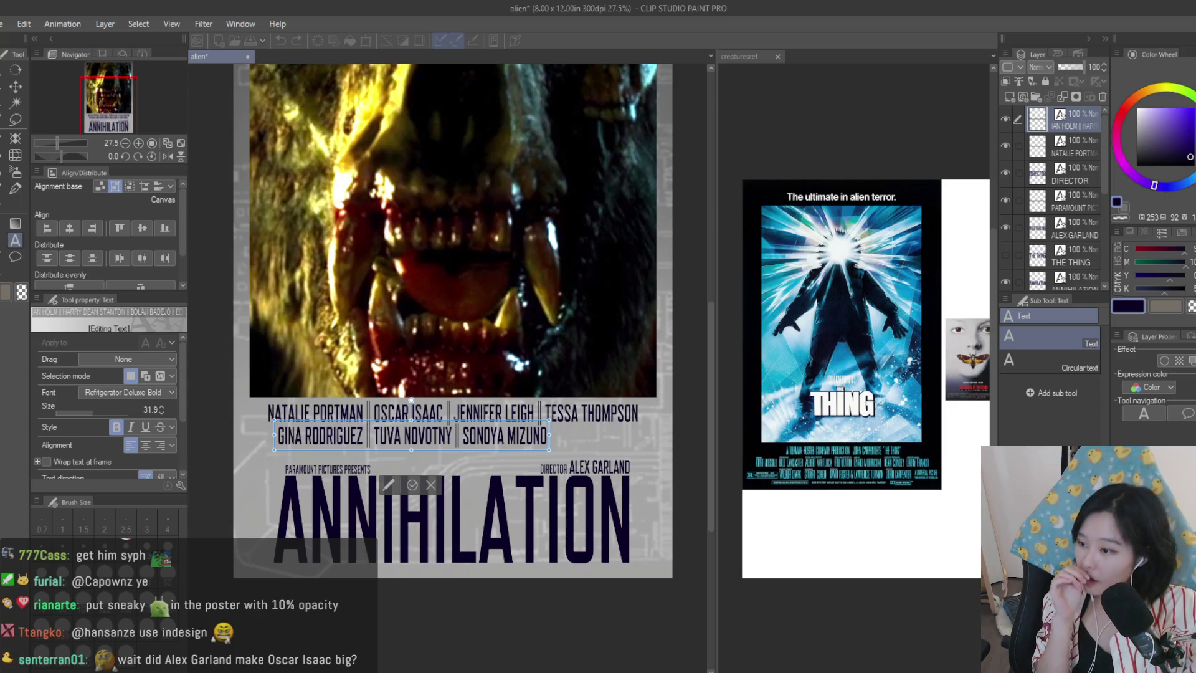
text(| )
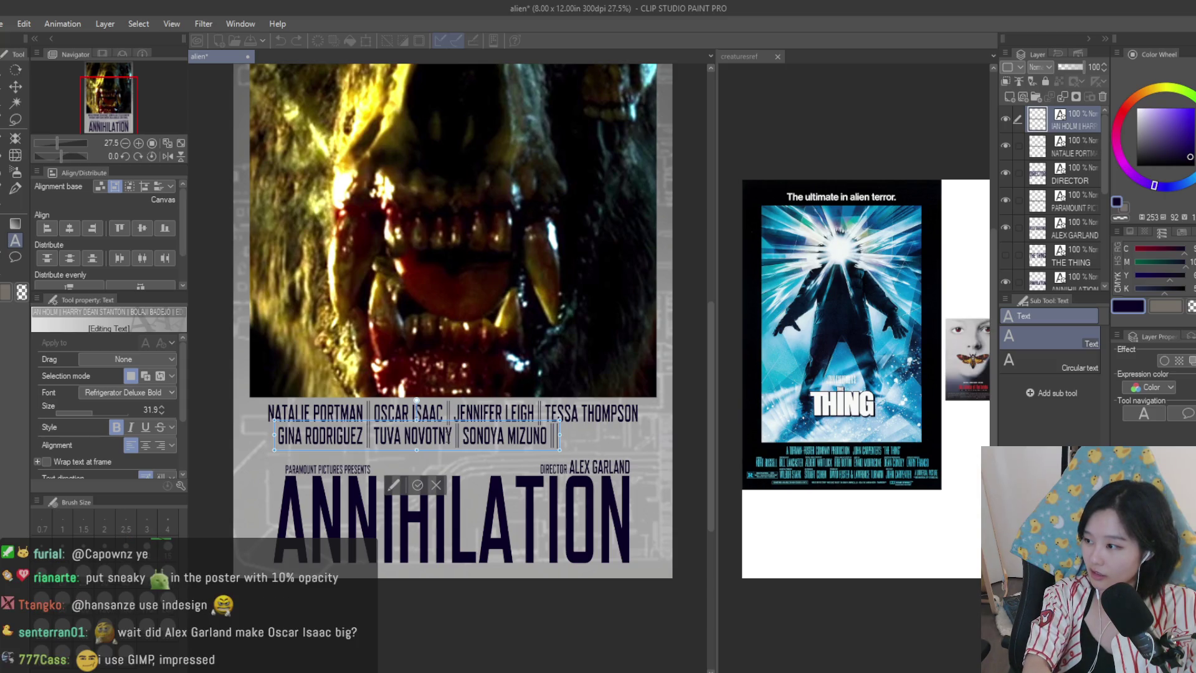
text(BENEDI)
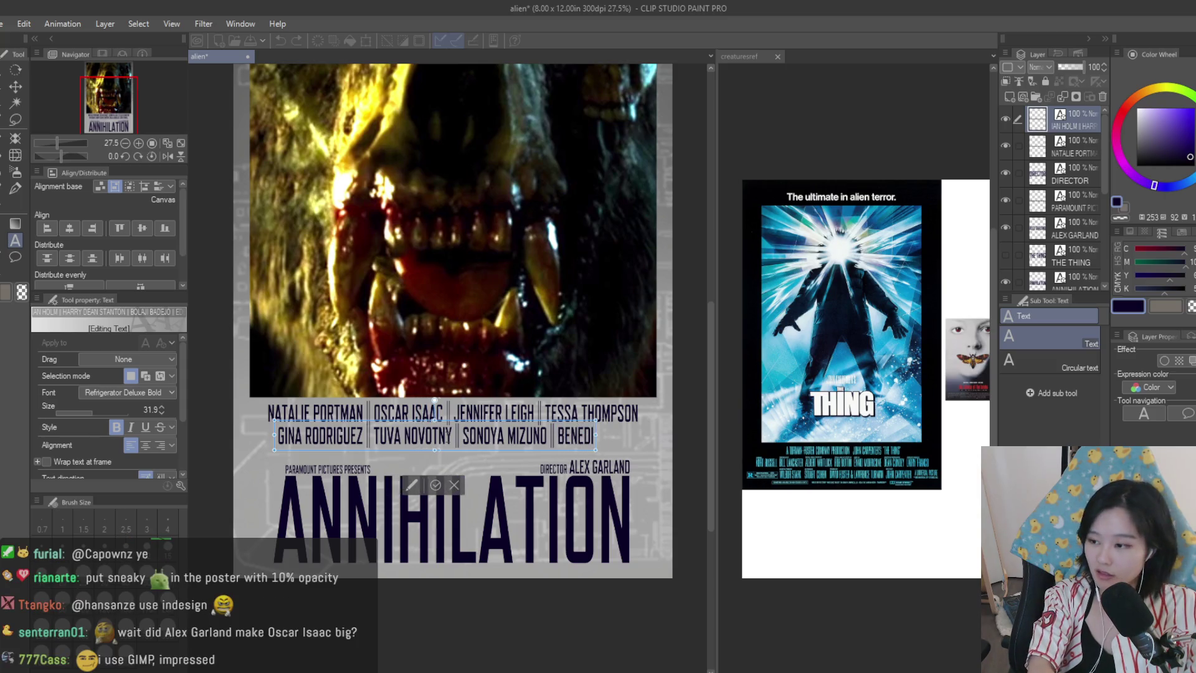
text(CT WONG)
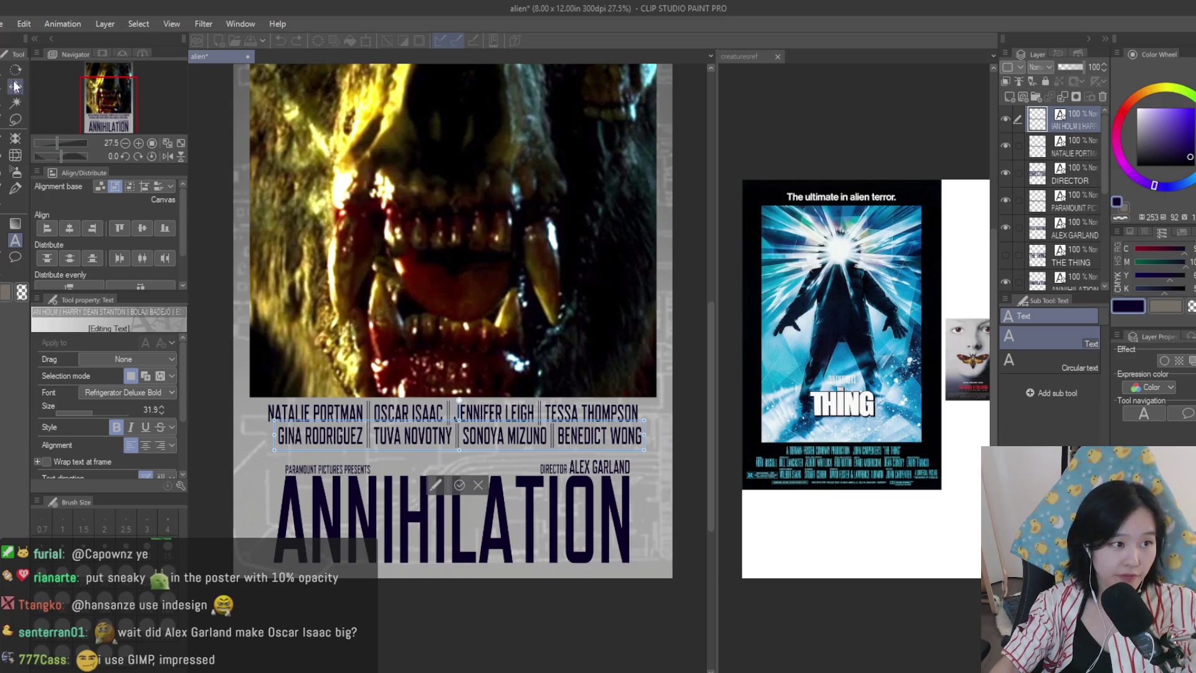
click(16, 86)
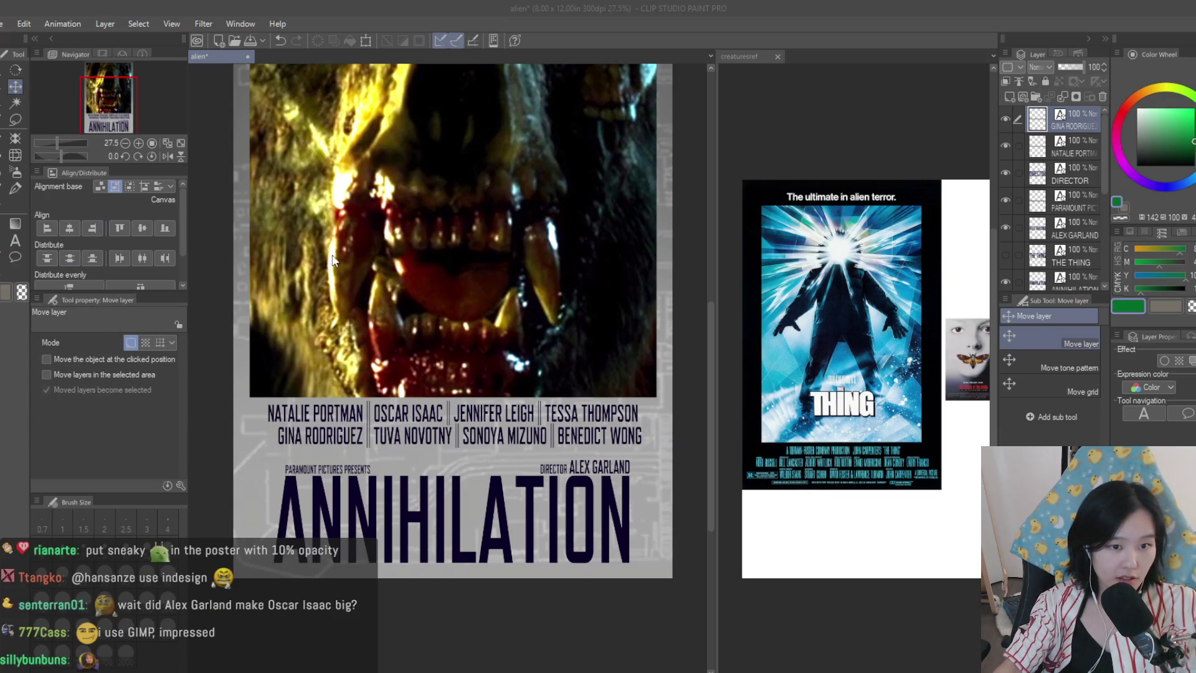
- Delete the faint 15% Layer 5 overlay and paste the copied image in as a new layer
scroll(559, 341, down, 1)
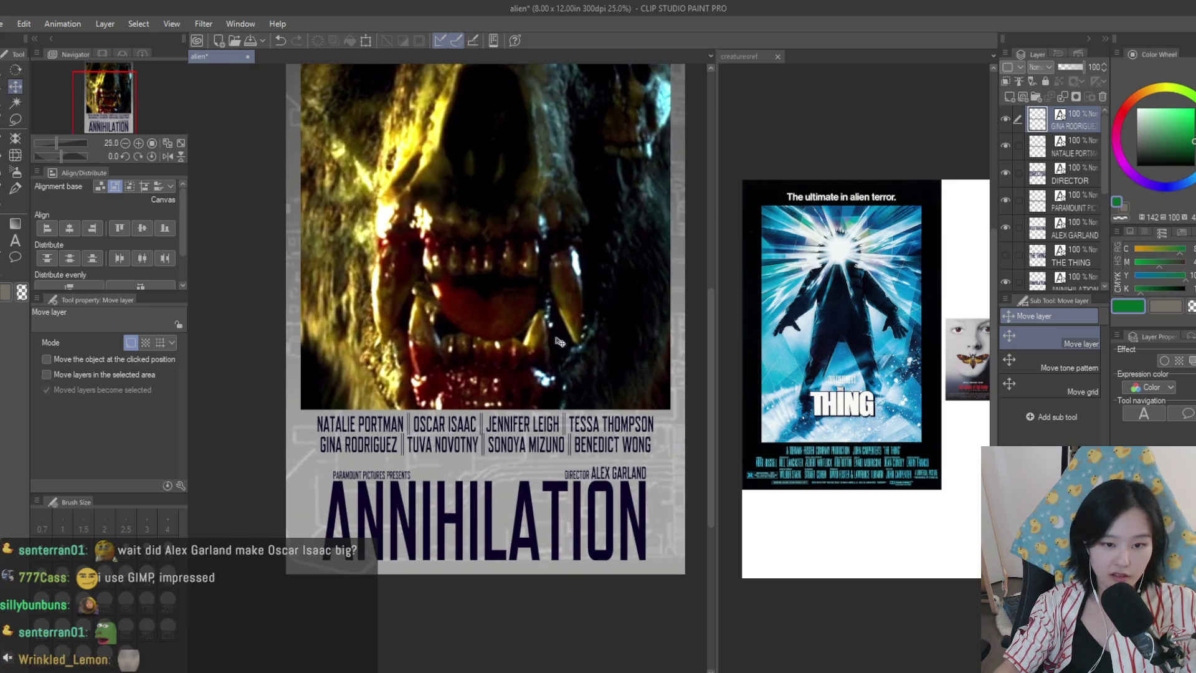
scroll(612, 446, down, 2)
scroll(644, 355, up, 1)
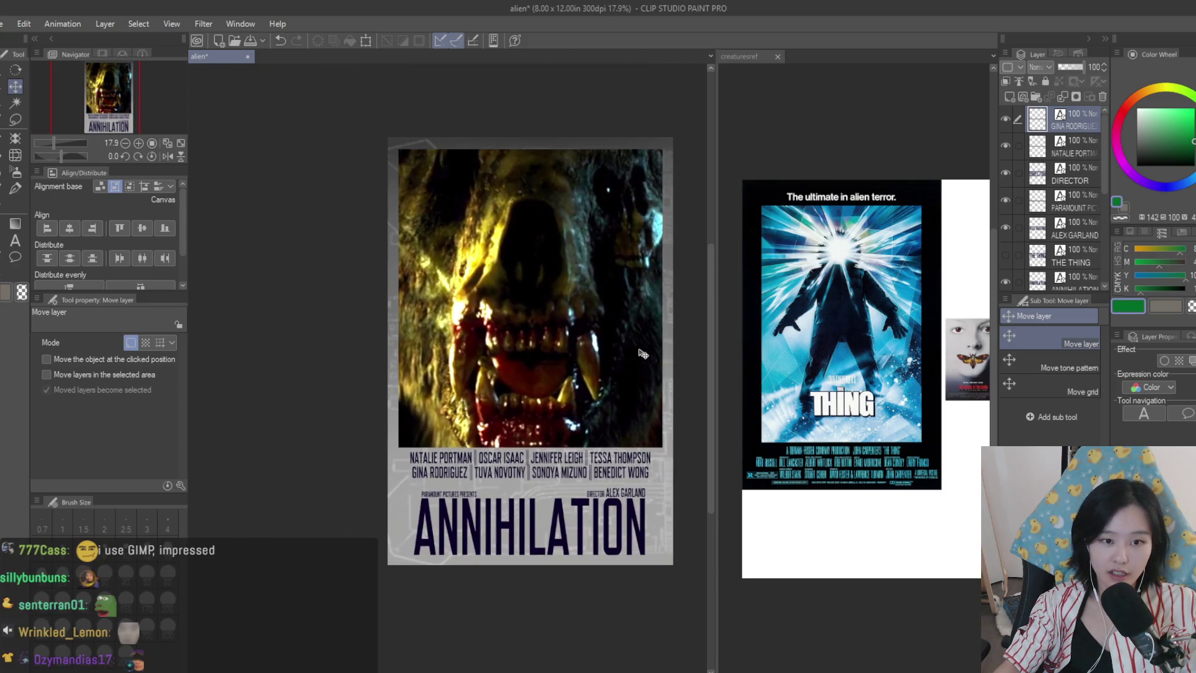
scroll(644, 354, up, 1)
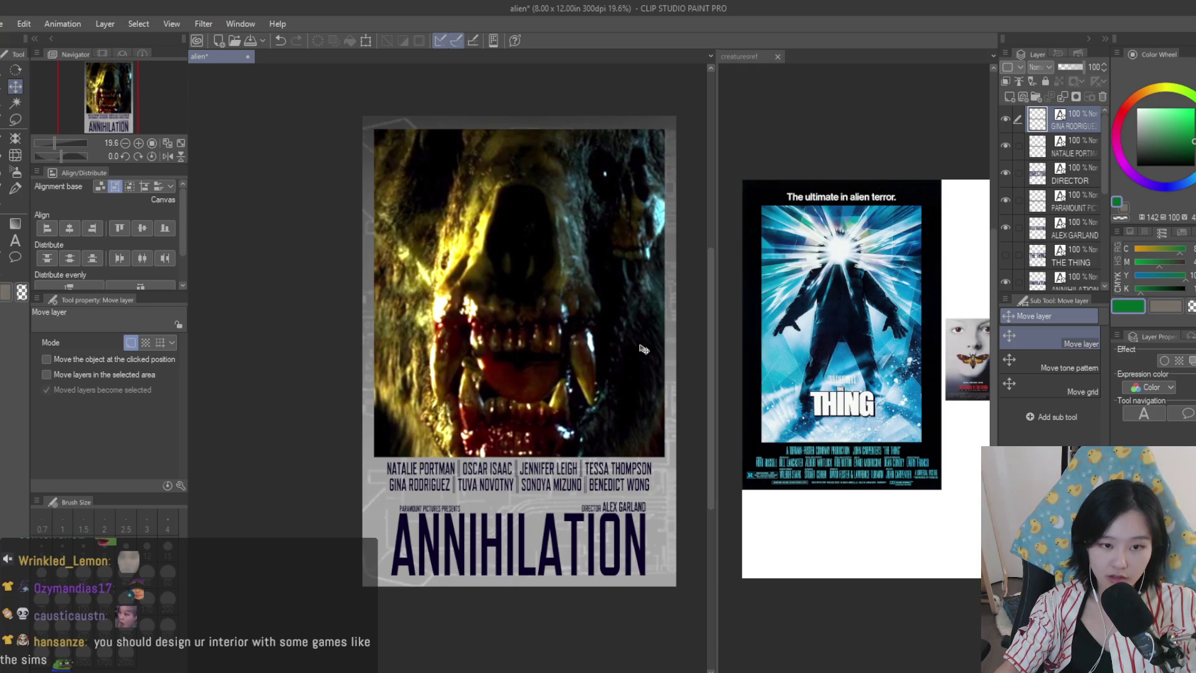
scroll(626, 330, up, 1)
scroll(623, 330, up, 1)
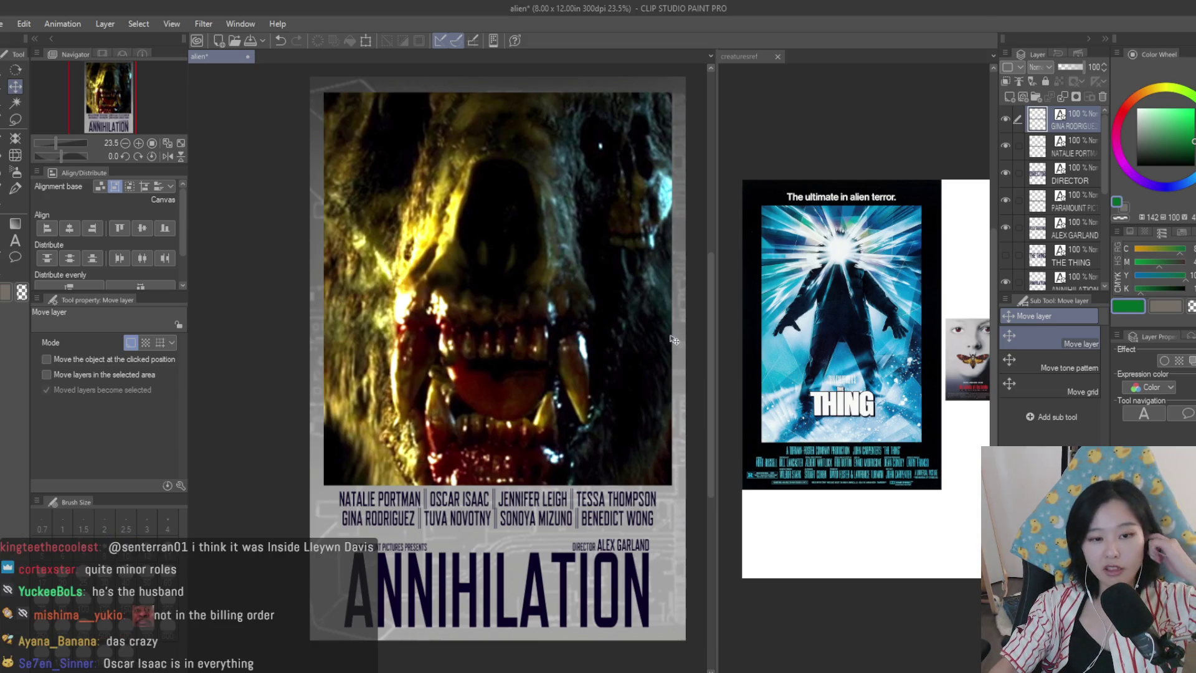
scroll(1097, 218, down, 5)
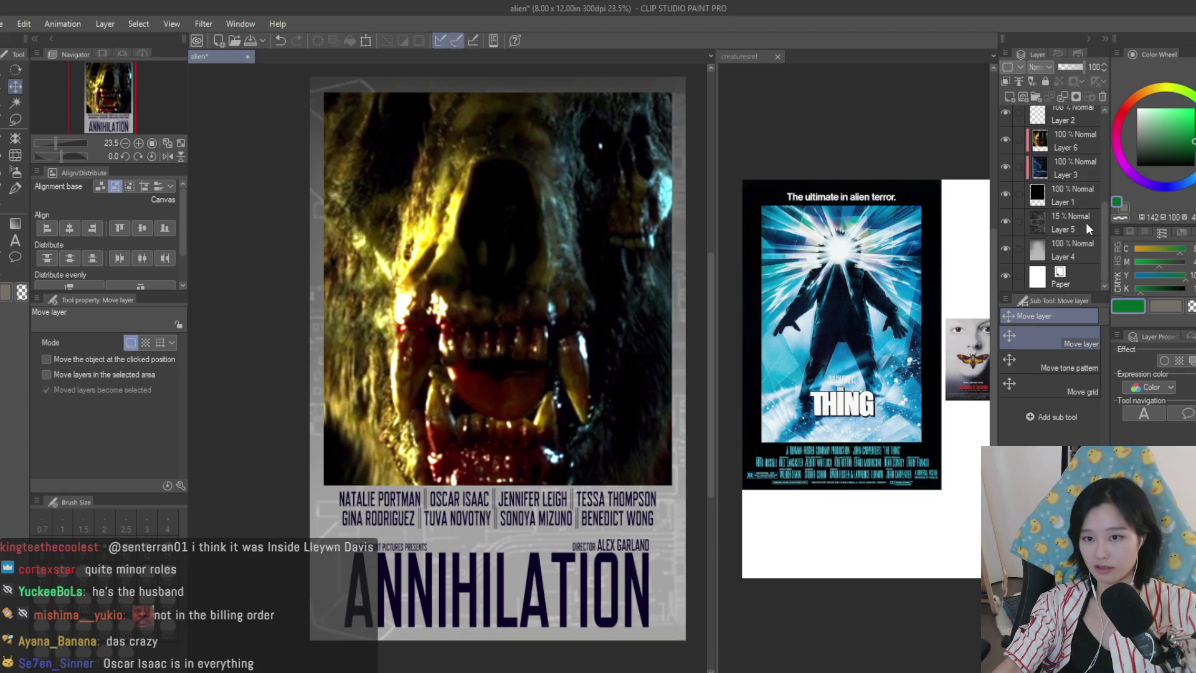
click(1086, 223)
click(1103, 96)
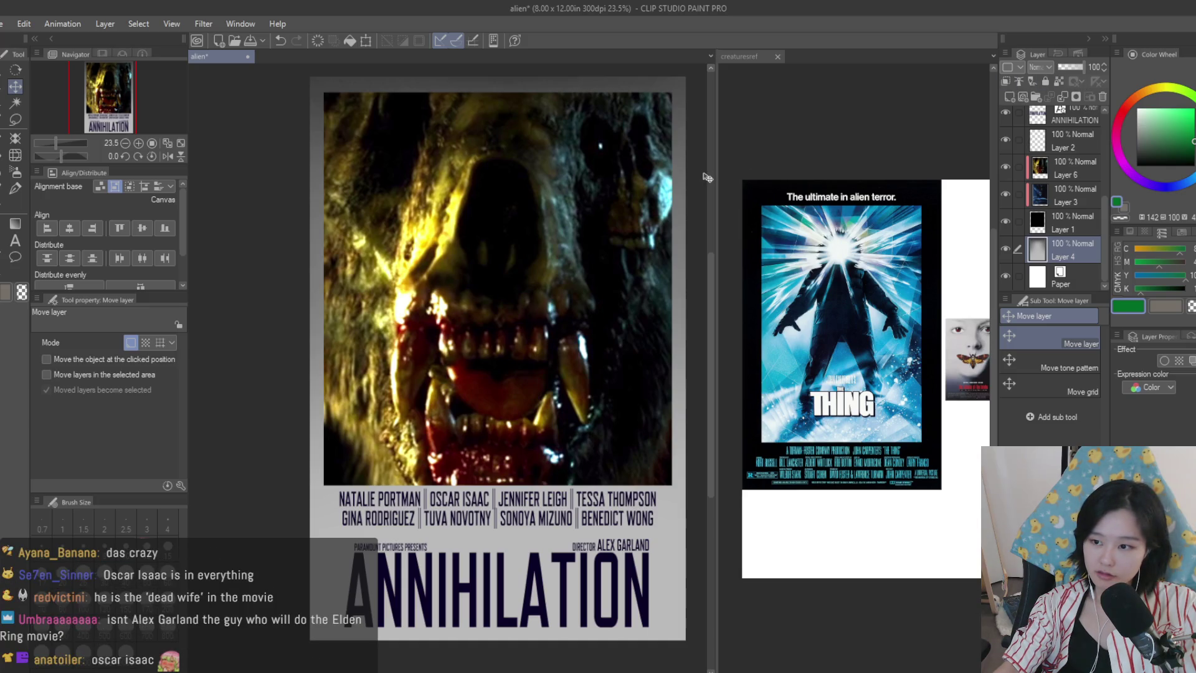
key(ctrl+v)
- Enlarge the pasted forest image to cover the whole poster and fade it to about 15% opacity
scroll(566, 272, down, 2)
key(ctrl+t)
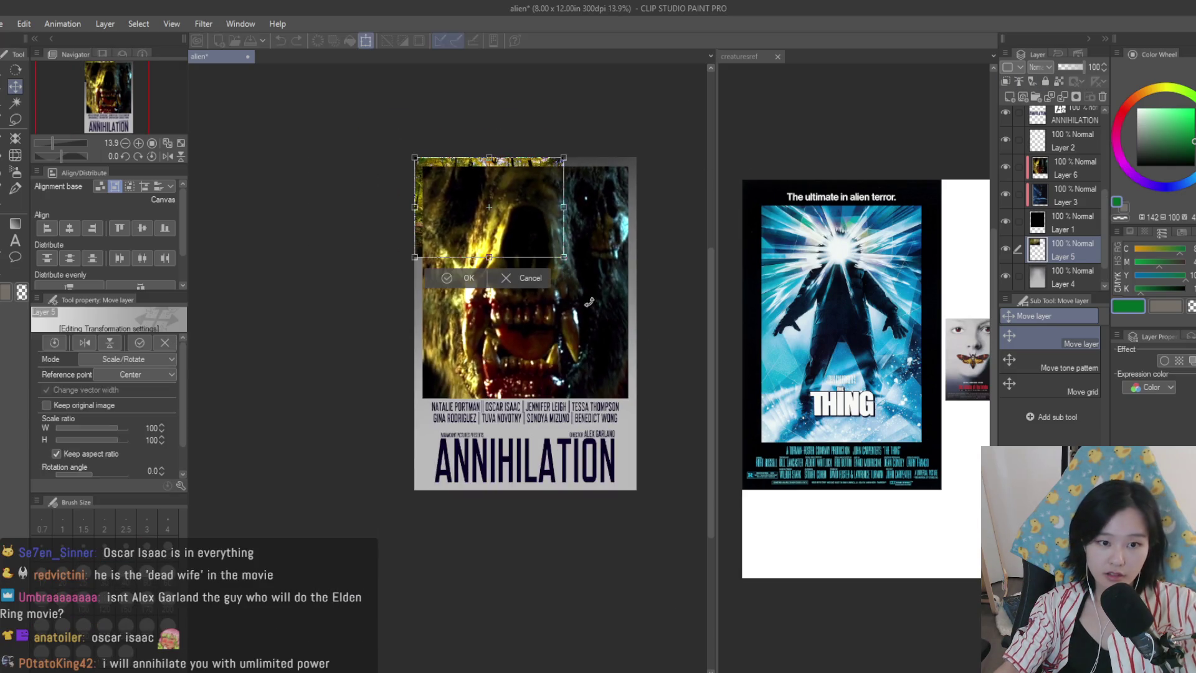
mouse_move(563, 258)
mouse_down()
mouse_move(698, 492)
mouse_move(486, 327)
mouse_move(520, 327)
mouse_up()
key(Return)
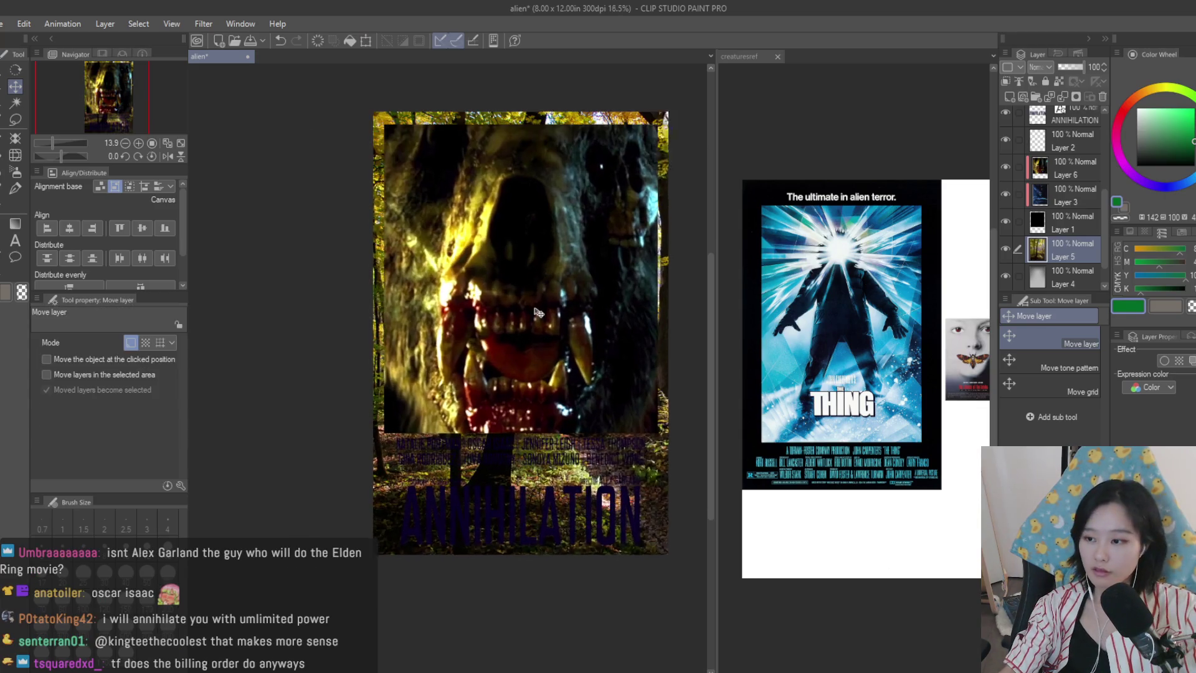
scroll(539, 299, up, 2)
click(1063, 68)
drag(1064, 69, 1061, 69)
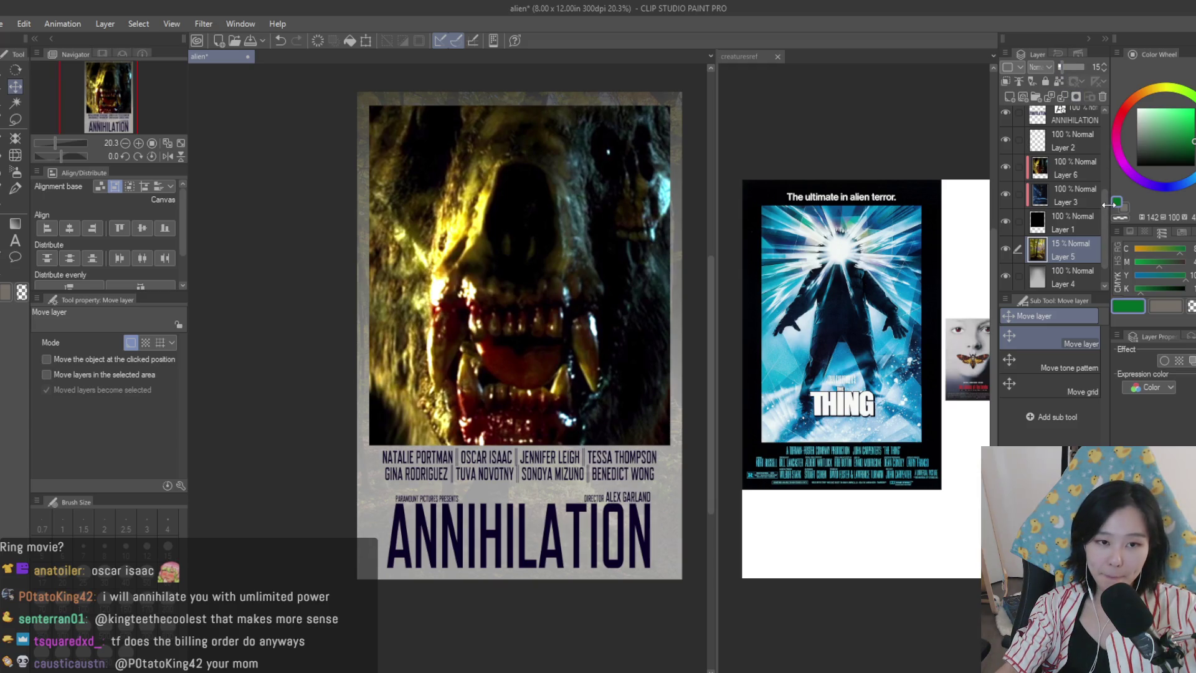
click(1090, 218)
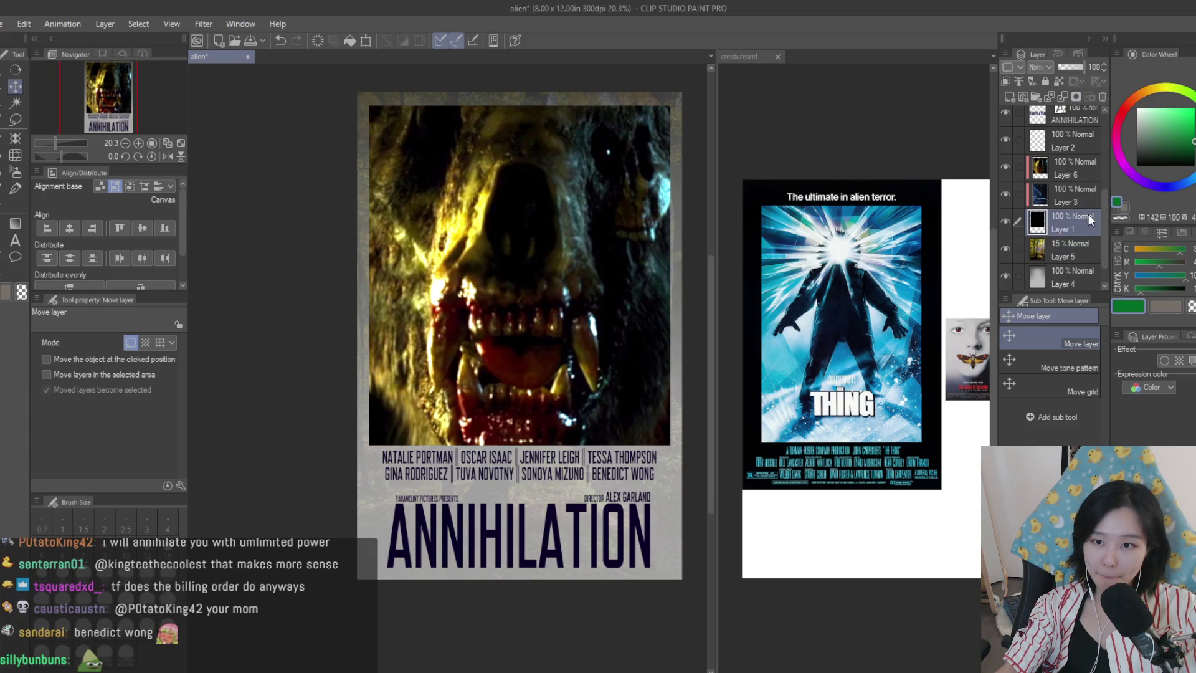
ctrl+shift+click(358, 194)
- Dab a soft blue airbrush tint over the lower title area
key(b)
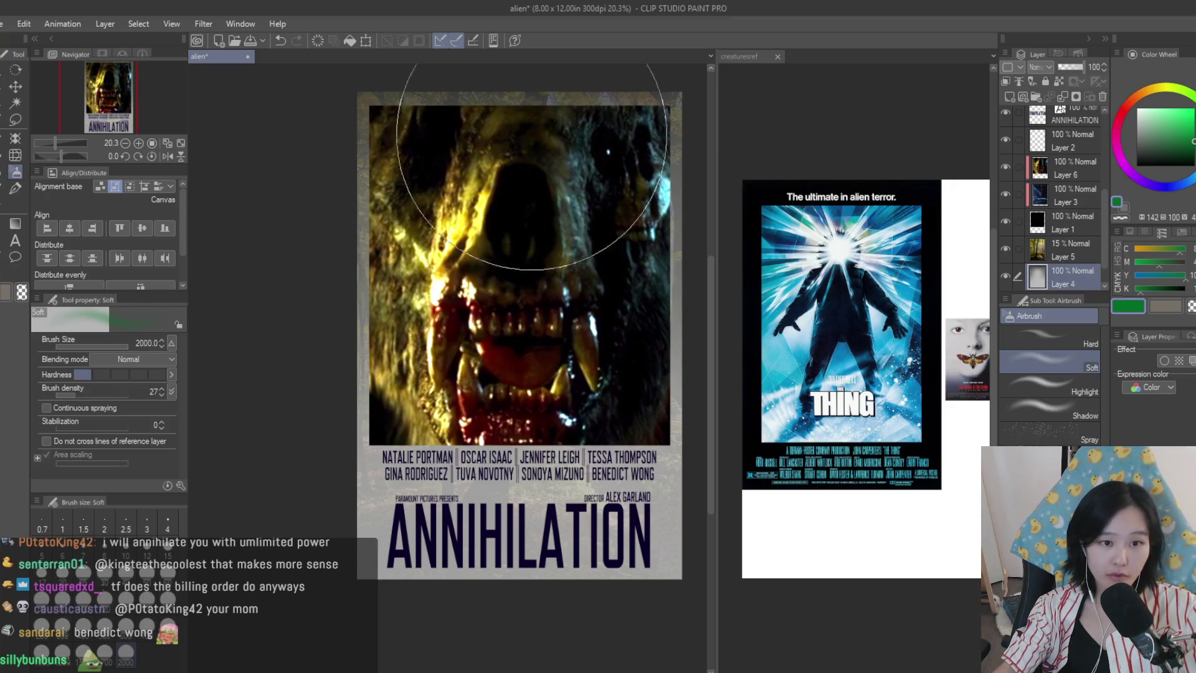
click(1117, 144)
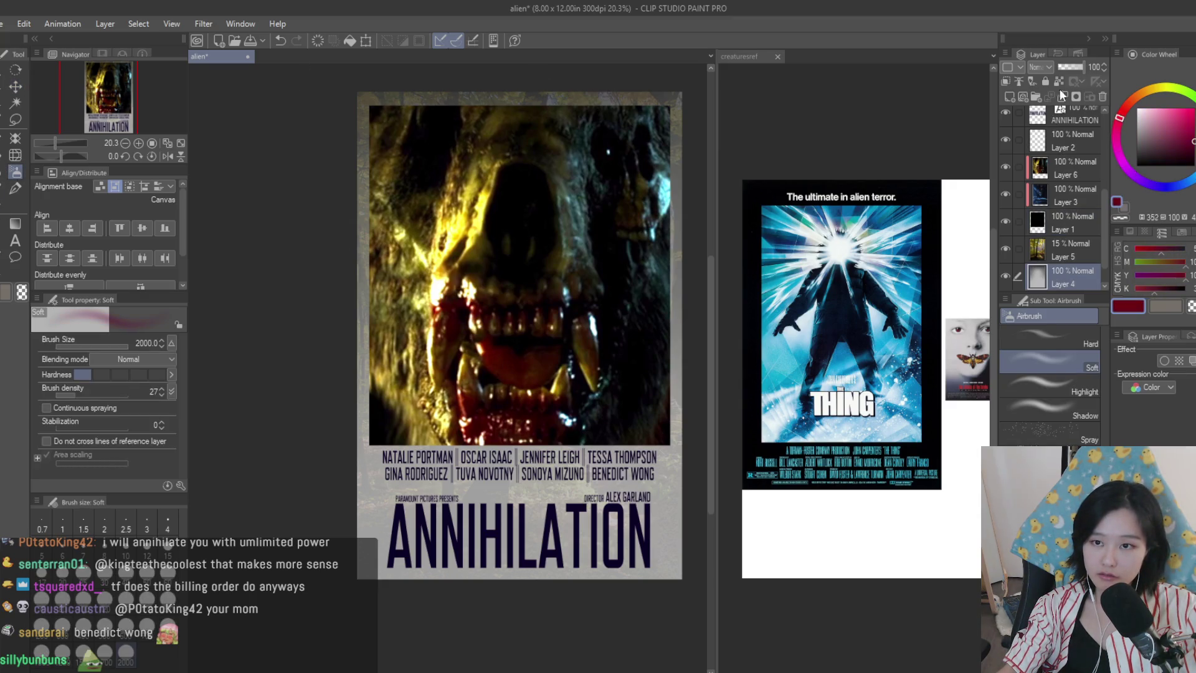
click(1146, 91)
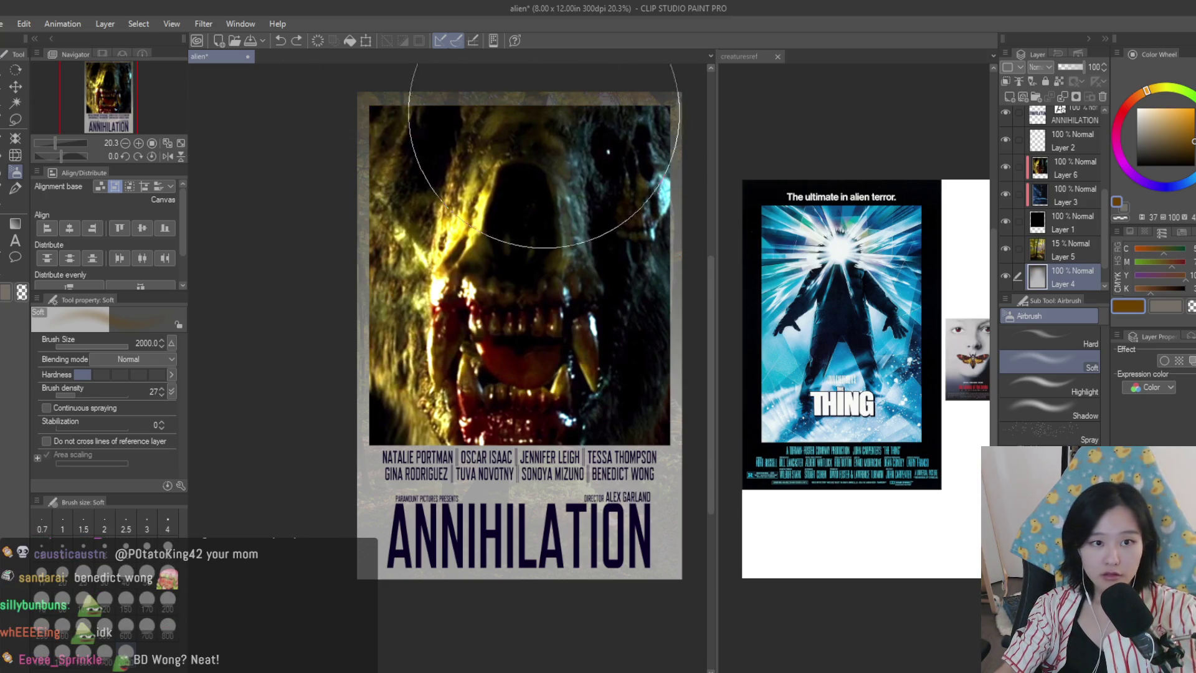
click(1191, 177)
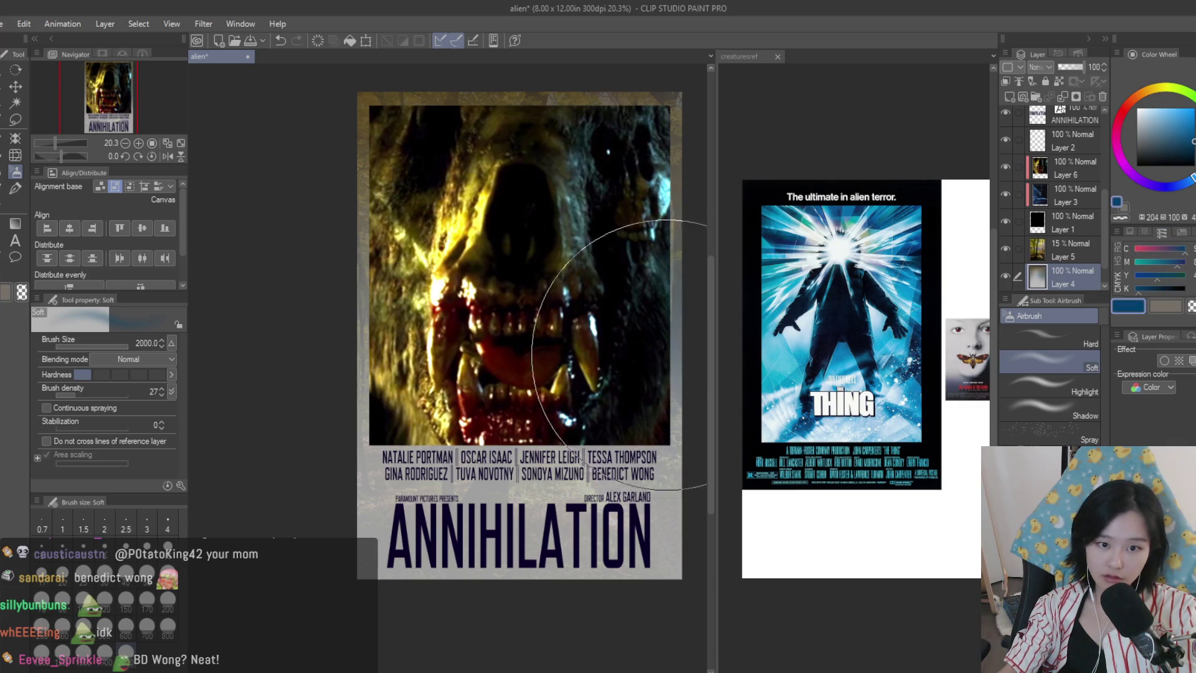
click(576, 522)
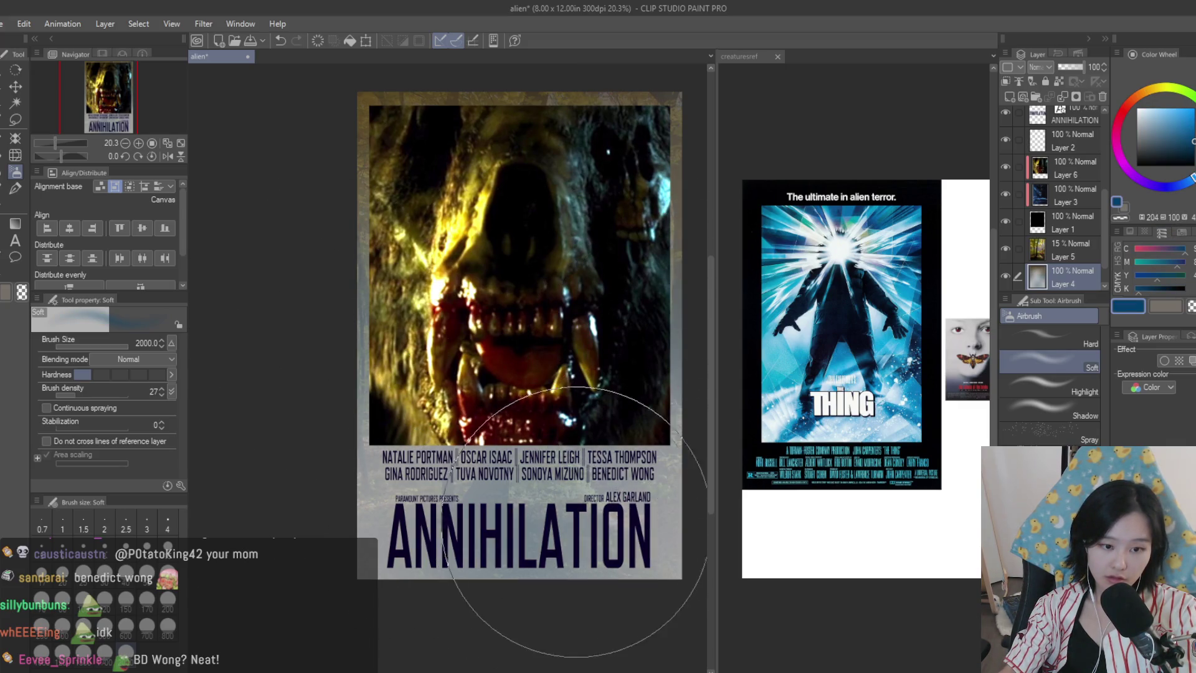
- Open the ANNIHILATION title text for editing with the Text tool
scroll(1081, 283, down, 1)
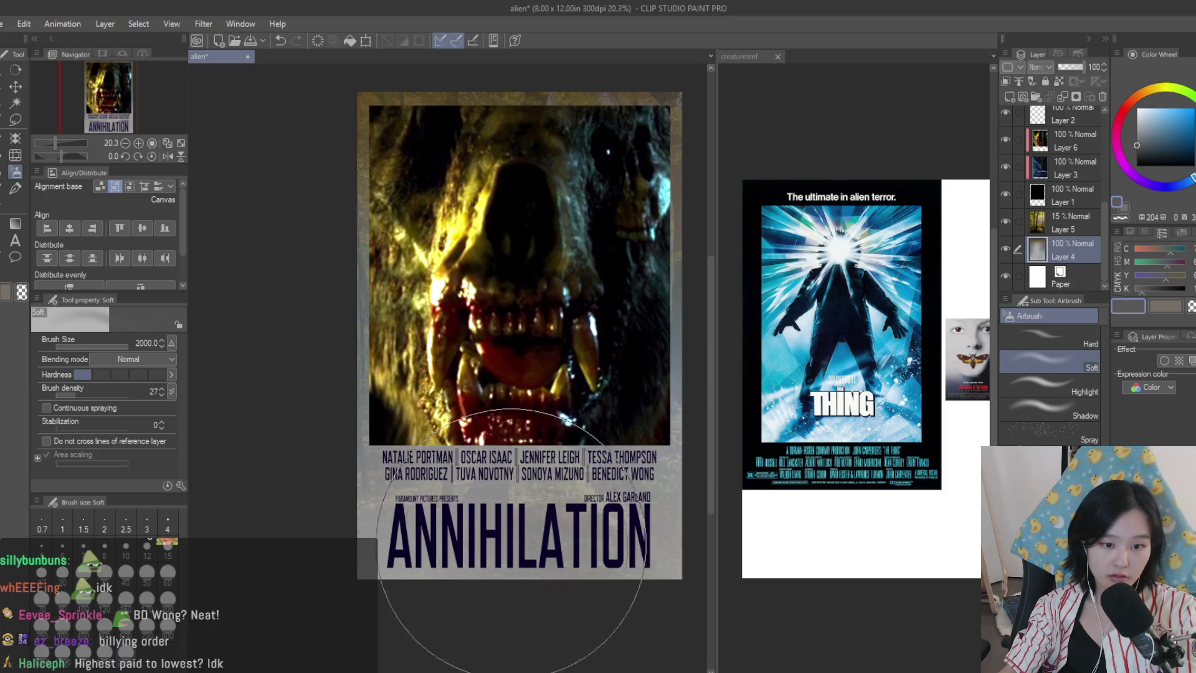
scroll(655, 386, down, 2)
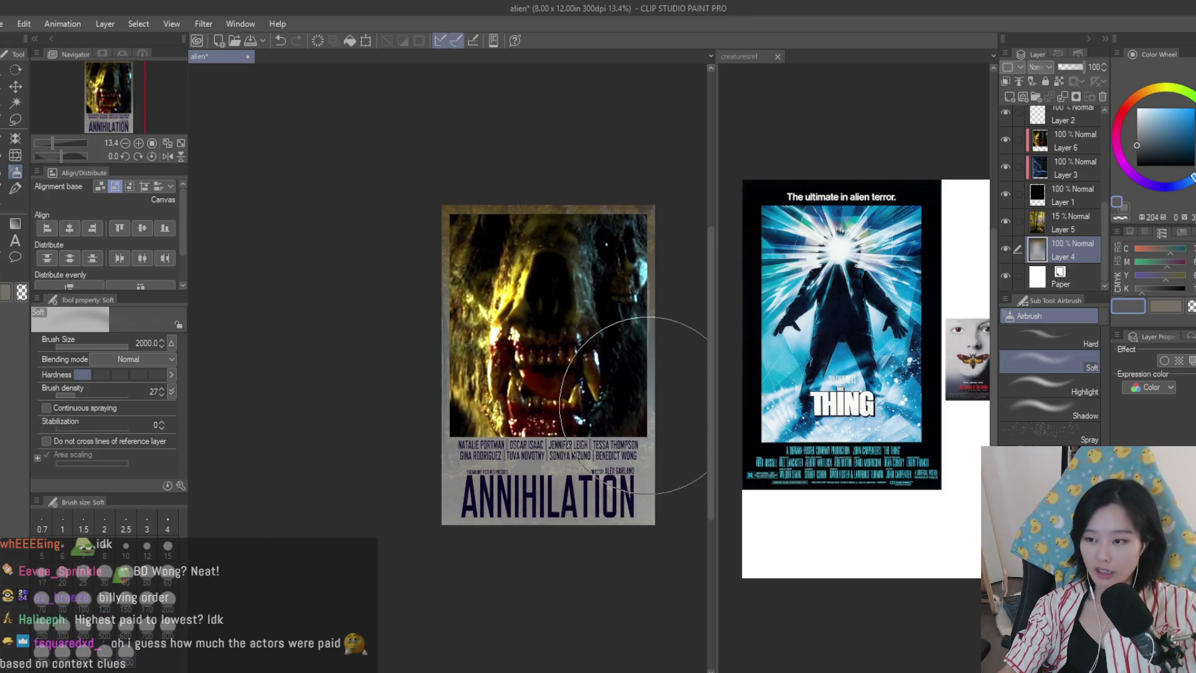
scroll(625, 417, down, 2)
scroll(625, 418, up, 3)
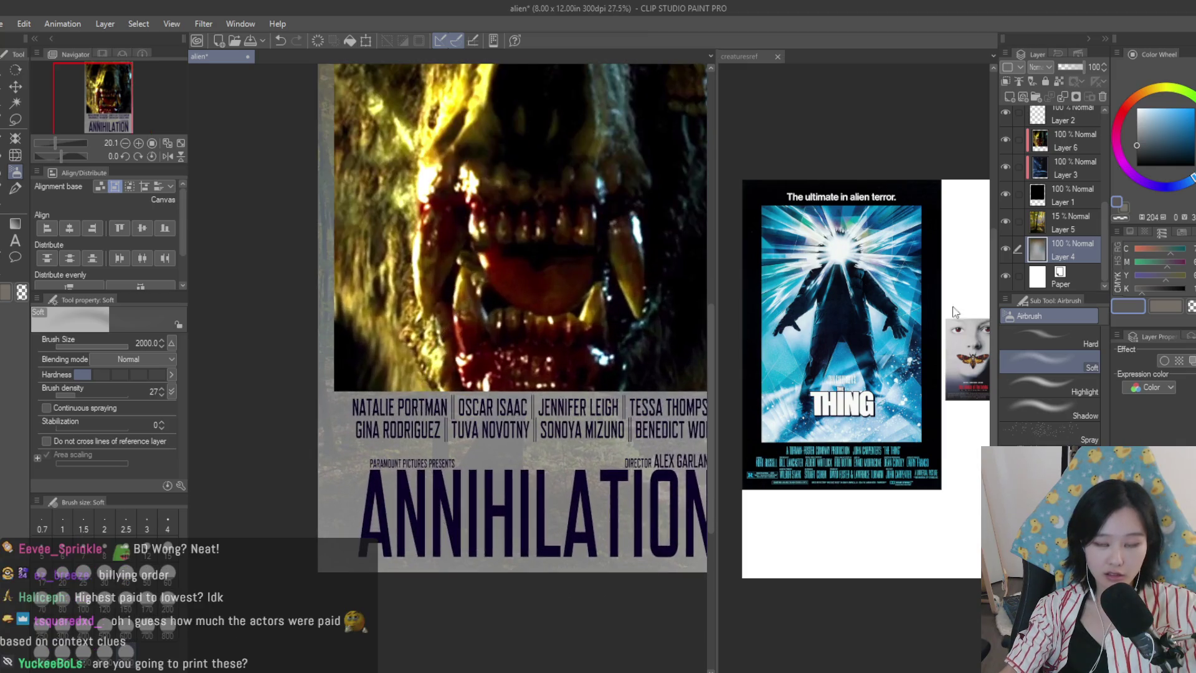
scroll(1045, 241, up, 5)
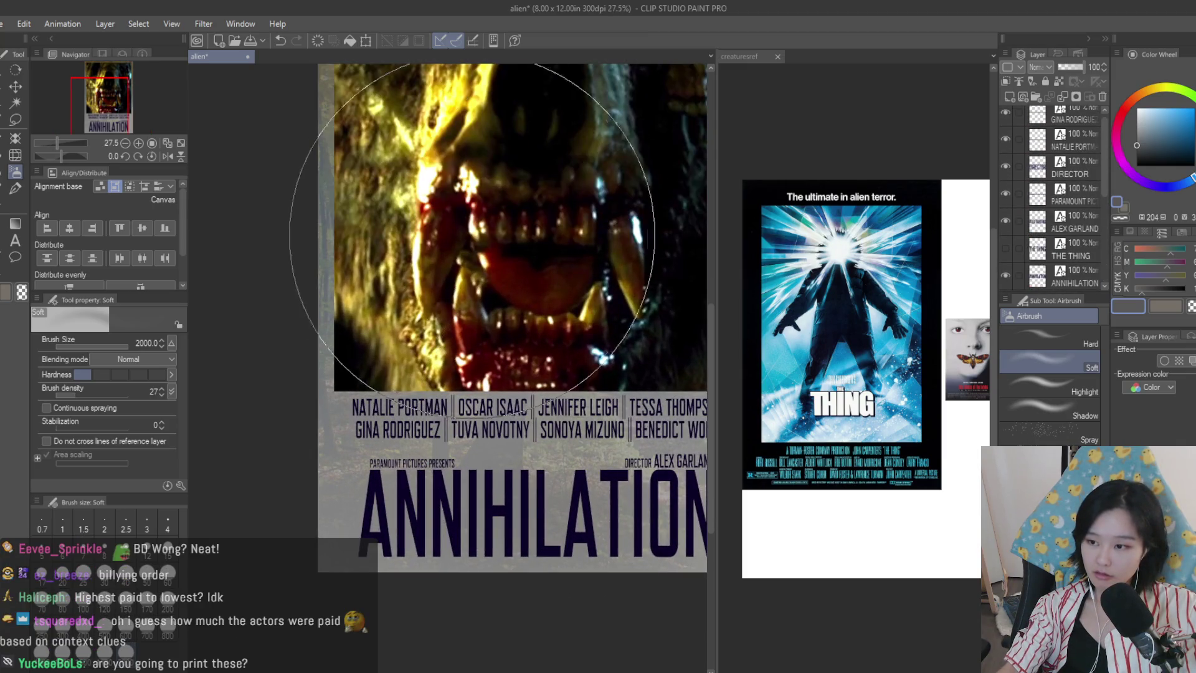
scroll(454, 234, down, 1)
key(t)
click(480, 469)
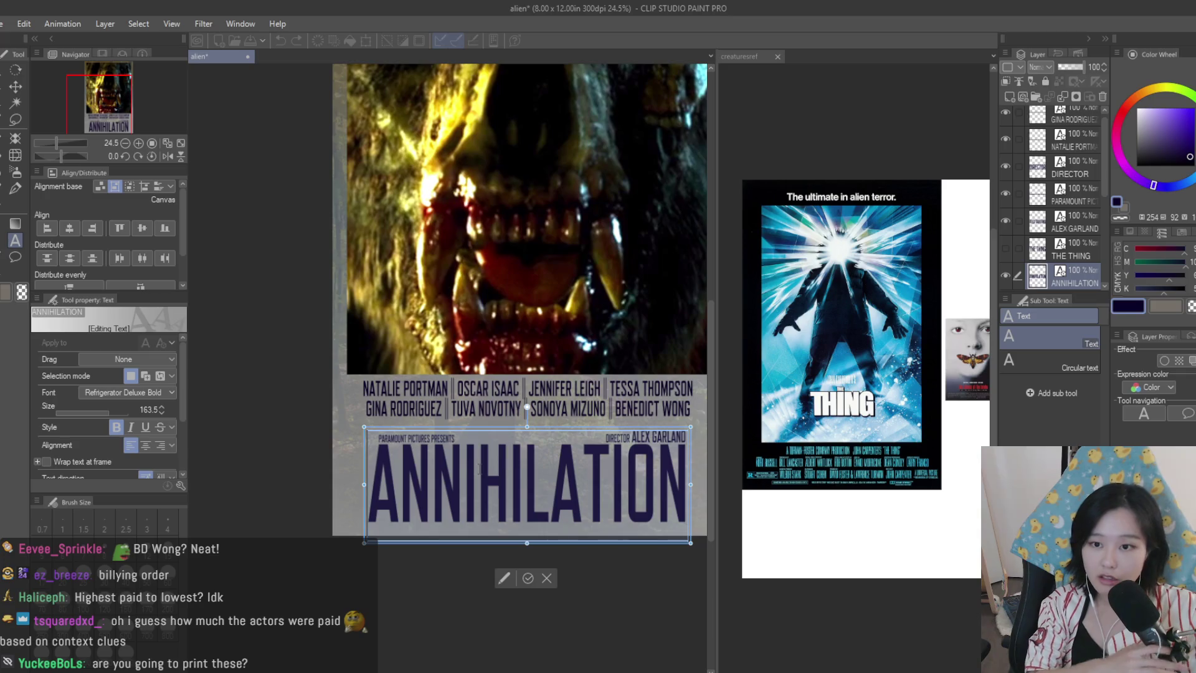
- Recolour the ANNIHILATION title and the GINA RODRIGUEZ cast line dark maroon
click(1133, 310)
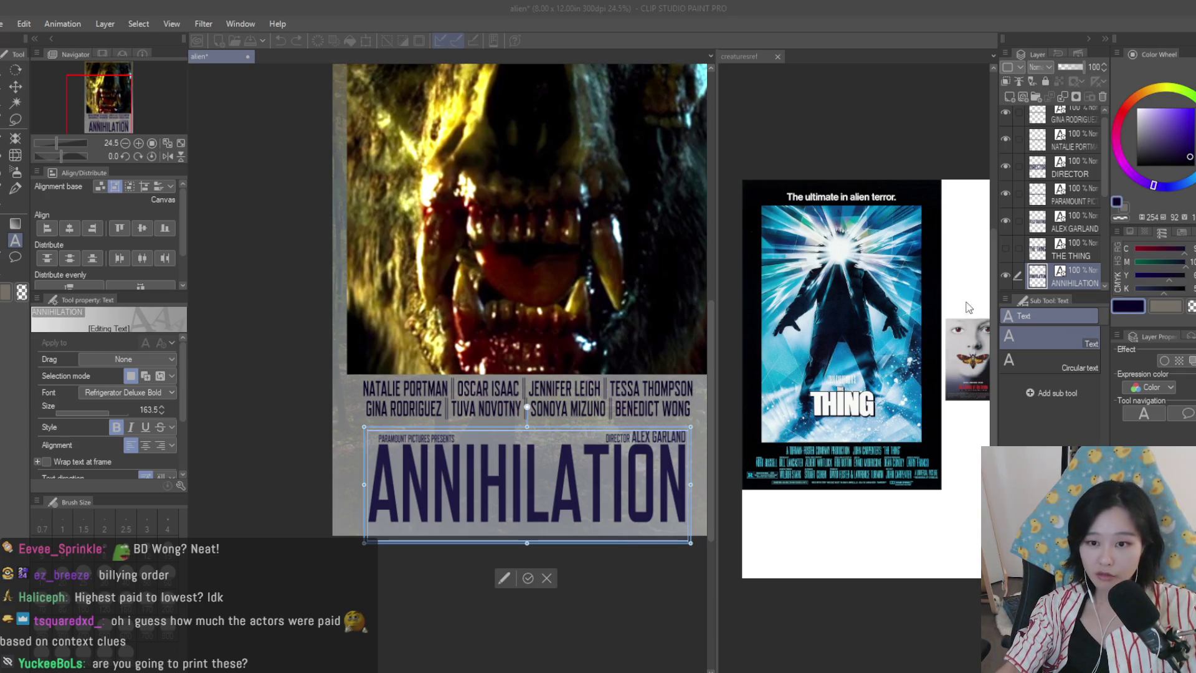
scroll(404, 335, down, 2)
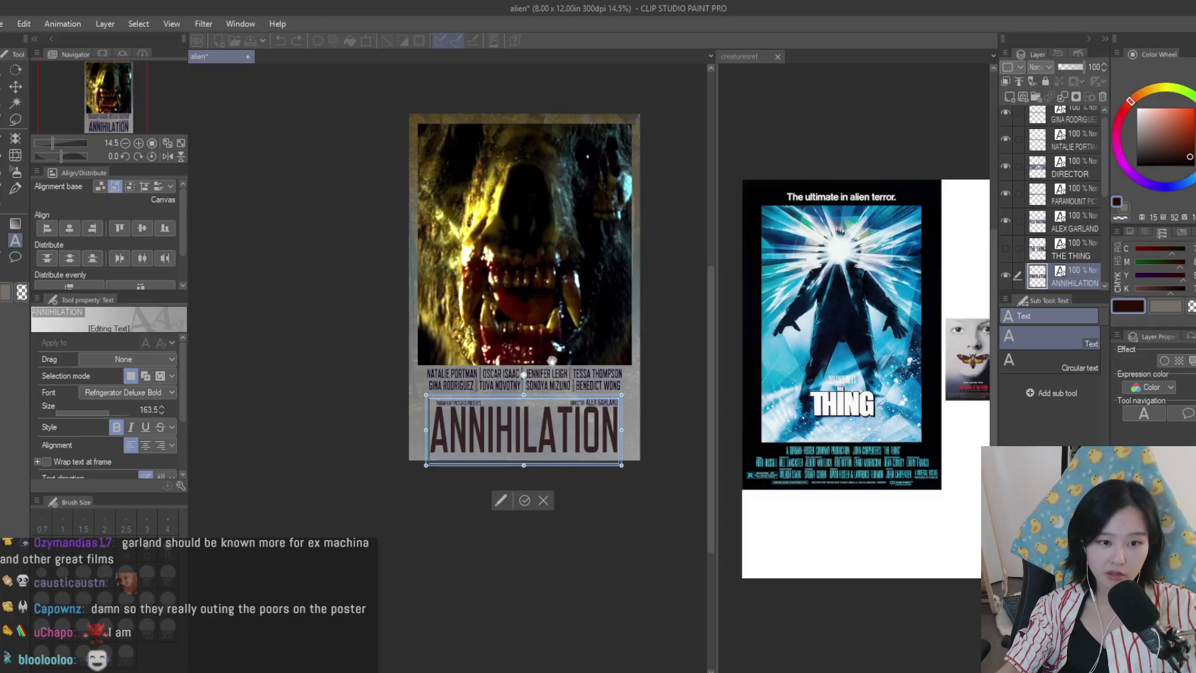
scroll(404, 335, up, 3)
triple_click(372, 397)
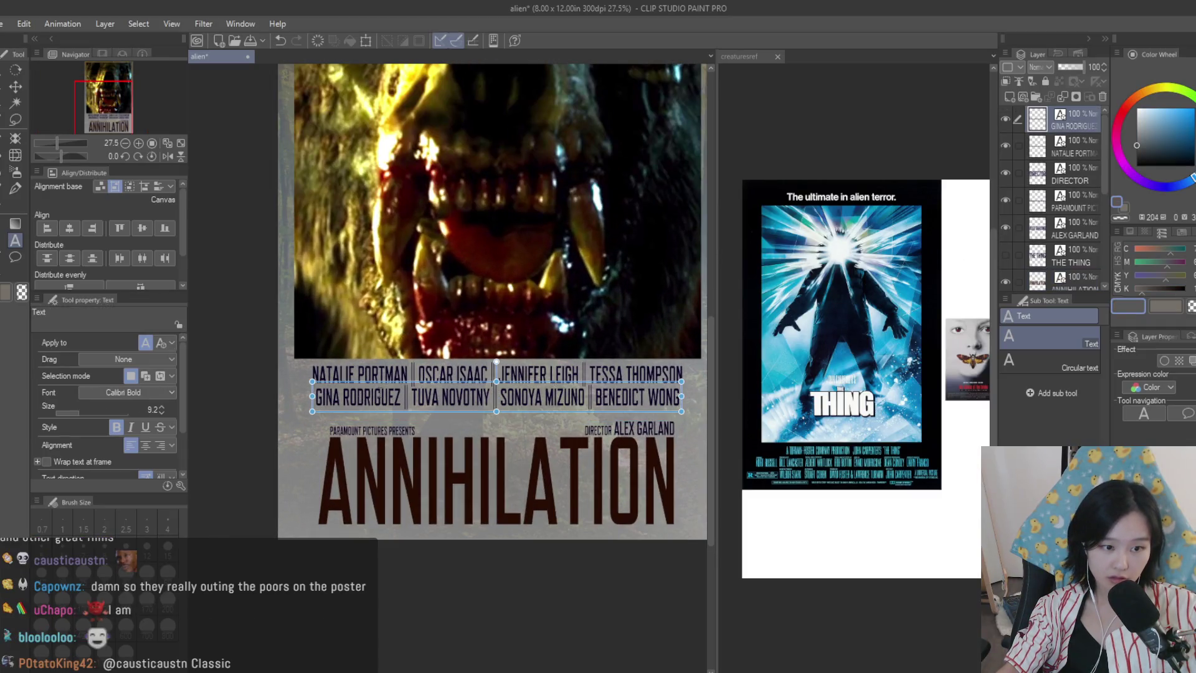
click(1131, 306)
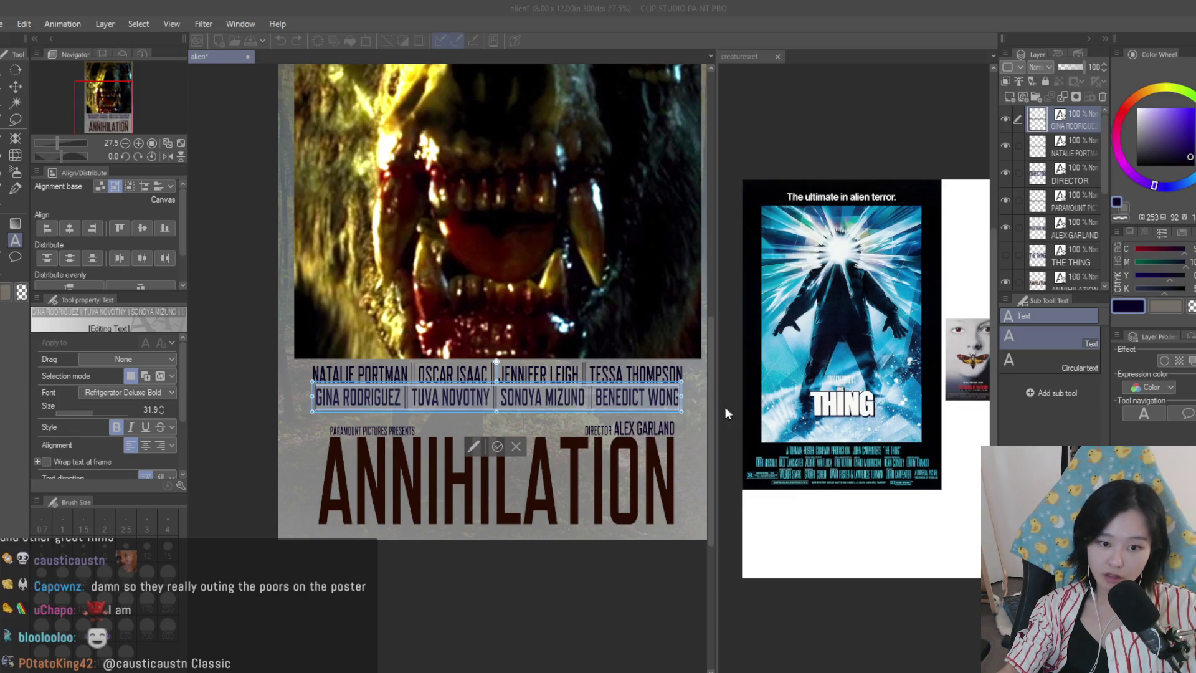
key(Return)
key(Escape)
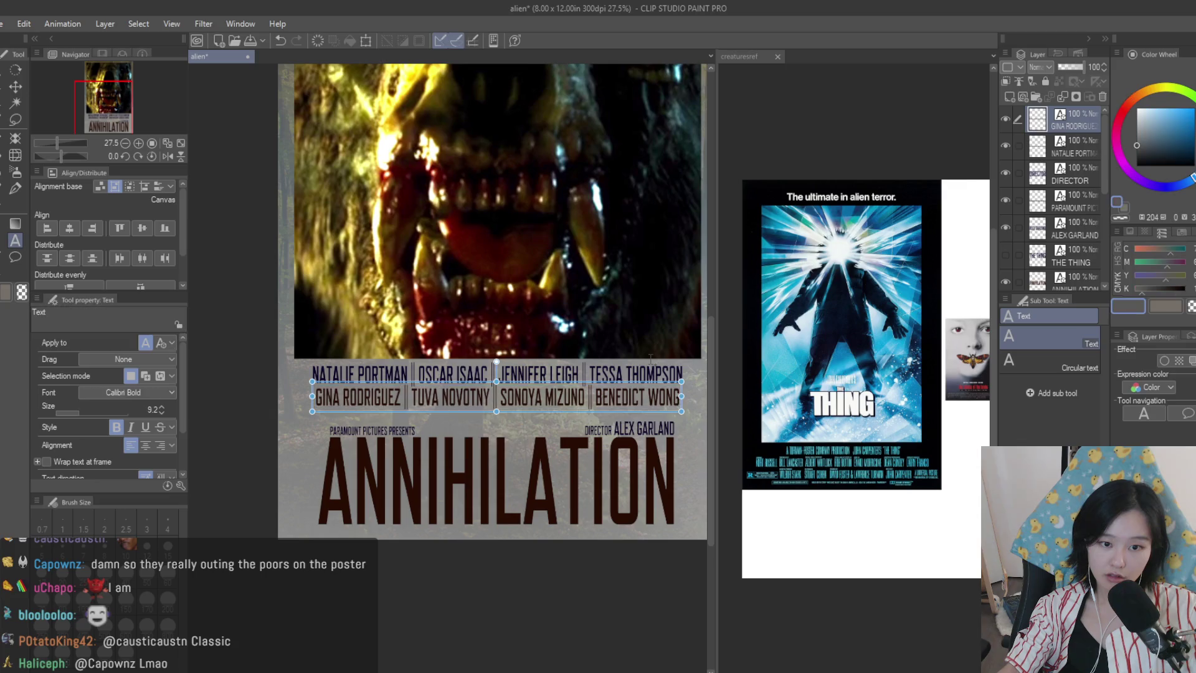
- Recolour the NATALIE PORTMAN line and the ALEX GARLAND credit dark maroon
click(589, 373)
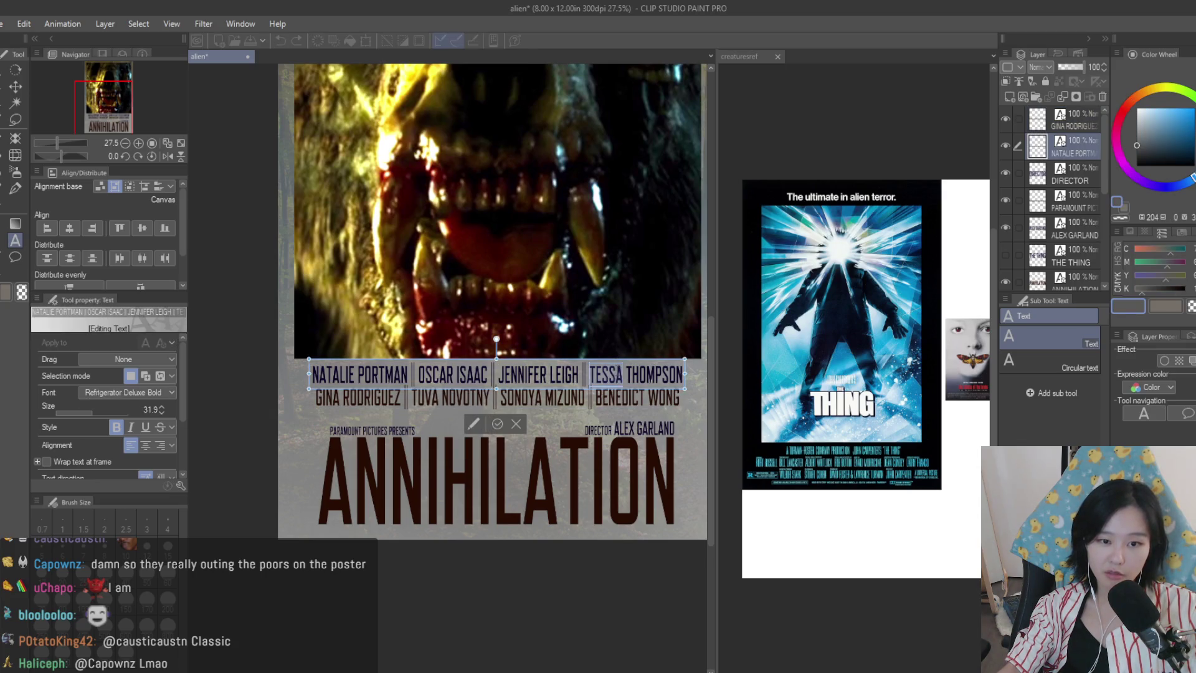
key(ctrl+a)
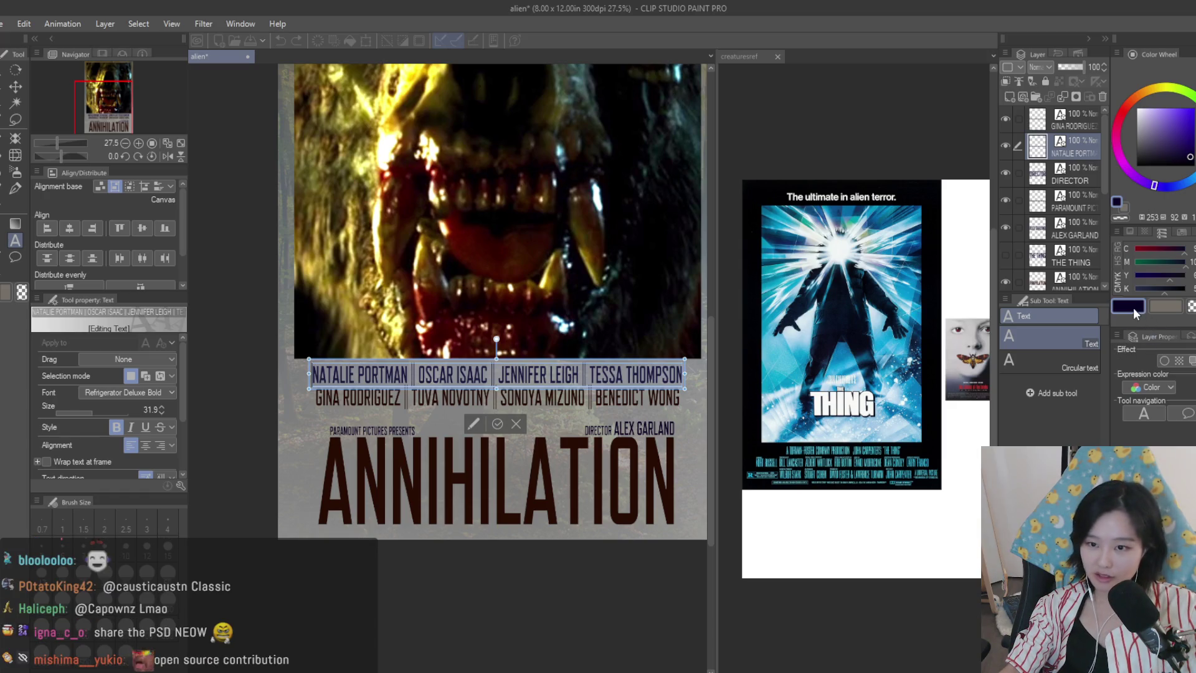
click(676, 430)
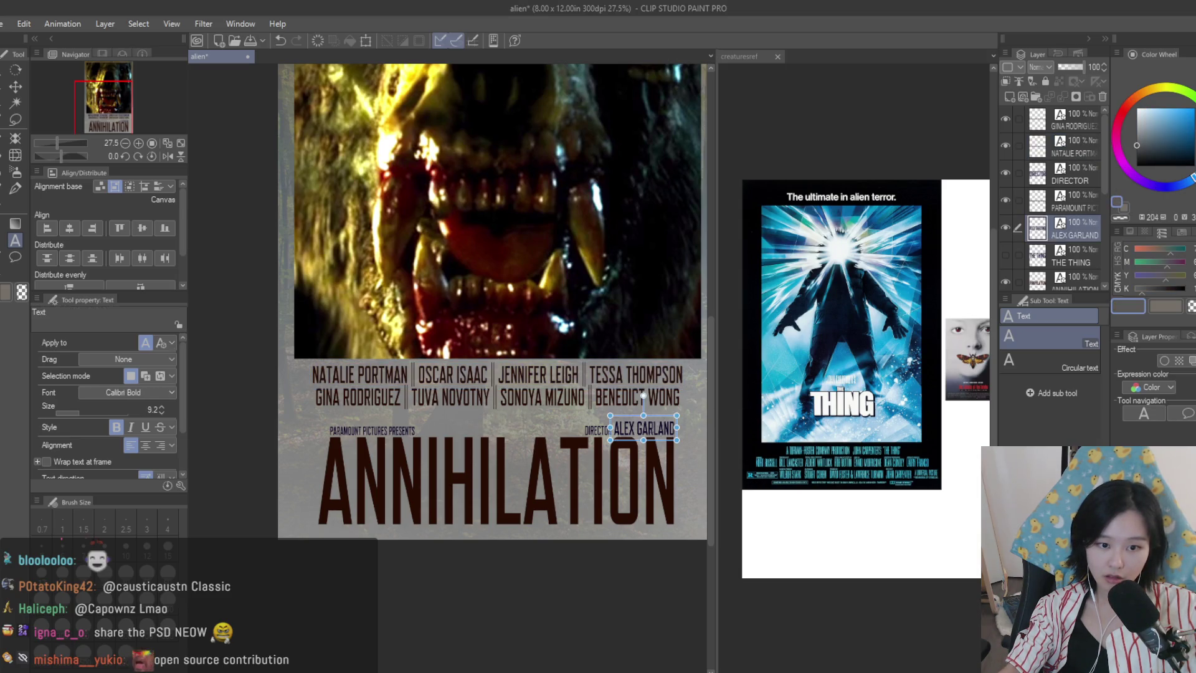
drag(674, 429, 613, 429)
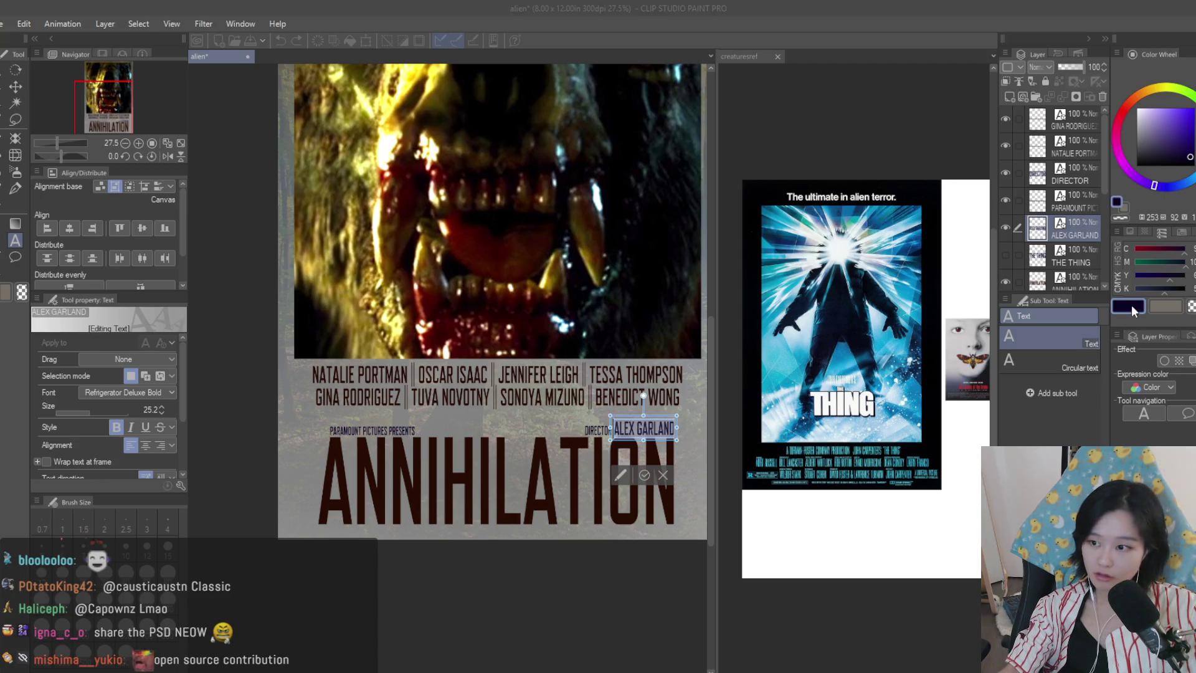
alt+click(669, 442)
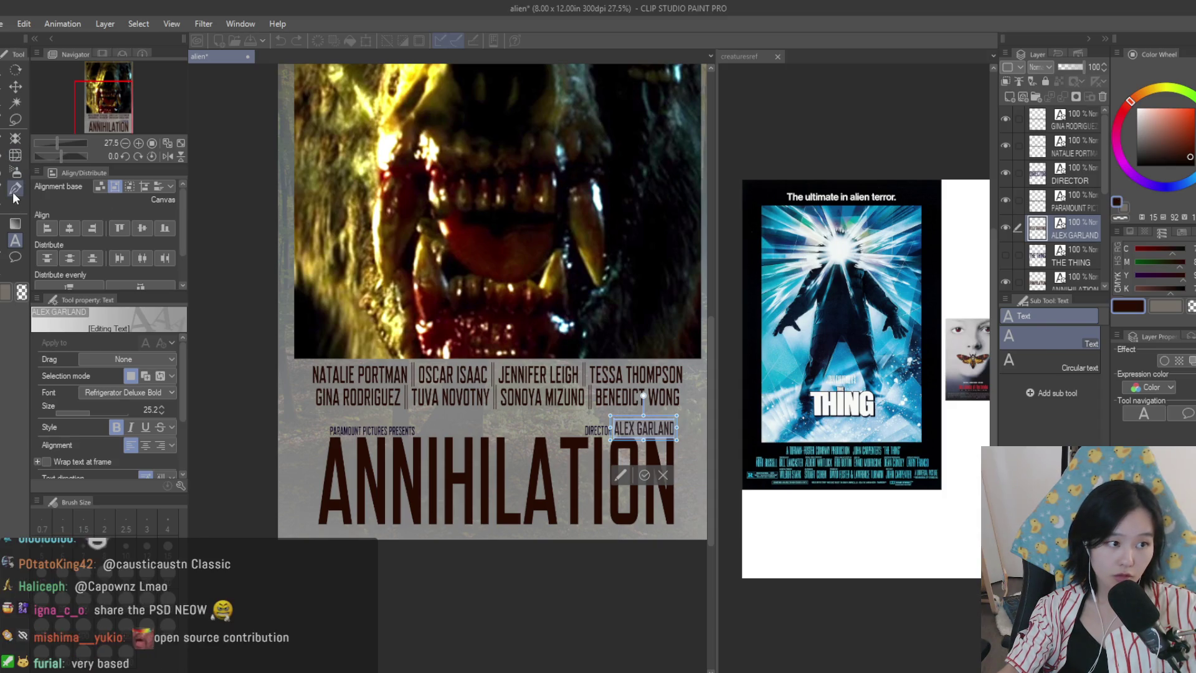
key(Escape)
- Make the PARAMOUNT PICTURES PRESENTS line and the DIRECTOR label dark maroon
click(389, 429)
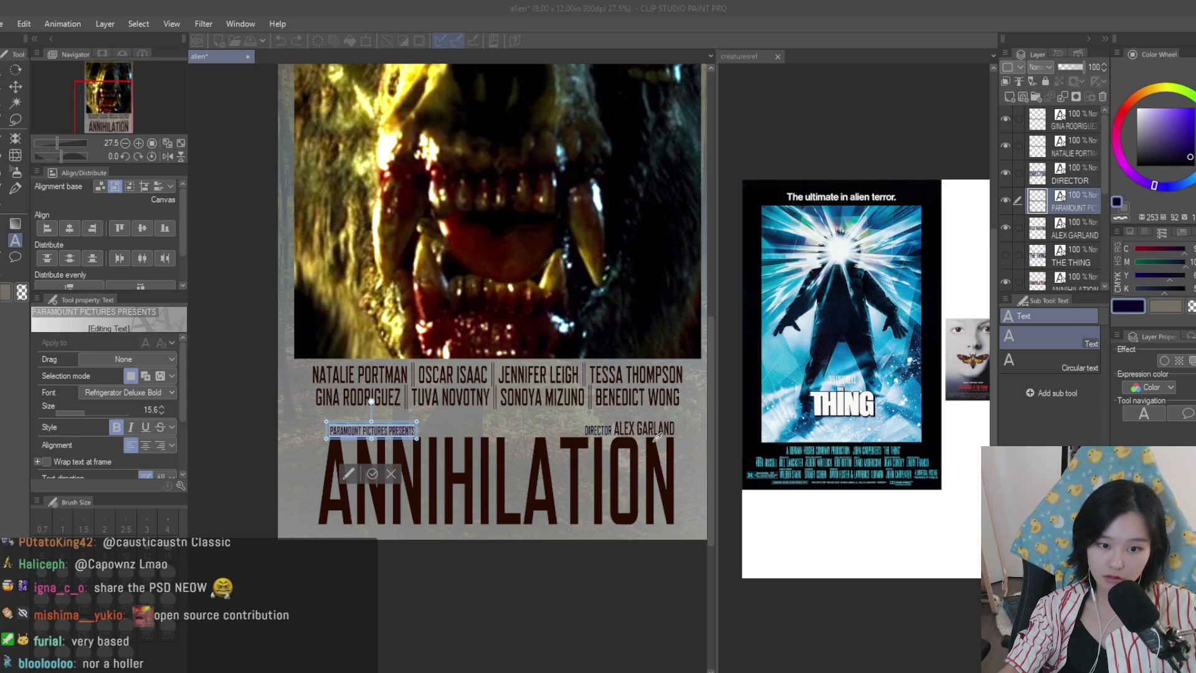
click(1131, 101)
click(597, 430)
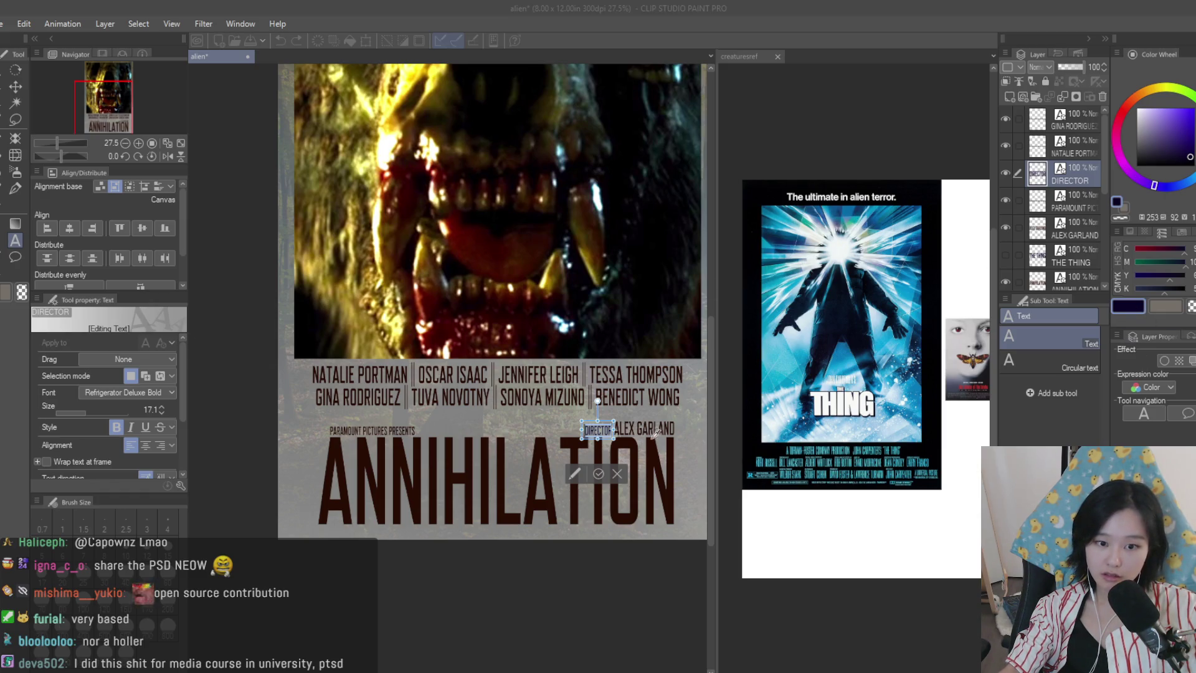
click(15, 86)
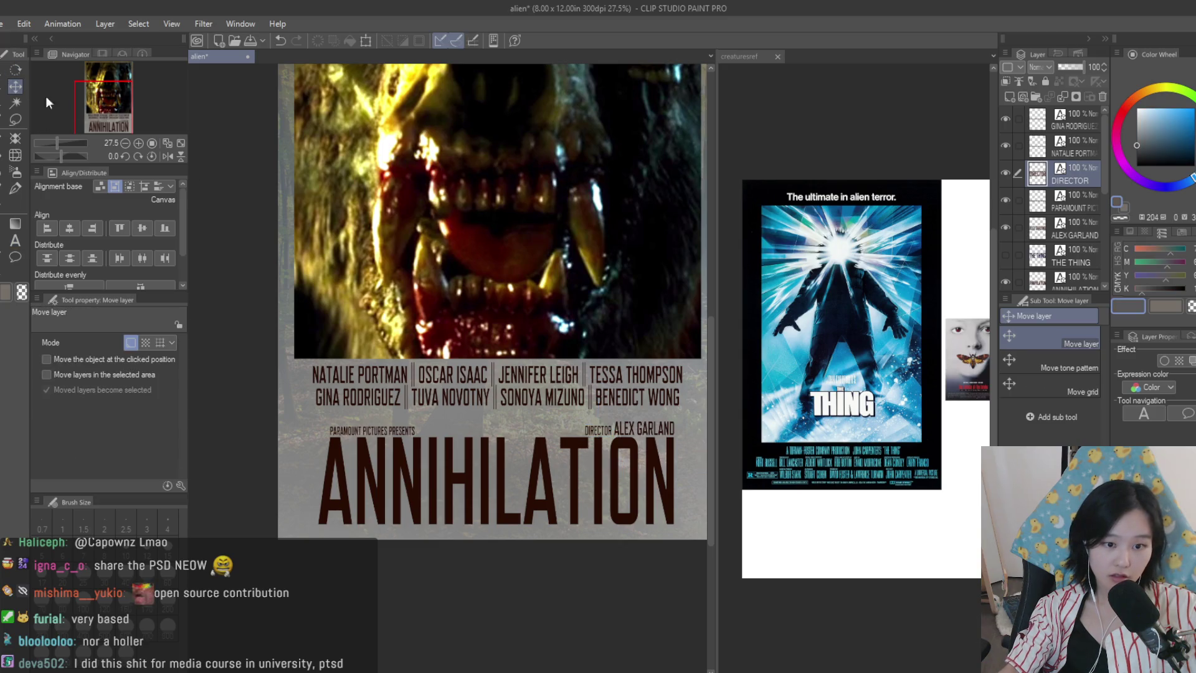
- Duplicate the ANNIHILATION title layer and nudge the copy slightly right
scroll(600, 438, up, 5)
scroll(600, 438, down, 6)
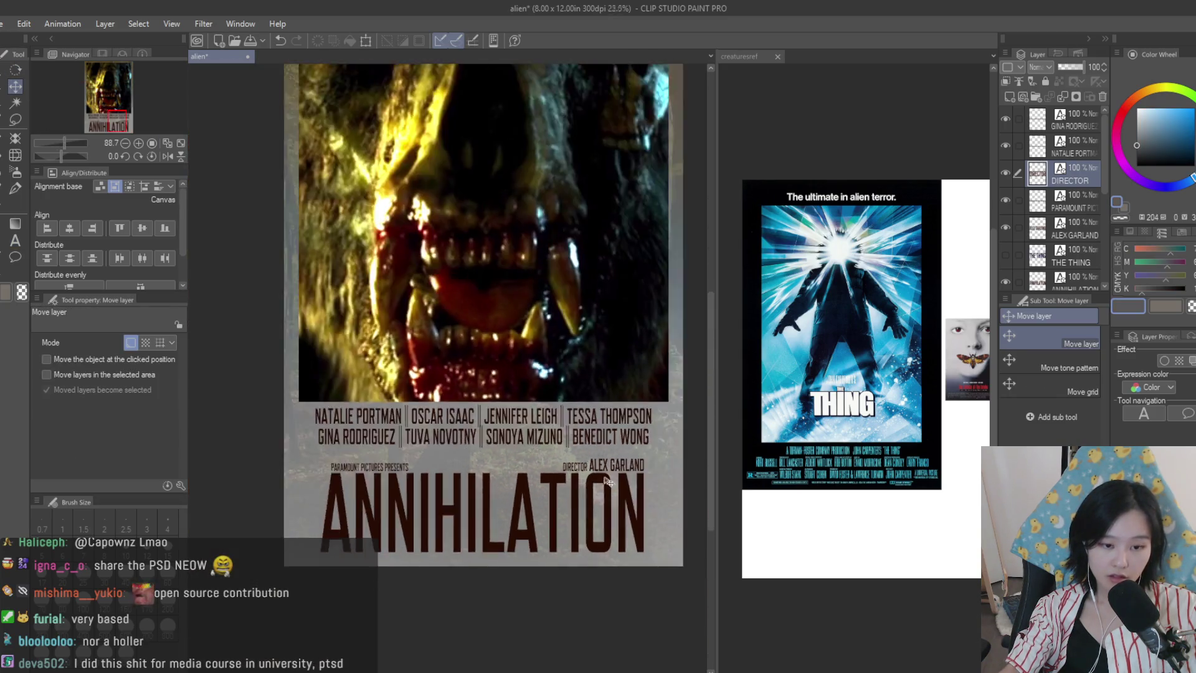
scroll(600, 438, up, 2)
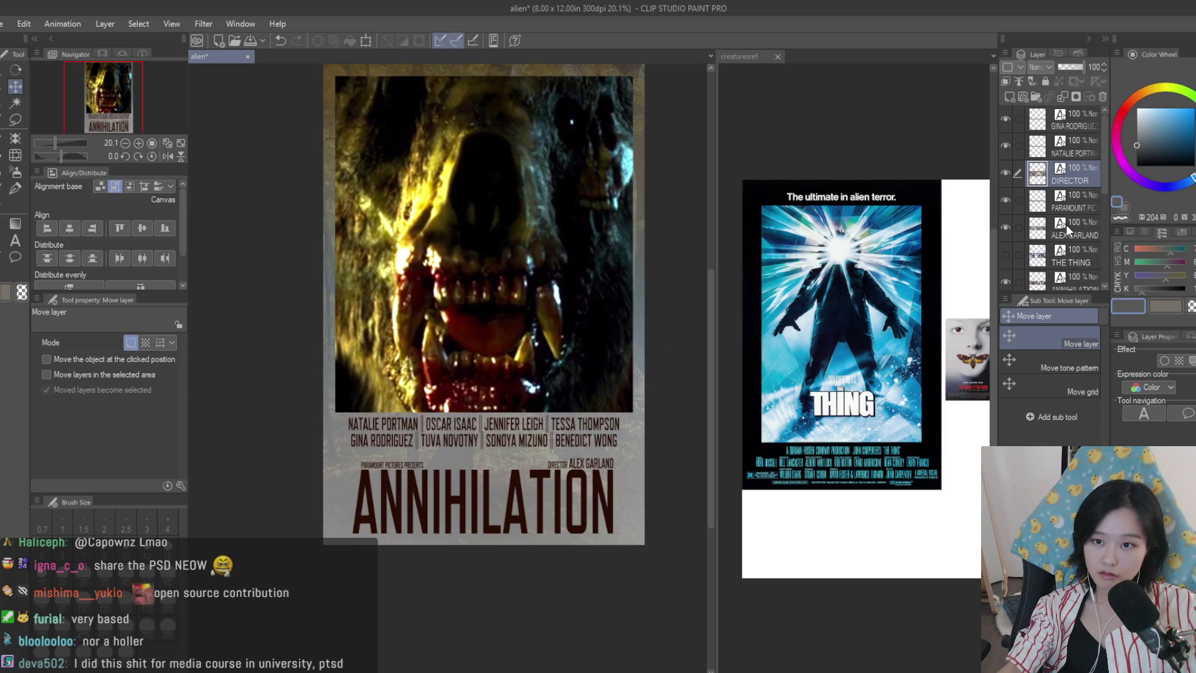
scroll(1066, 224, down, 2)
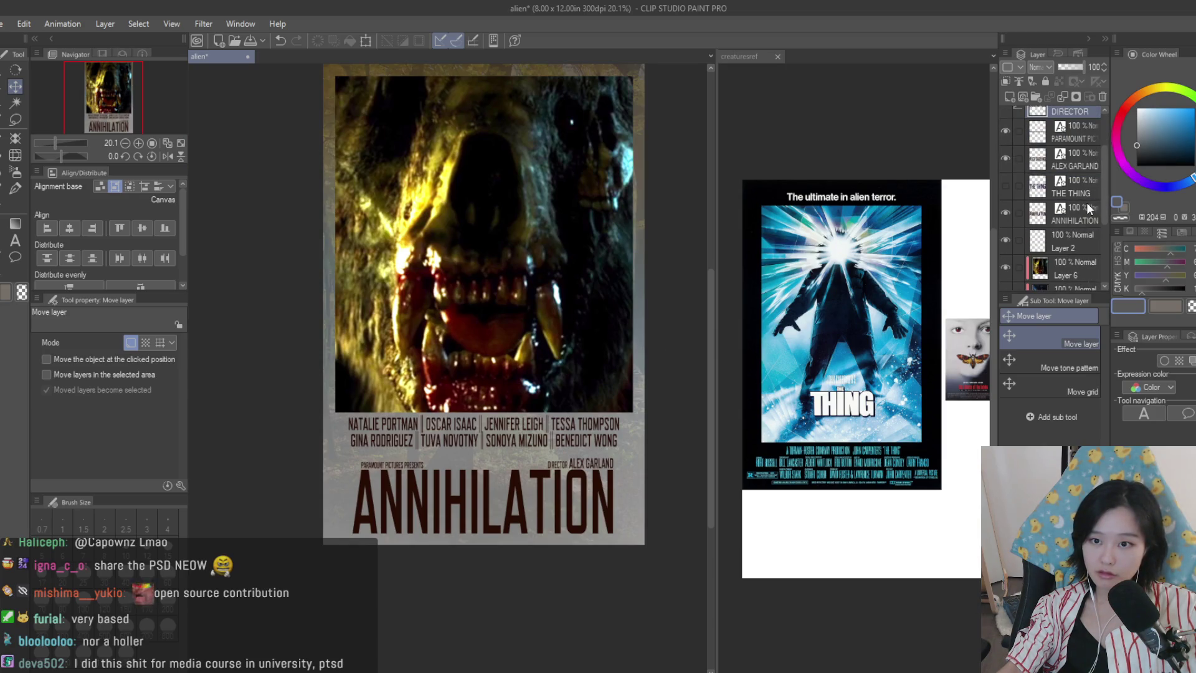
click(1088, 207)
scroll(623, 451, up, 2)
scroll(623, 451, down, 1)
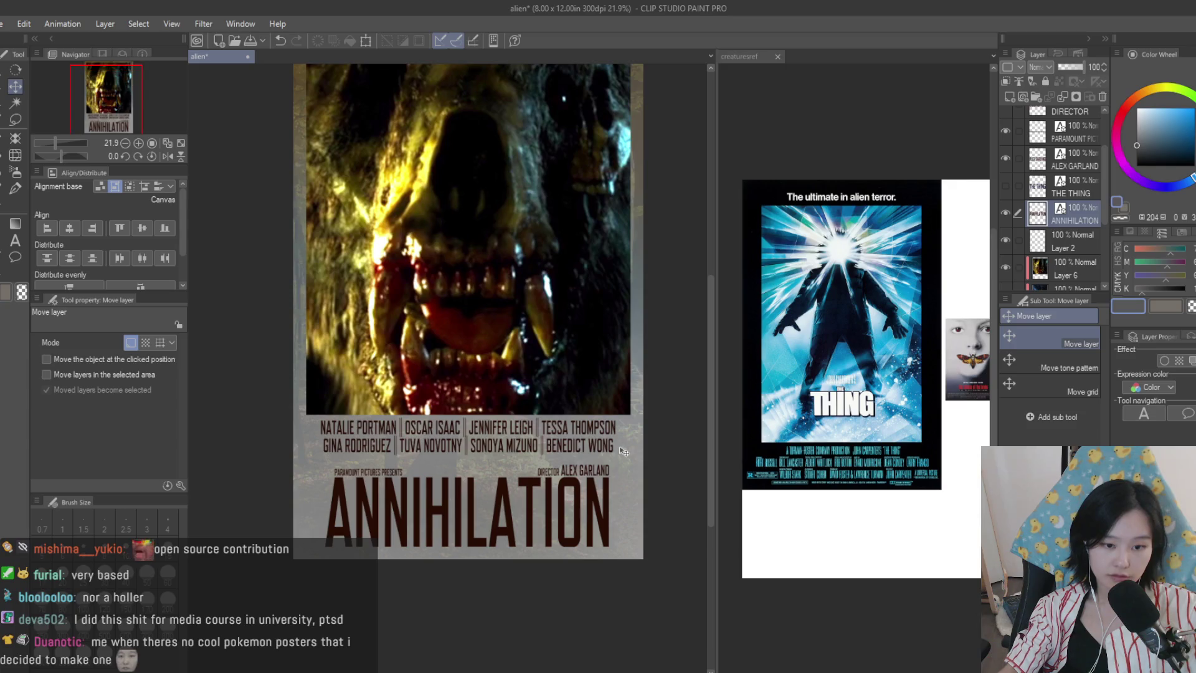
scroll(624, 451, up, 5)
key(ctrl+c)
key(ctrl+v)
drag(600, 494, 604, 494)
- Set the duplicate title layer's opacity to about 31%
click(1070, 67)
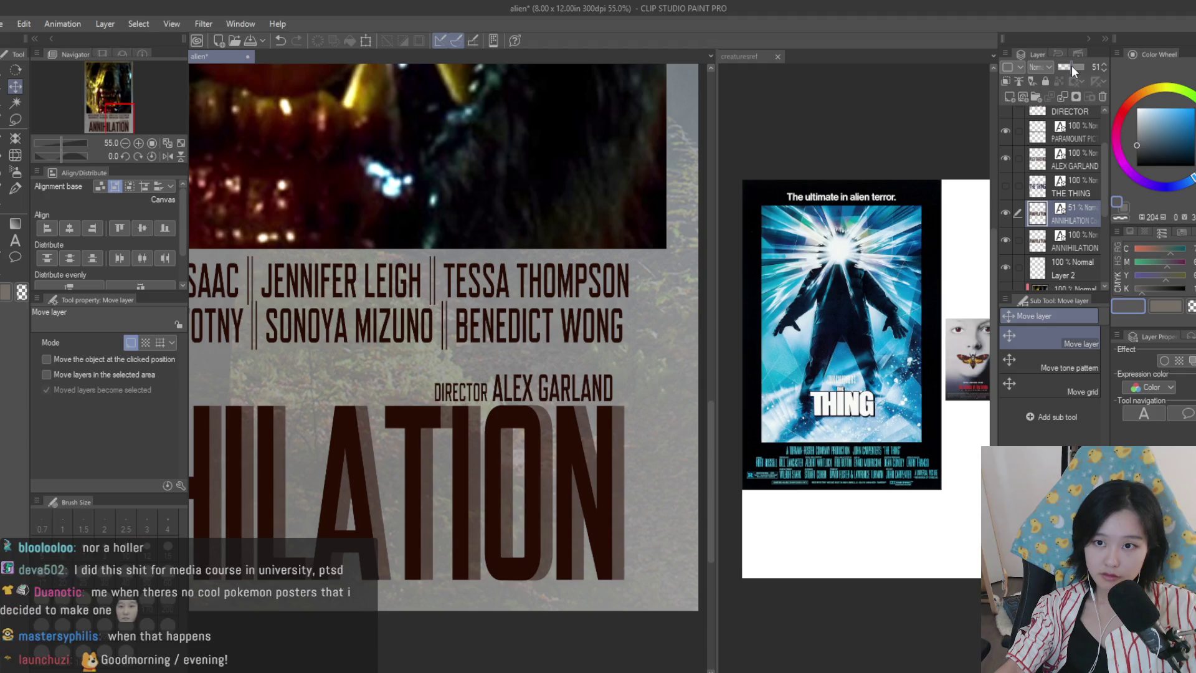
scroll(602, 319, down, 4)
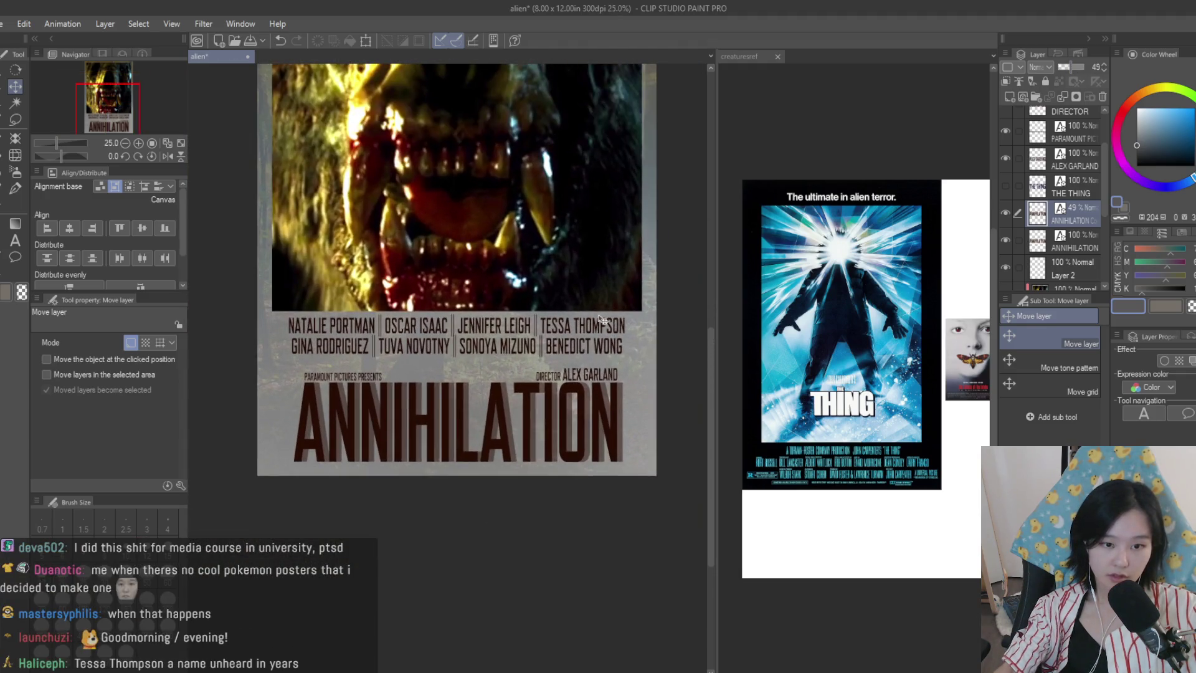
scroll(648, 349, down, 1)
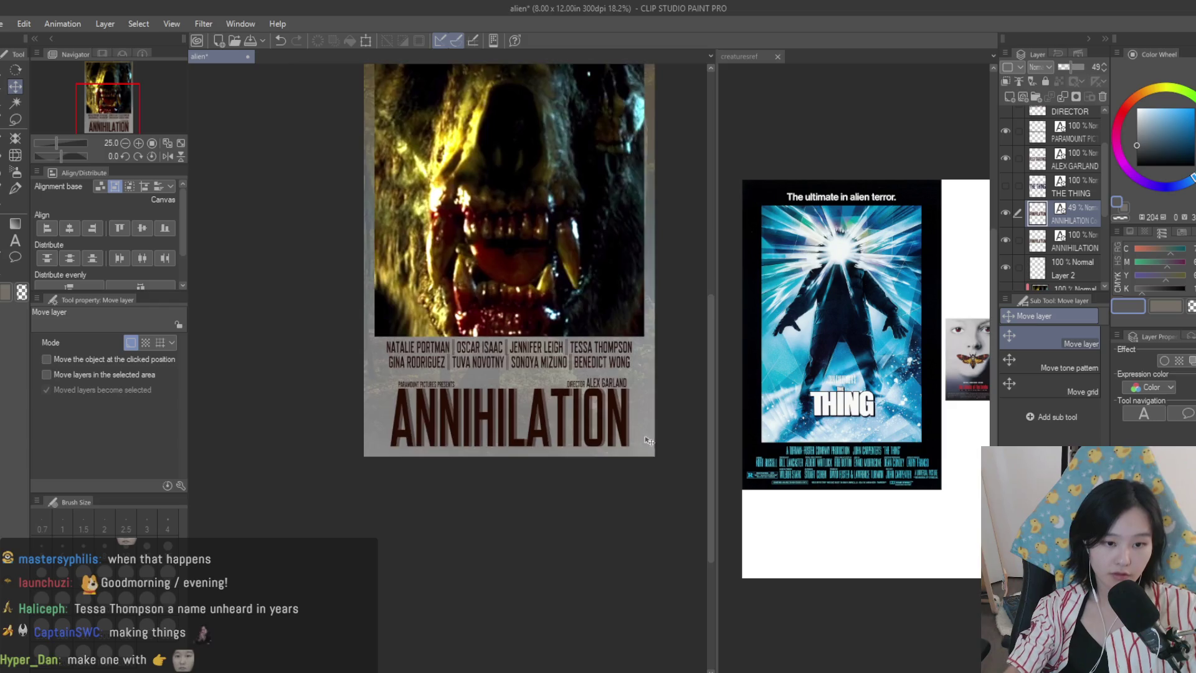
scroll(653, 354, up, 2)
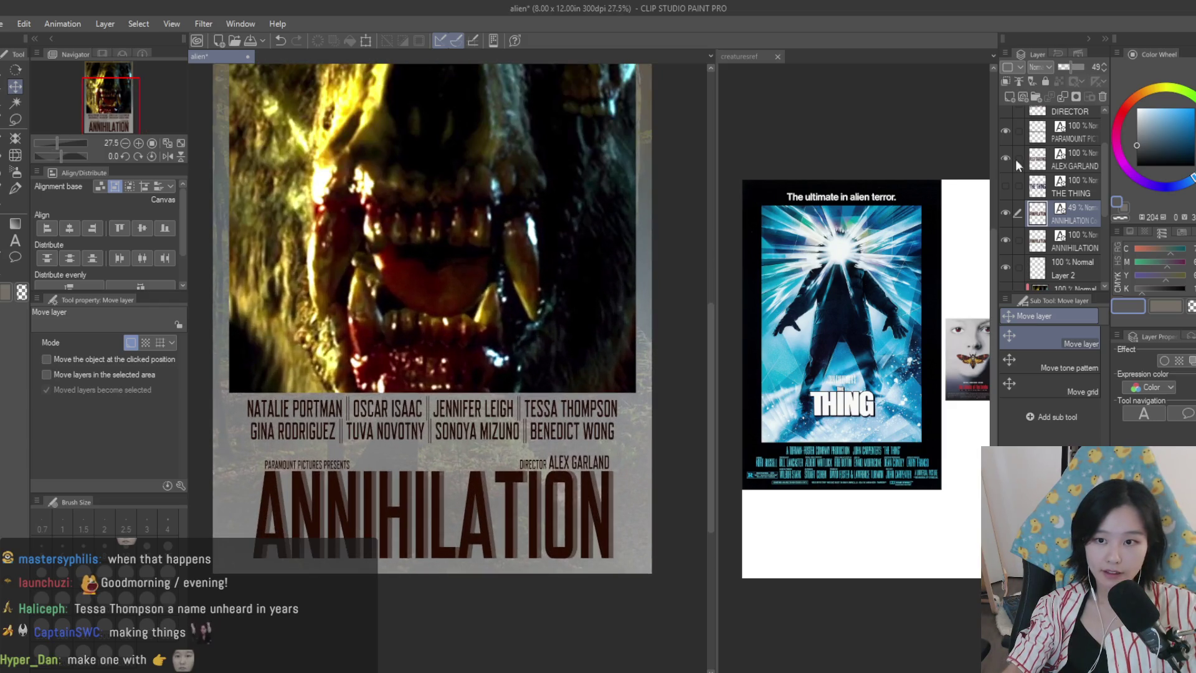
click(1102, 70)
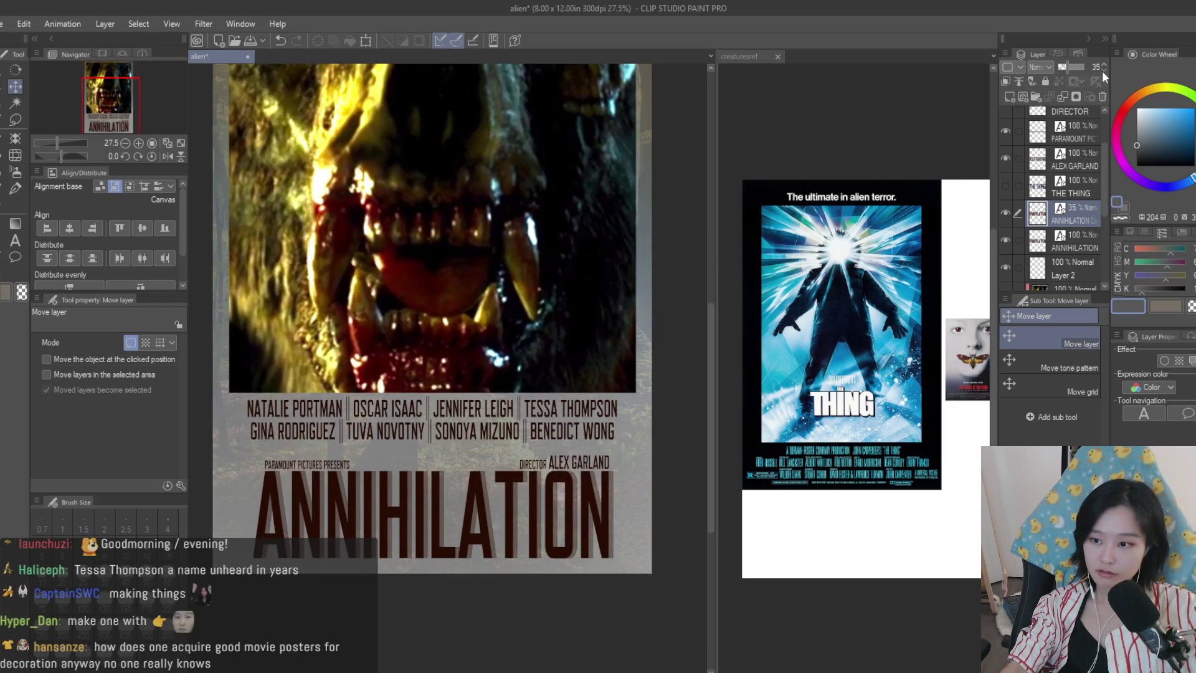
click(1103, 71)
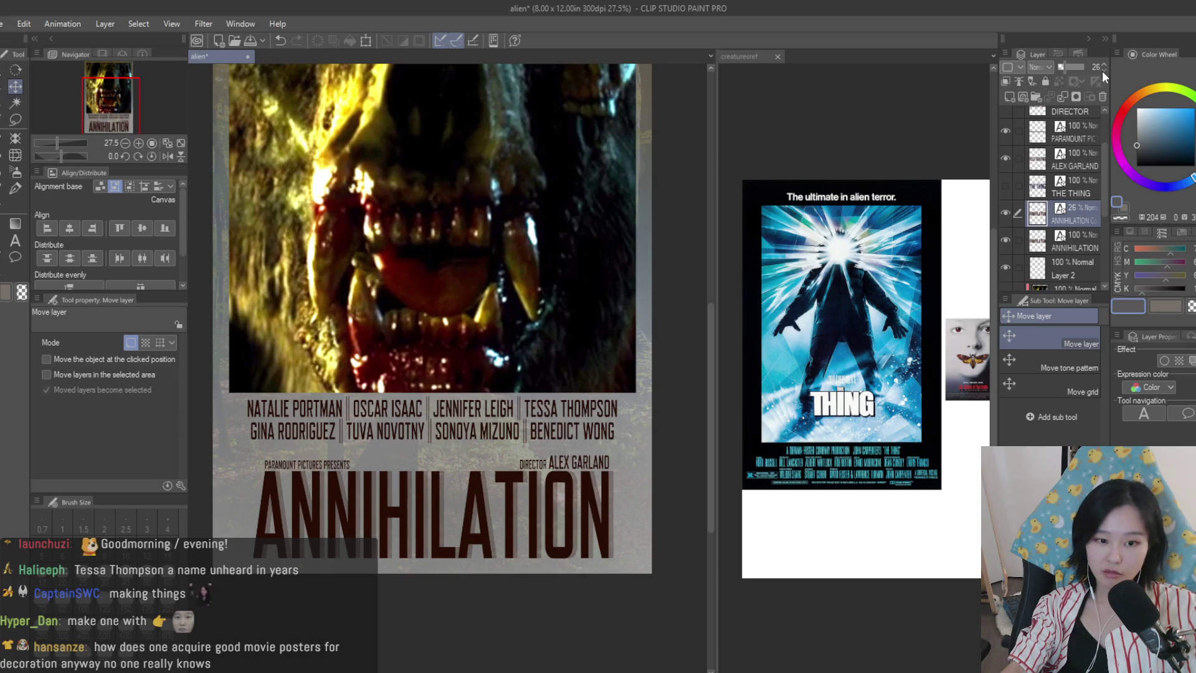
click(1106, 64)
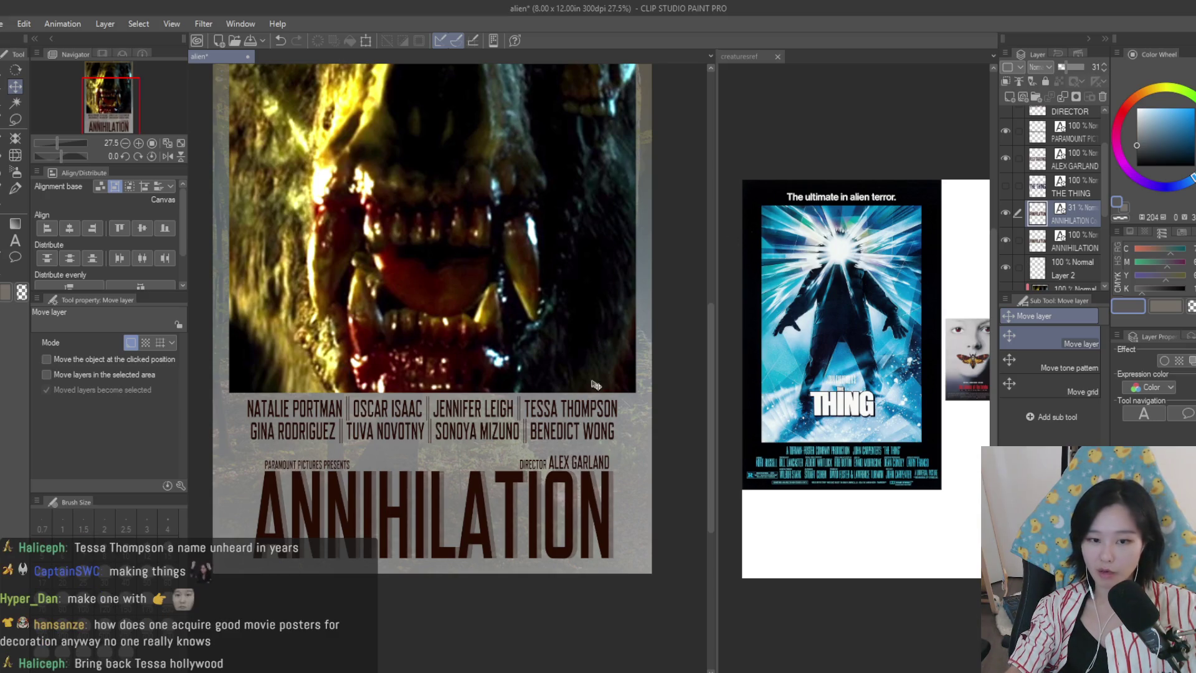
scroll(671, 458, down, 3)
scroll(645, 461, up, 2)
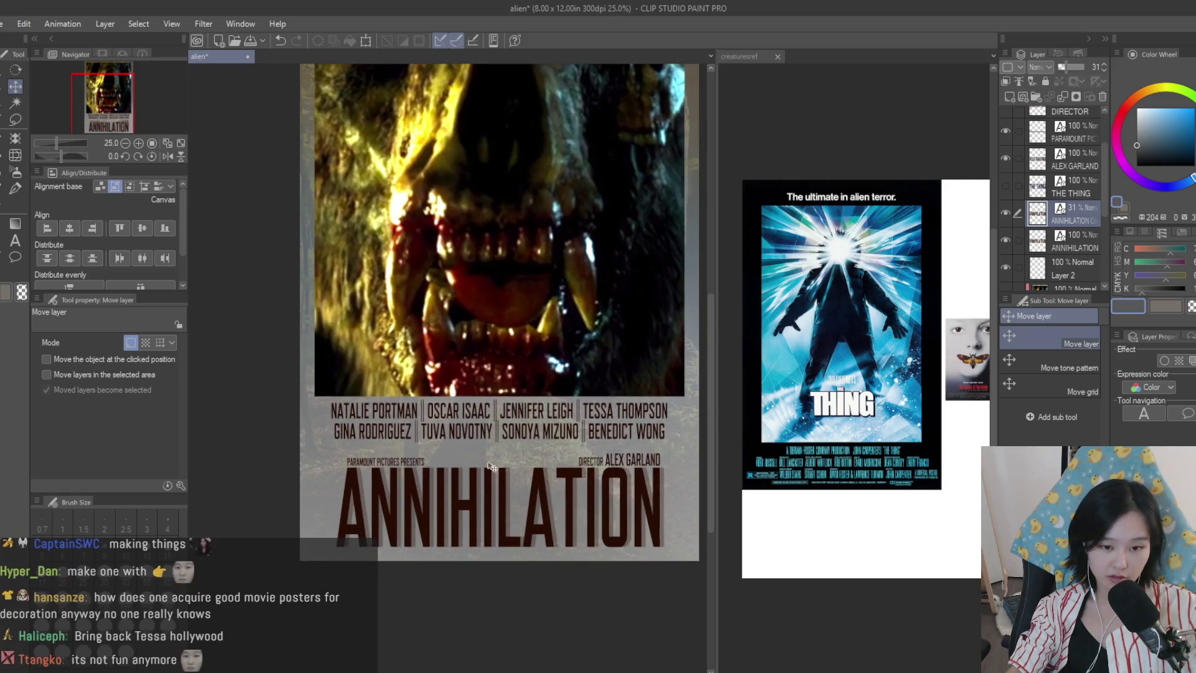
scroll(622, 421, down, 4)
scroll(622, 422, up, 3)
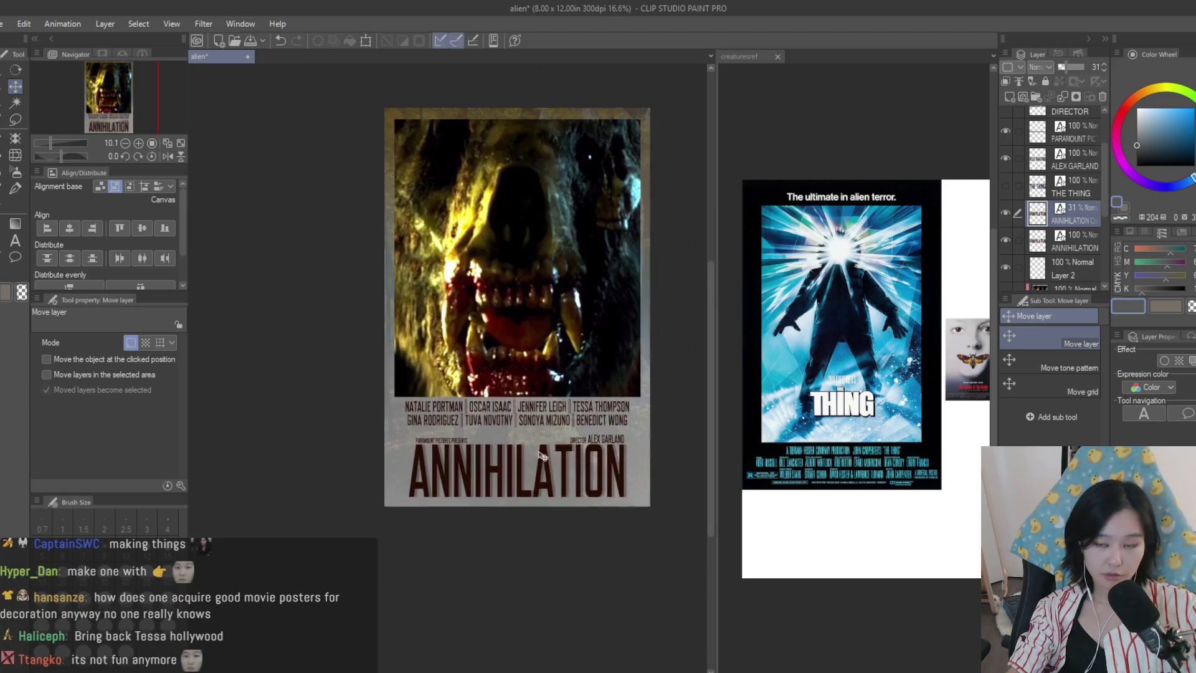
scroll(1051, 241, up, 2)
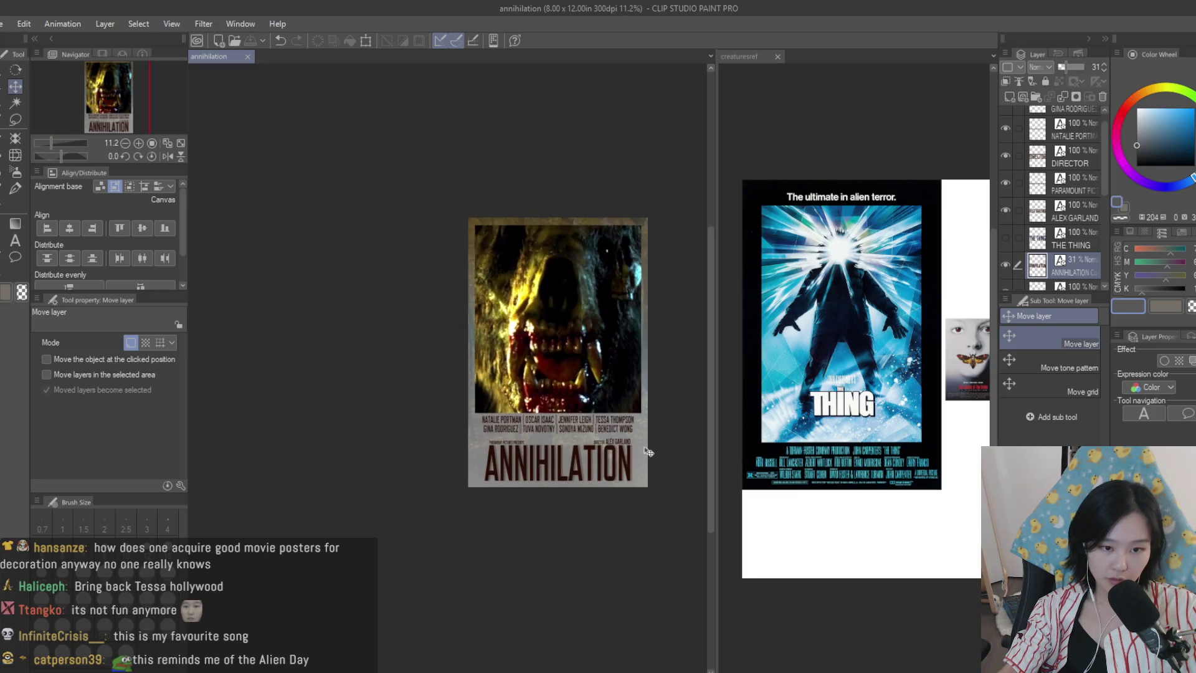
- Nudge the DIRECTOR, PARAMOUNT and ALEX GARLAND credit layers a few pixels left
scroll(648, 452, up, 2)
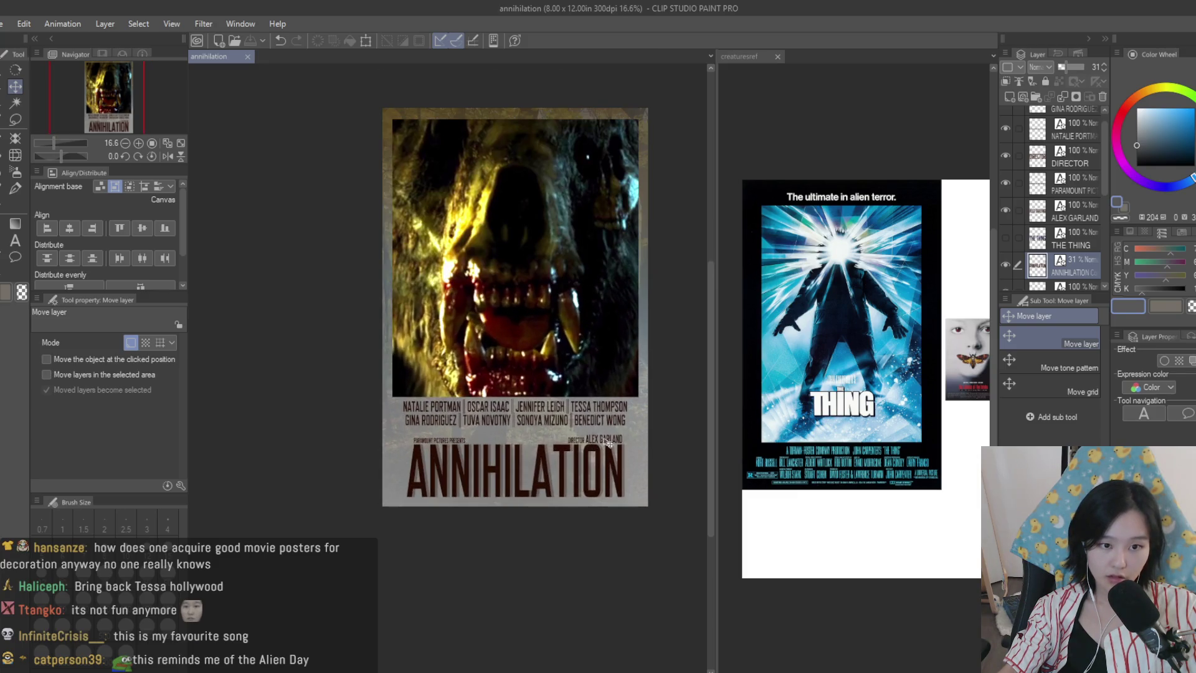
scroll(608, 436, up, 1)
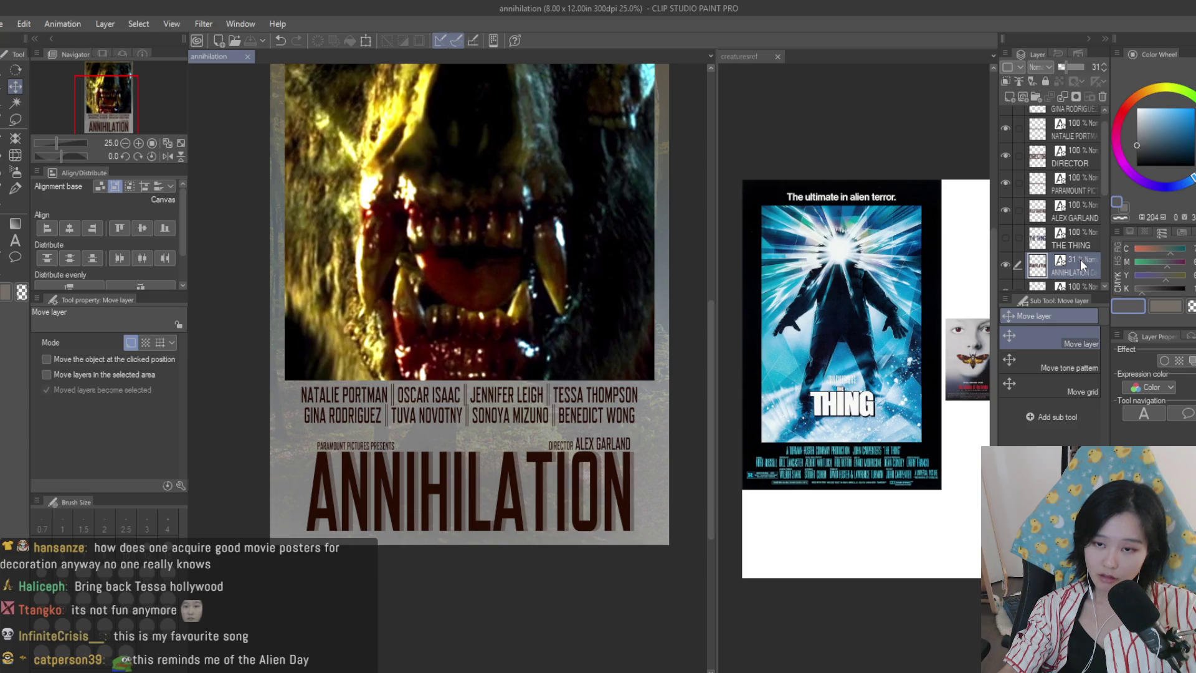
ctrl+click(1090, 192)
ctrl+click(1087, 163)
ctrl+click(1086, 206)
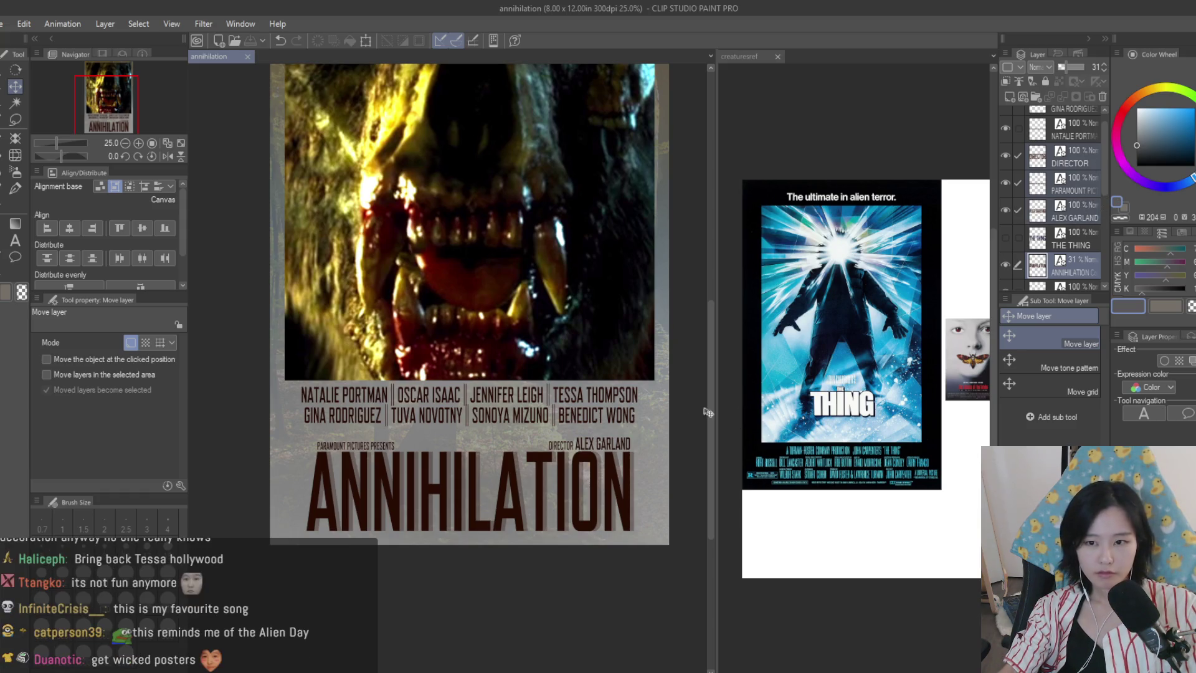
scroll(1060, 267, down, 1)
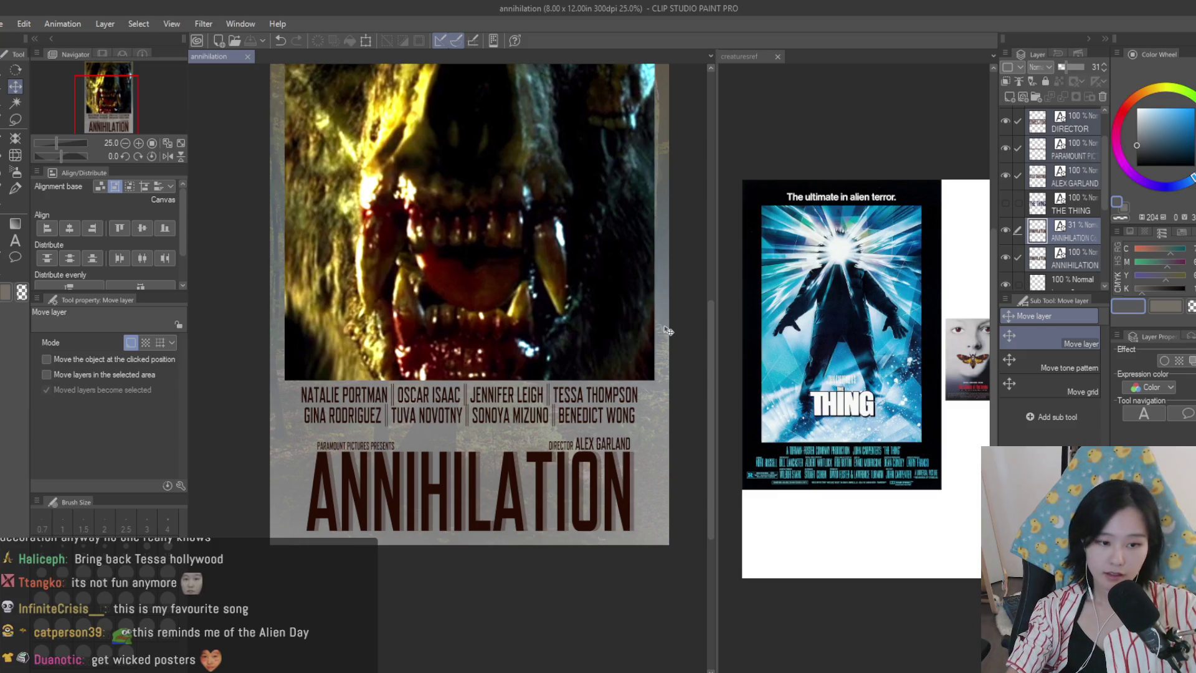
key(Left)
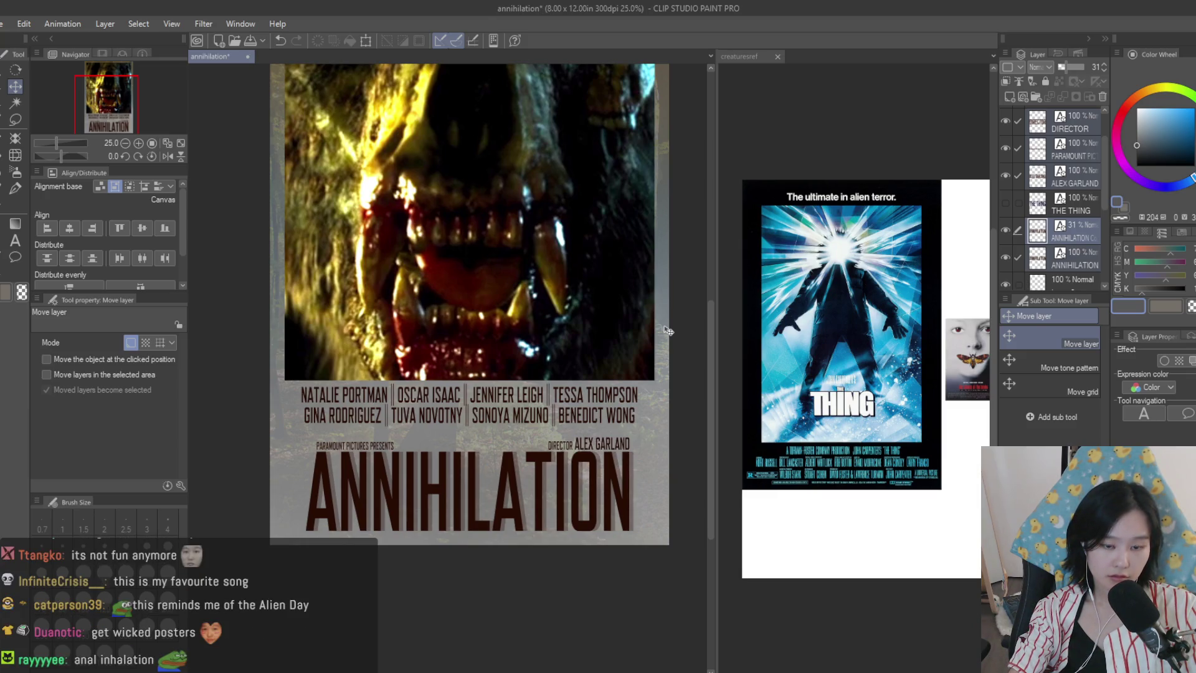
key(Left)
key(Left)
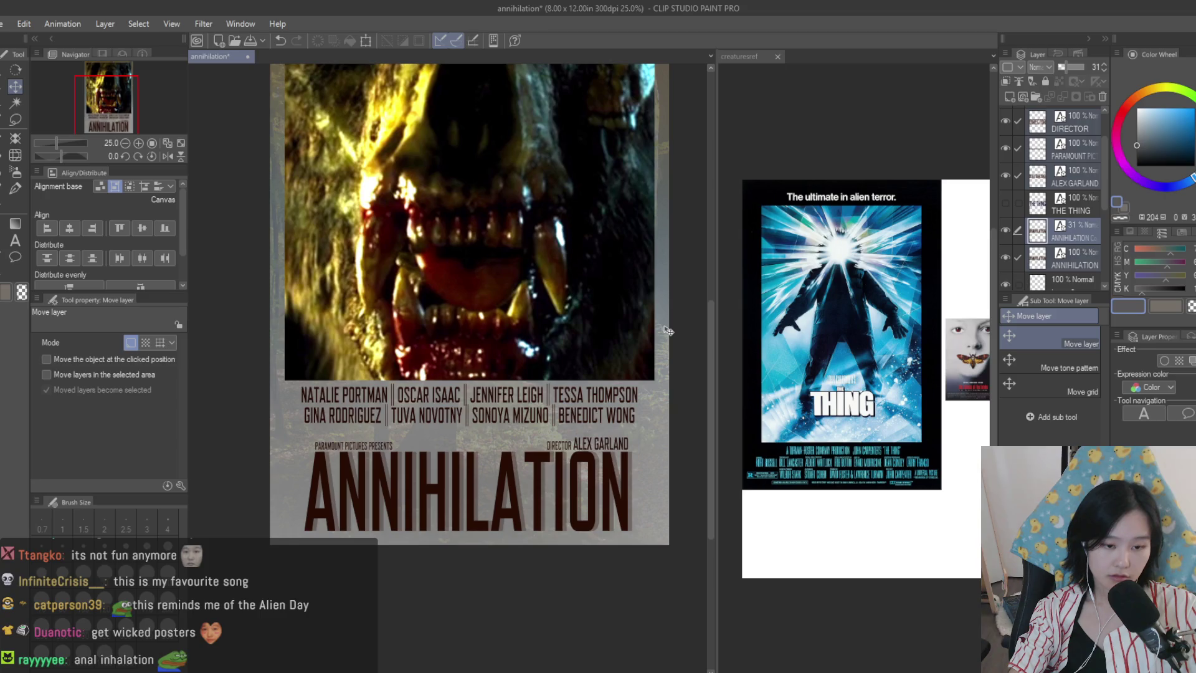
- Save the Annihilation poster with Ctrl+S
scroll(664, 337, down, 3)
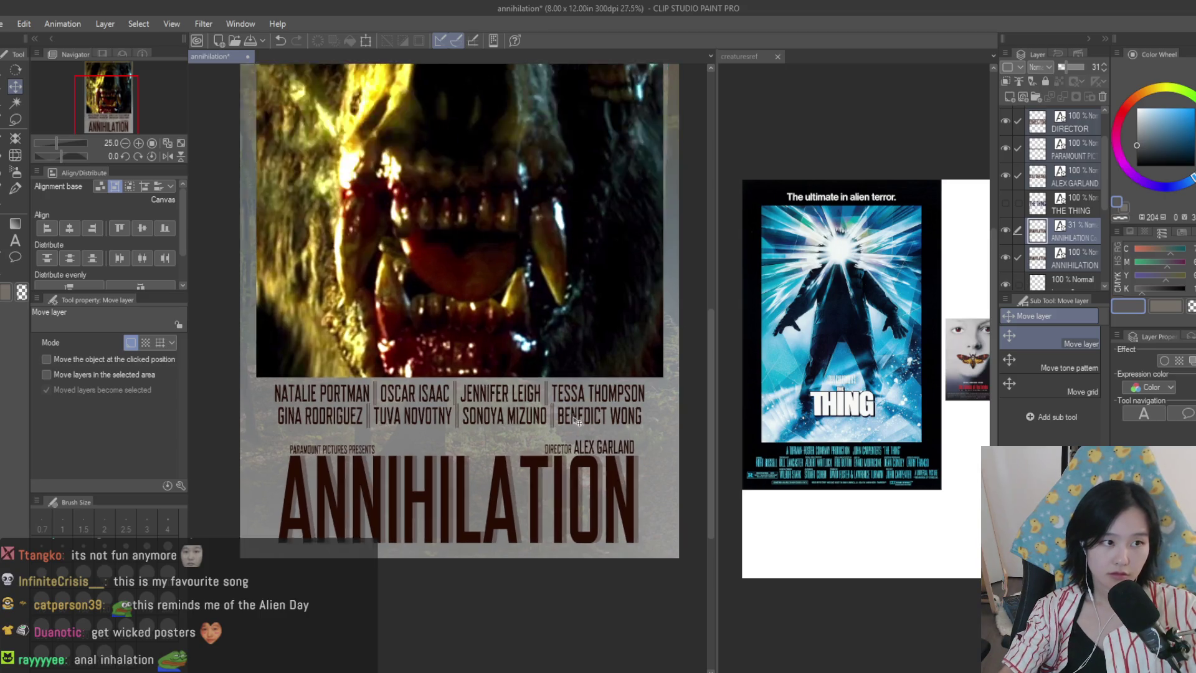
scroll(606, 238, up, 2)
key(ctrl+s)
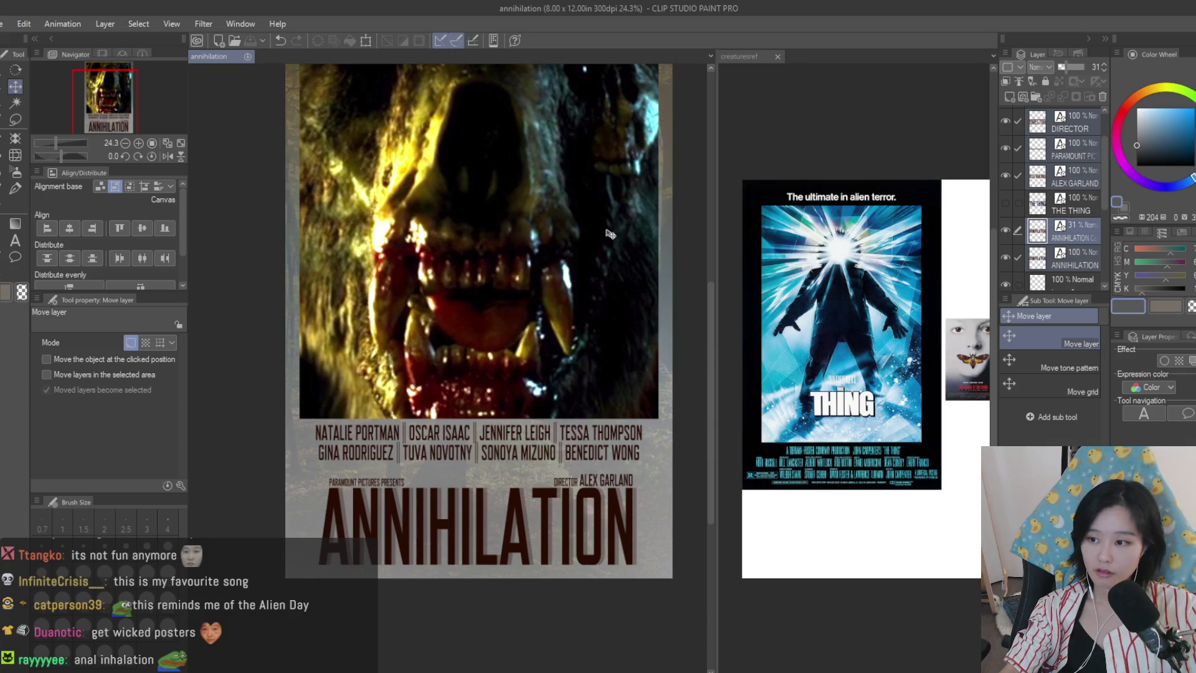
scroll(530, 199, down, 2)
scroll(530, 199, up, 1)
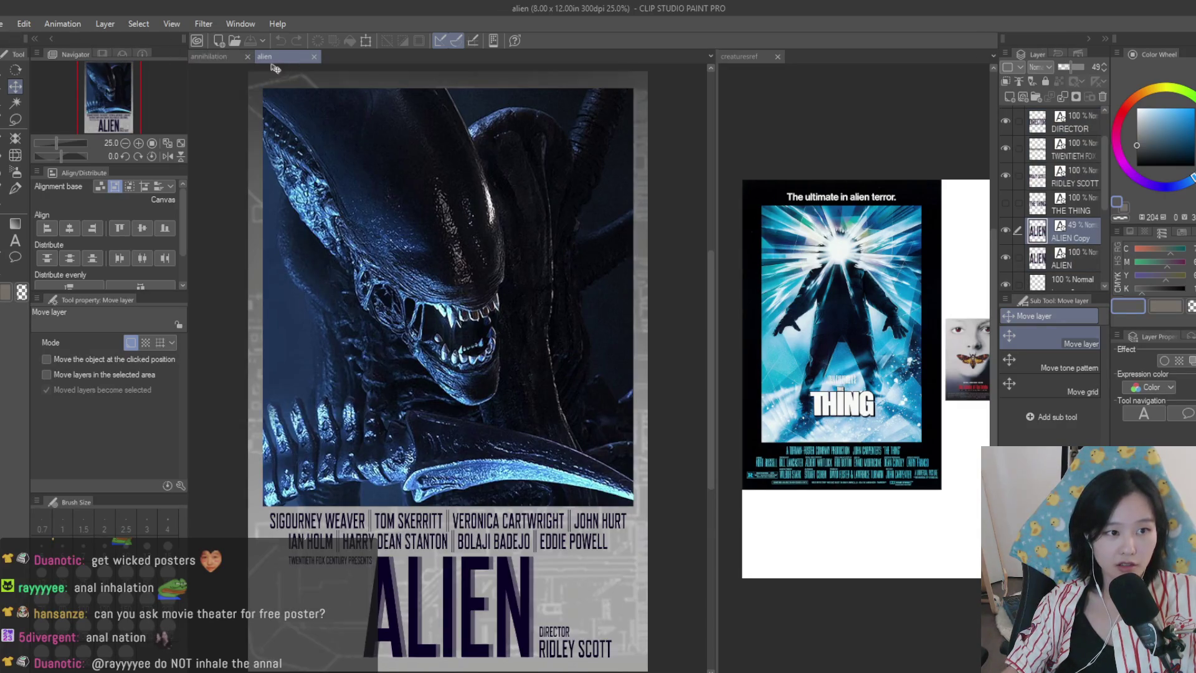
- Compare the Annihilation poster against the Alien poster, then return to Annihilation
click(242, 57)
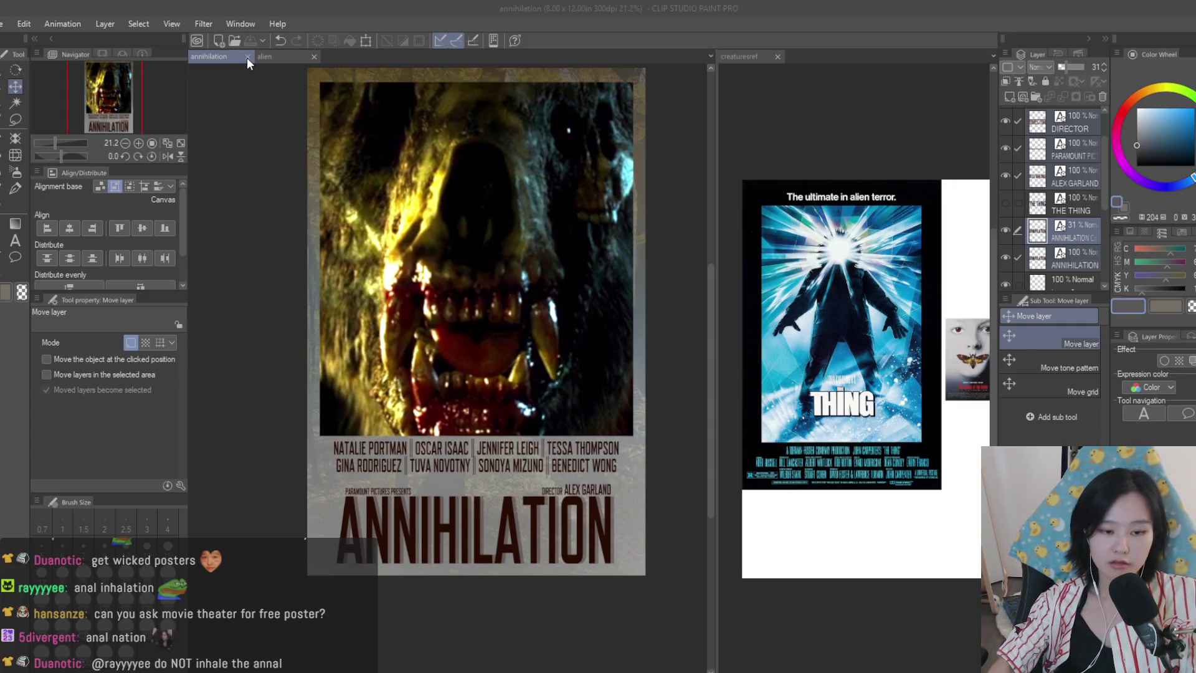
scroll(586, 176, down, 1)
scroll(592, 176, up, 2)
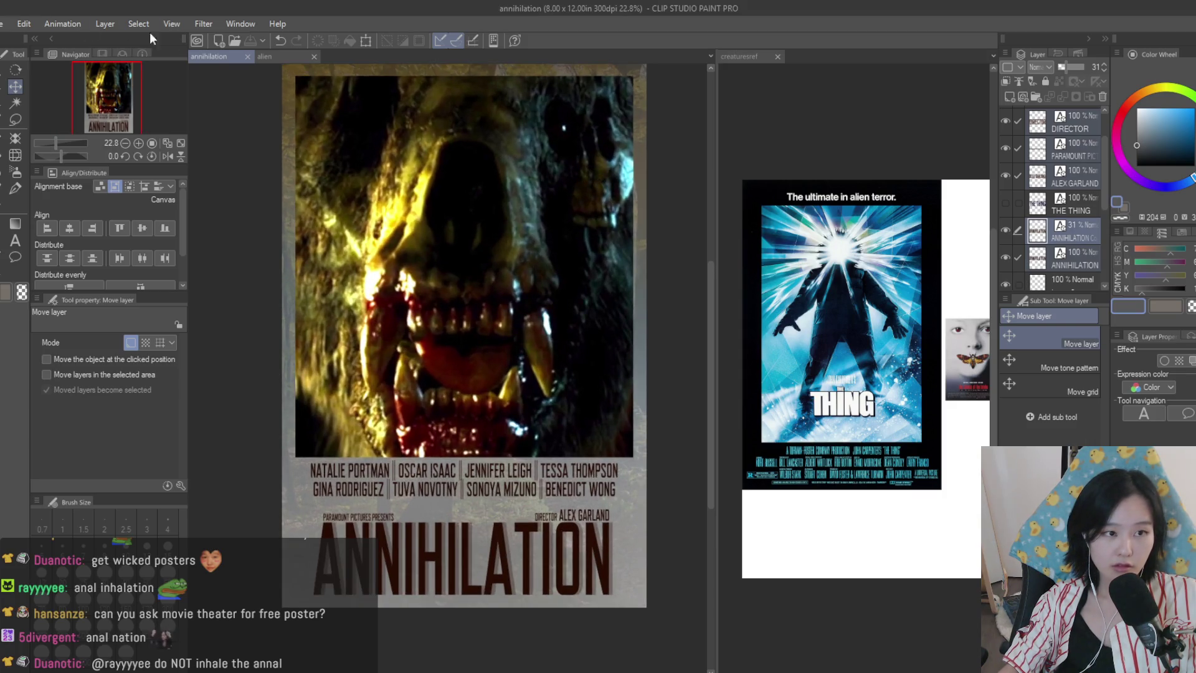
click(281, 58)
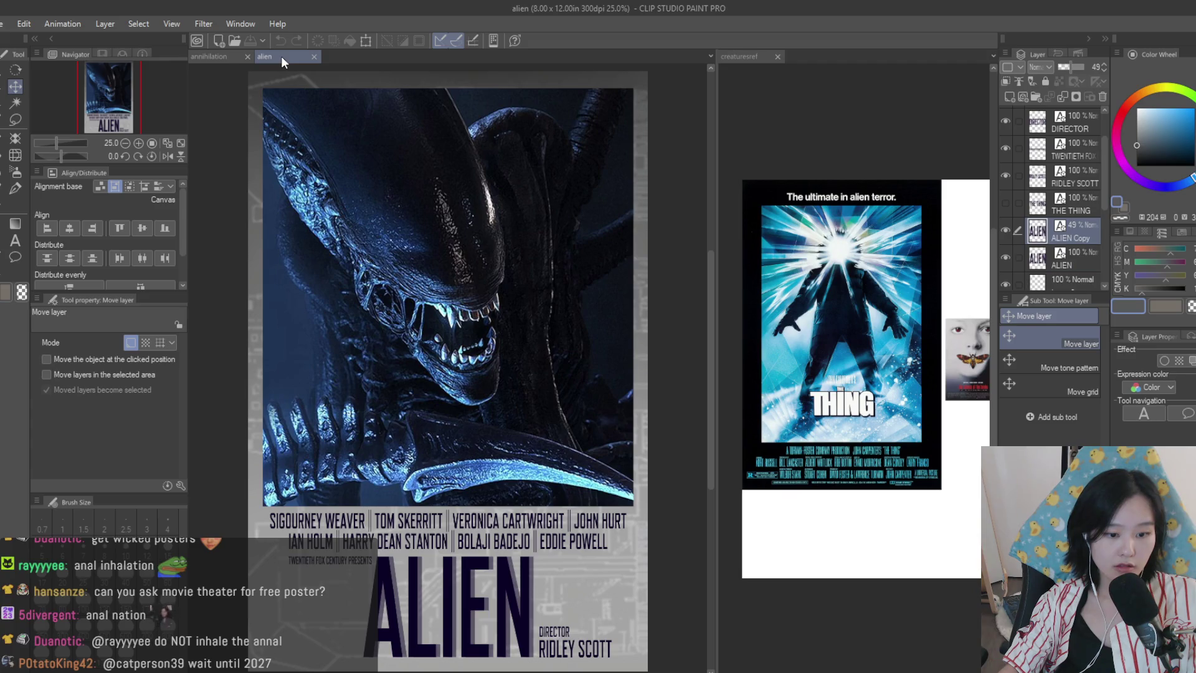
click(225, 56)
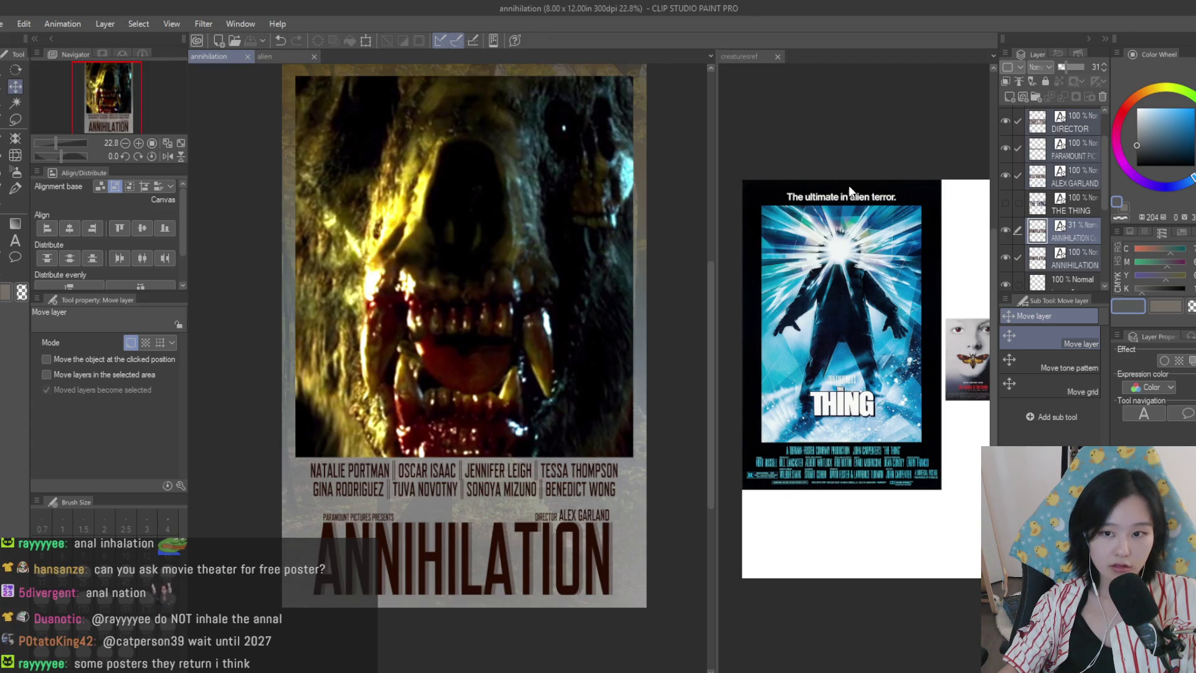
- Drag the studio and director credits up slightly
scroll(670, 481, up, 1)
drag(671, 482, 688, 474)
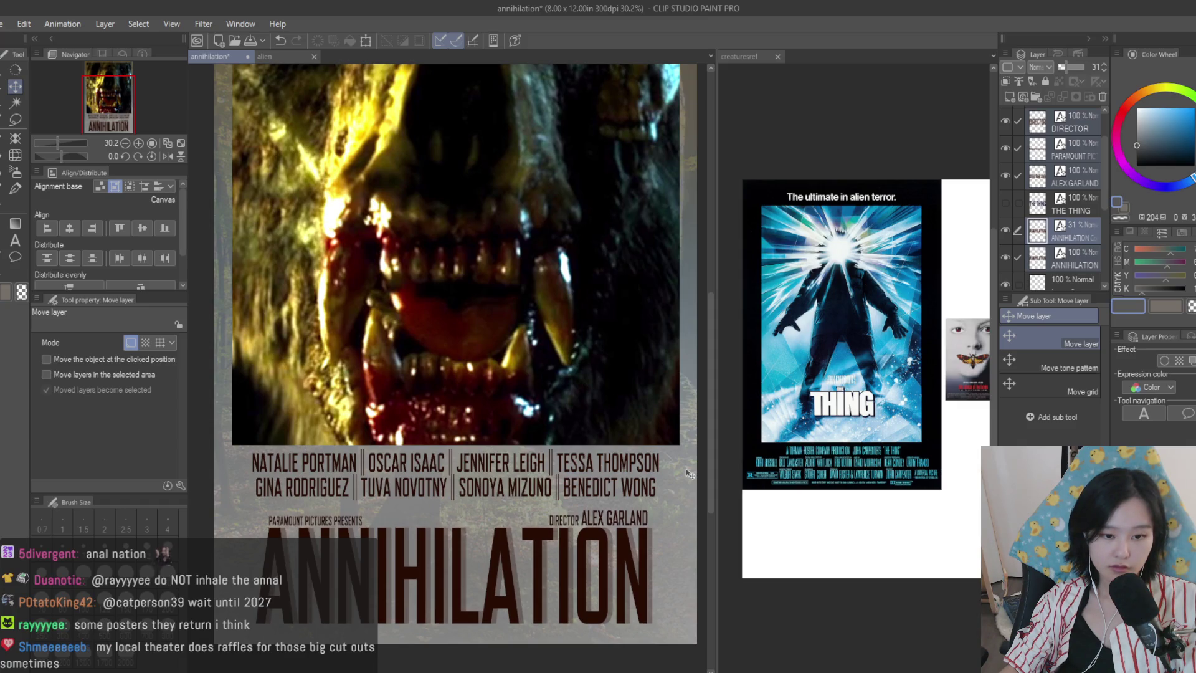
scroll(689, 474, down, 1)
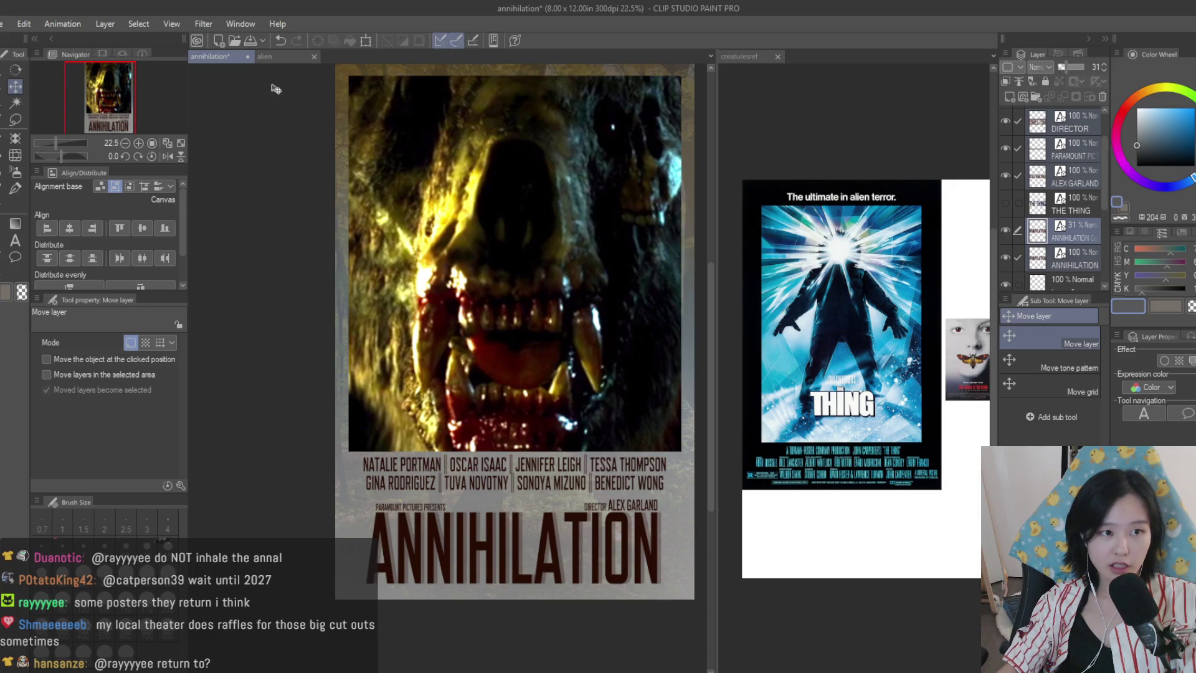
scroll(675, 308, down, 2)
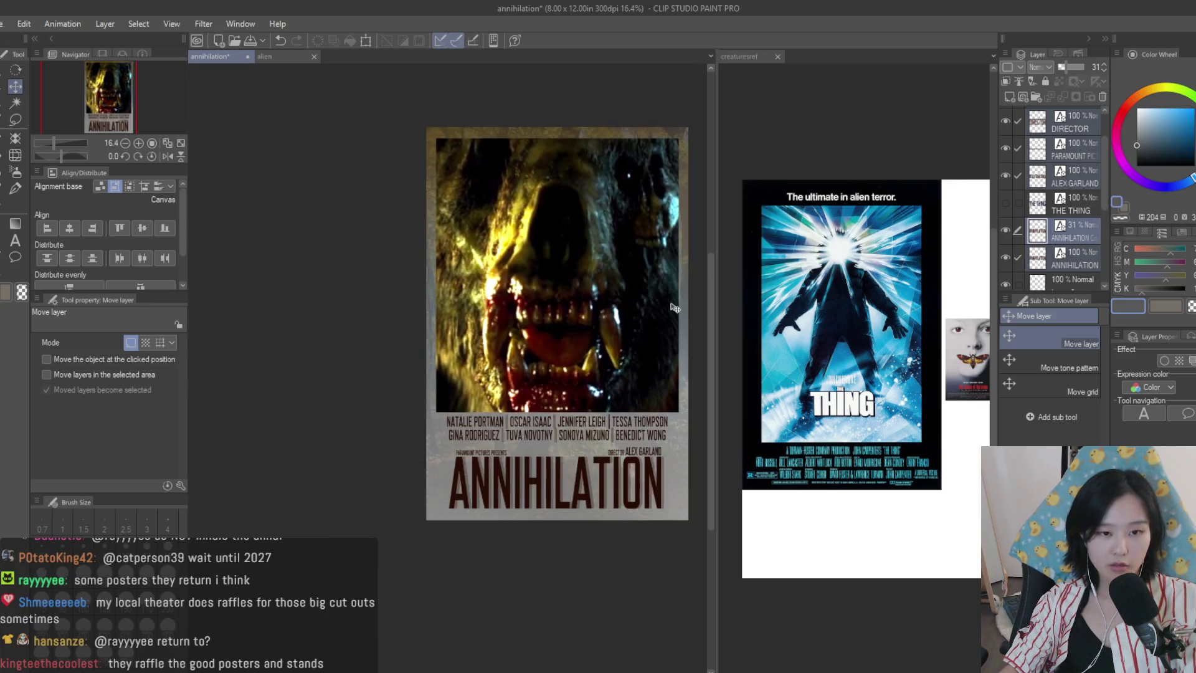
scroll(675, 308, up, 1)
scroll(680, 318, up, 2)
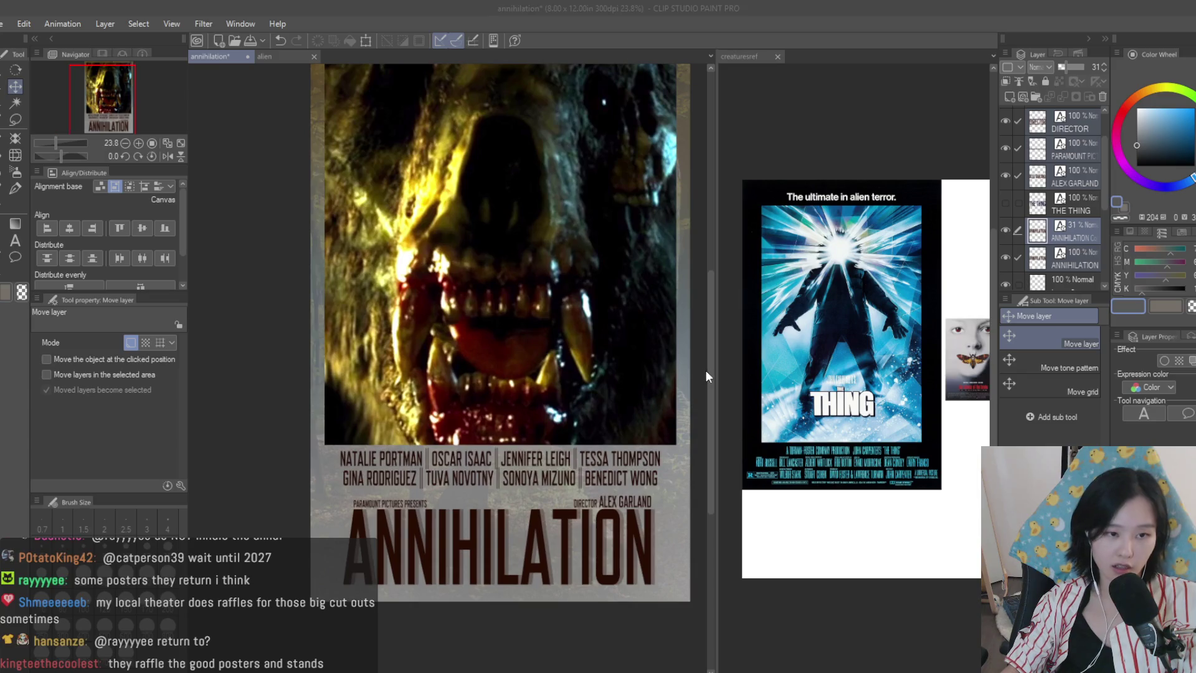
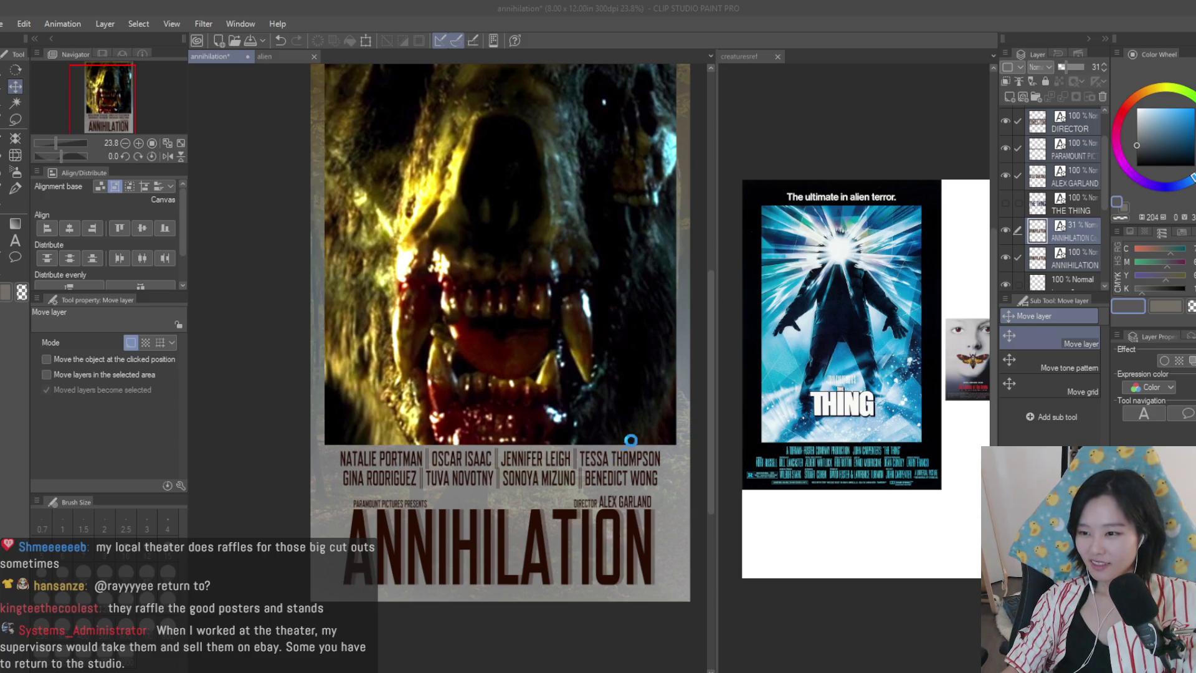
- Open annihilation.png, look over the flattened Annihilation poster, then close its tab
click(879, 398)
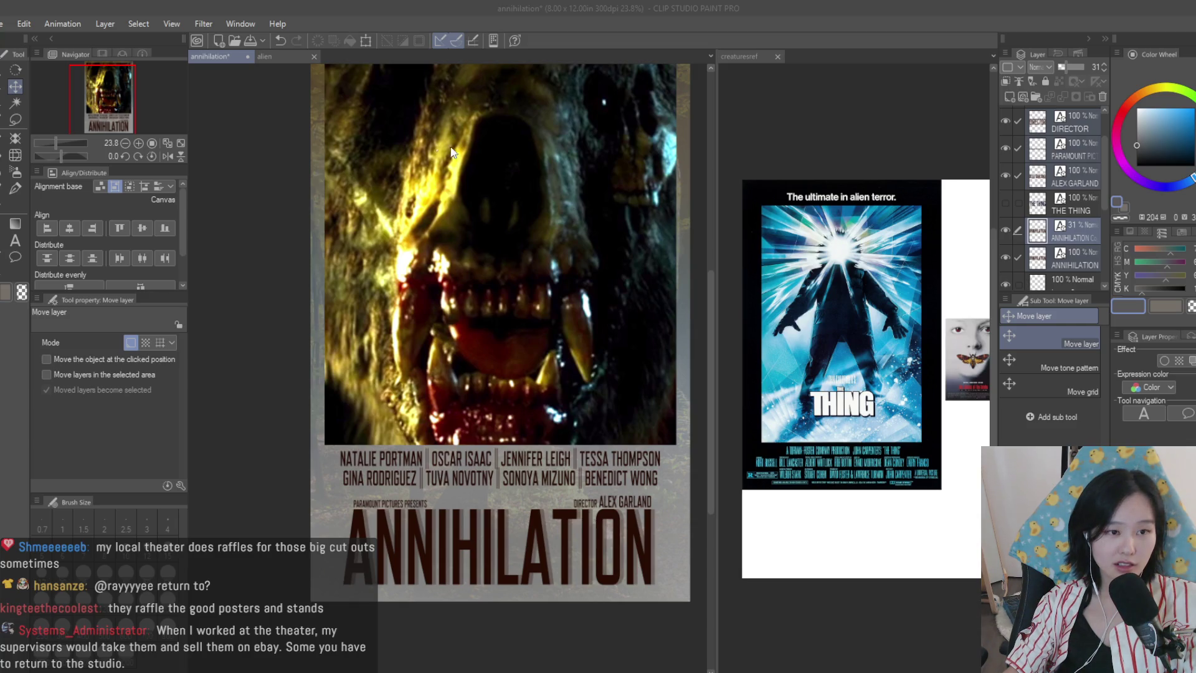
key(Return)
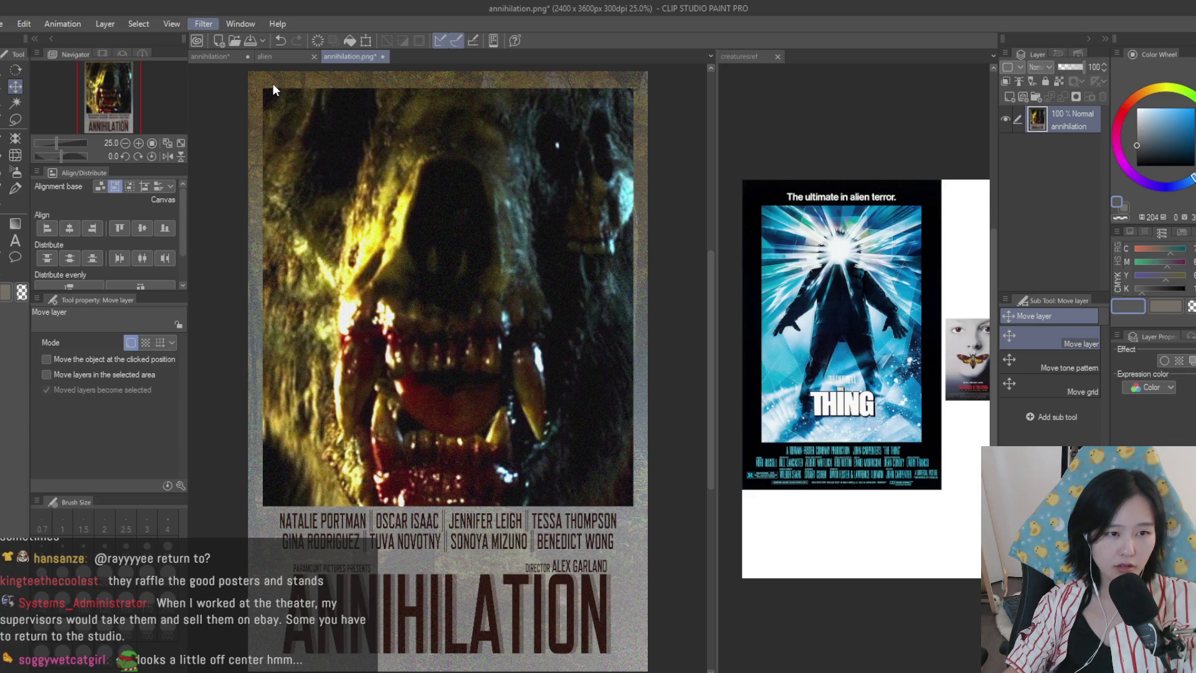
scroll(637, 359, down, 4)
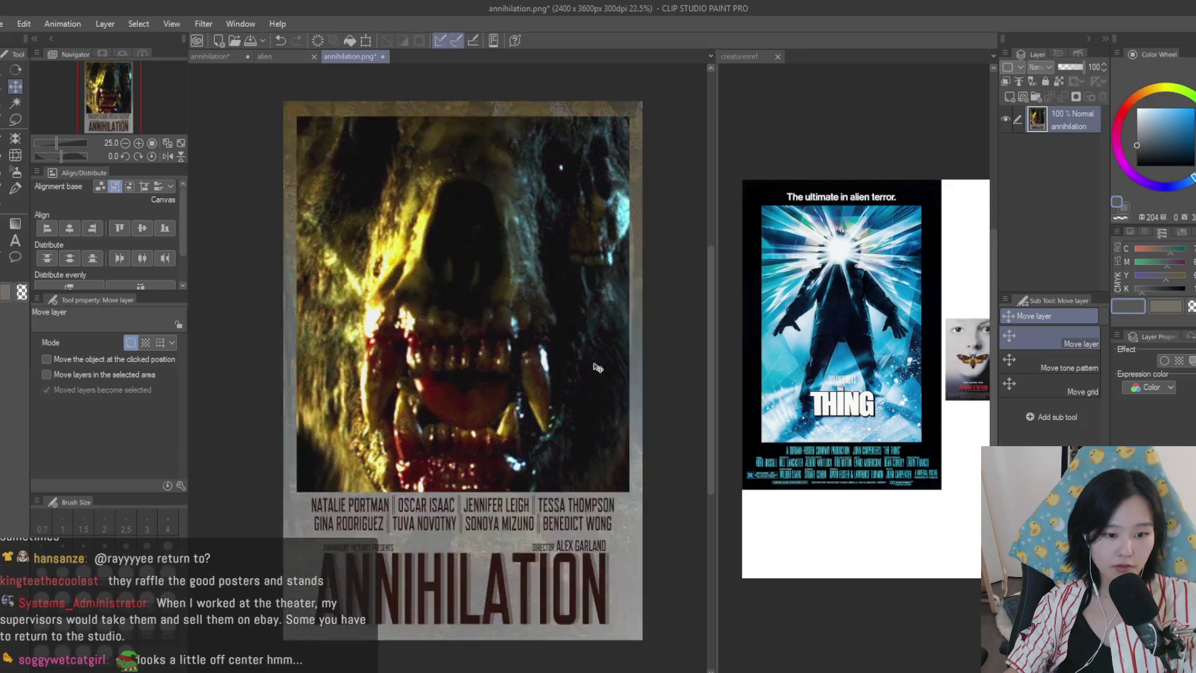
scroll(637, 359, up, 3)
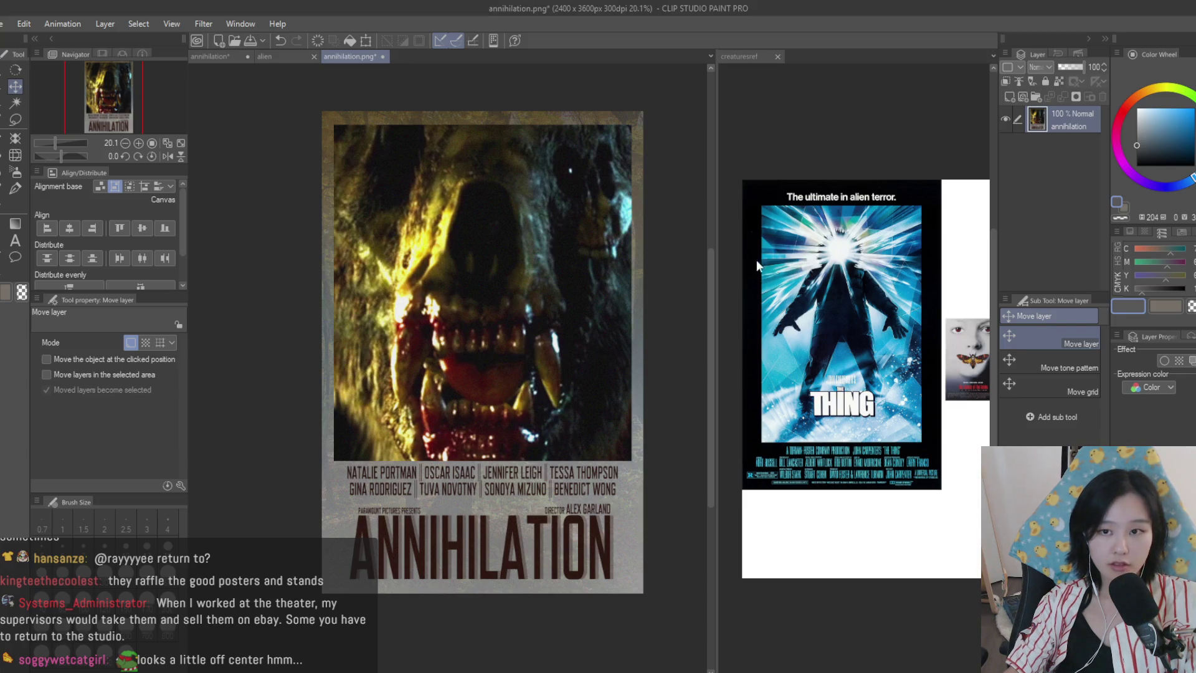
click(383, 57)
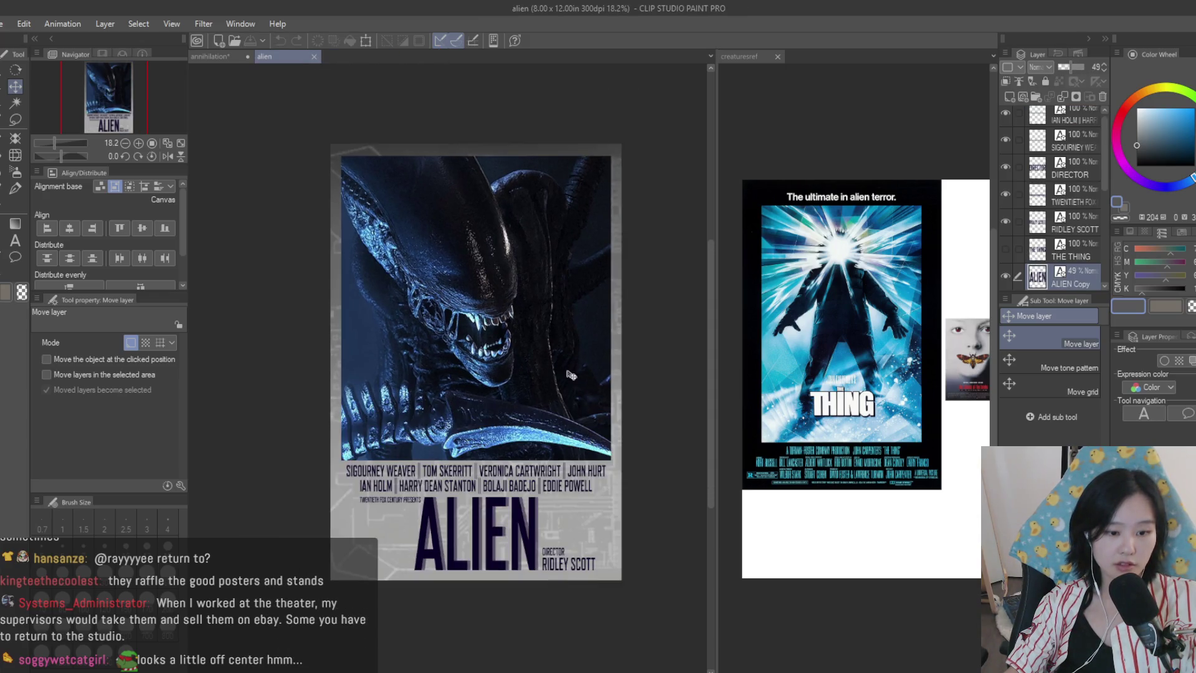
- Compare the Annihilation and Alien poster documents by switching between their tabs
click(226, 56)
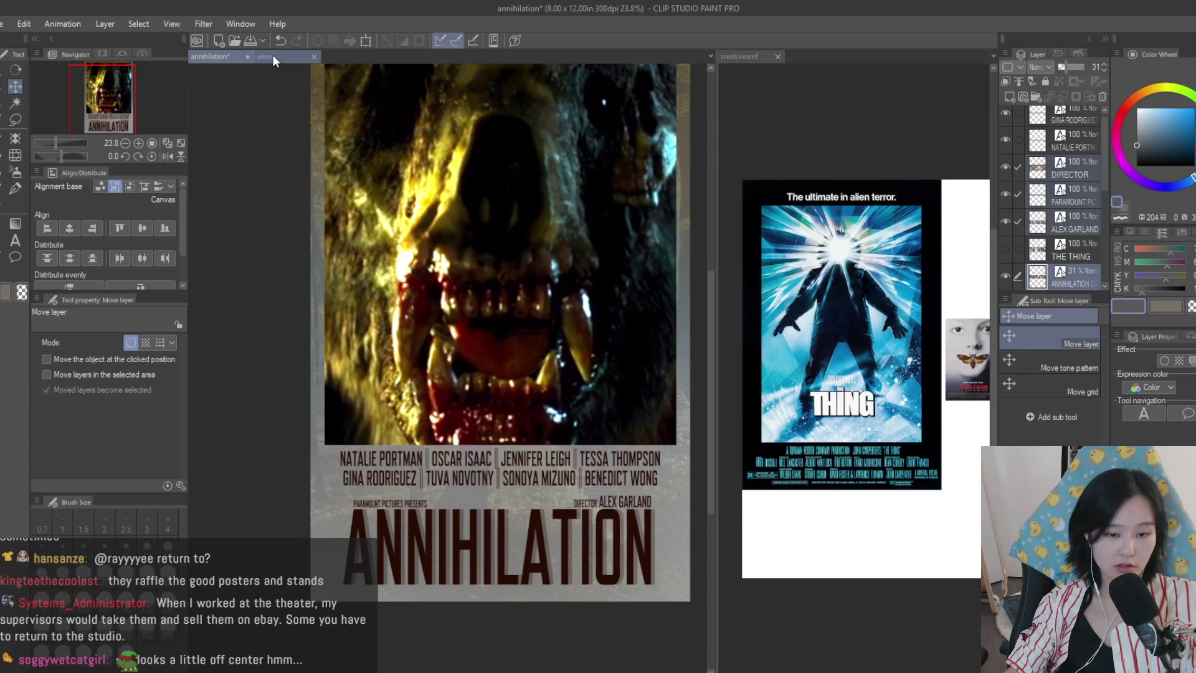
click(273, 56)
click(219, 54)
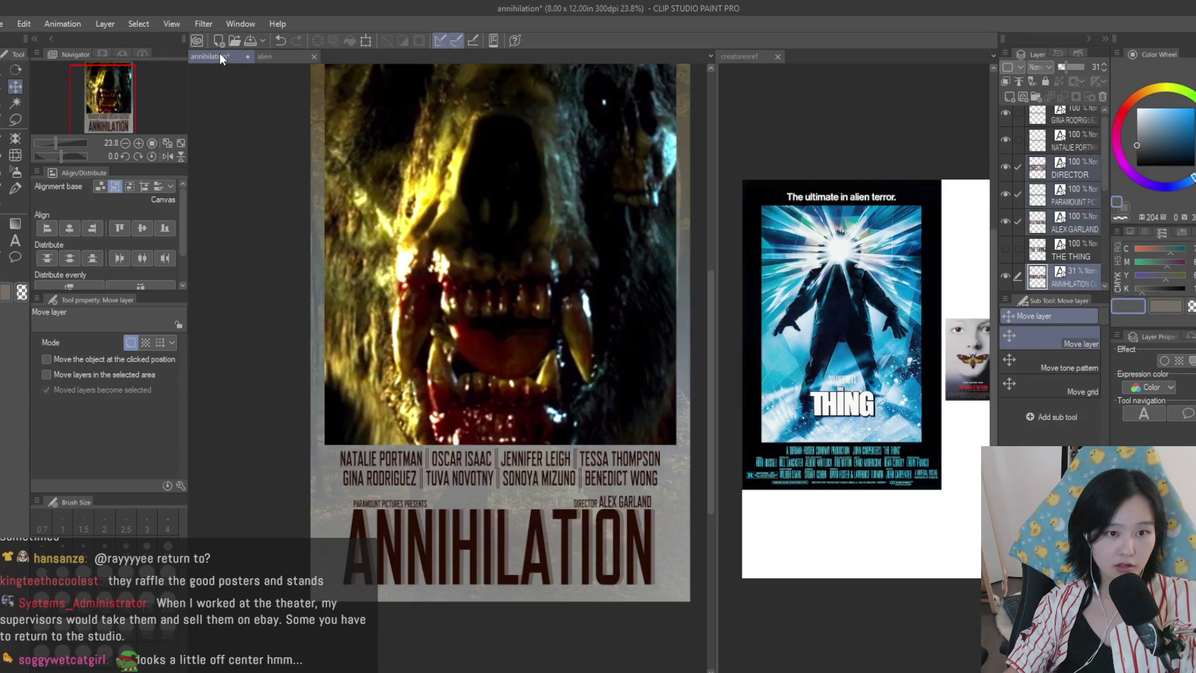
scroll(671, 484, down, 3)
scroll(671, 484, up, 2)
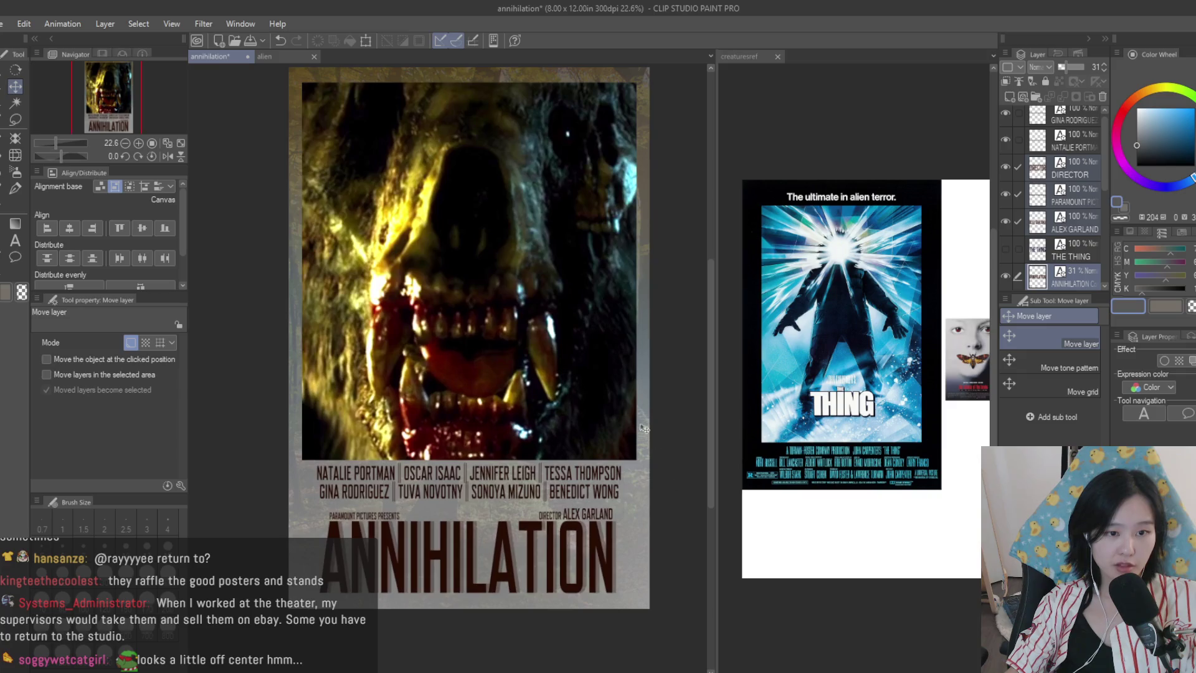
click(286, 58)
click(314, 56)
scroll(503, 368, down, 1)
scroll(504, 367, up, 3)
scroll(504, 368, down, 2)
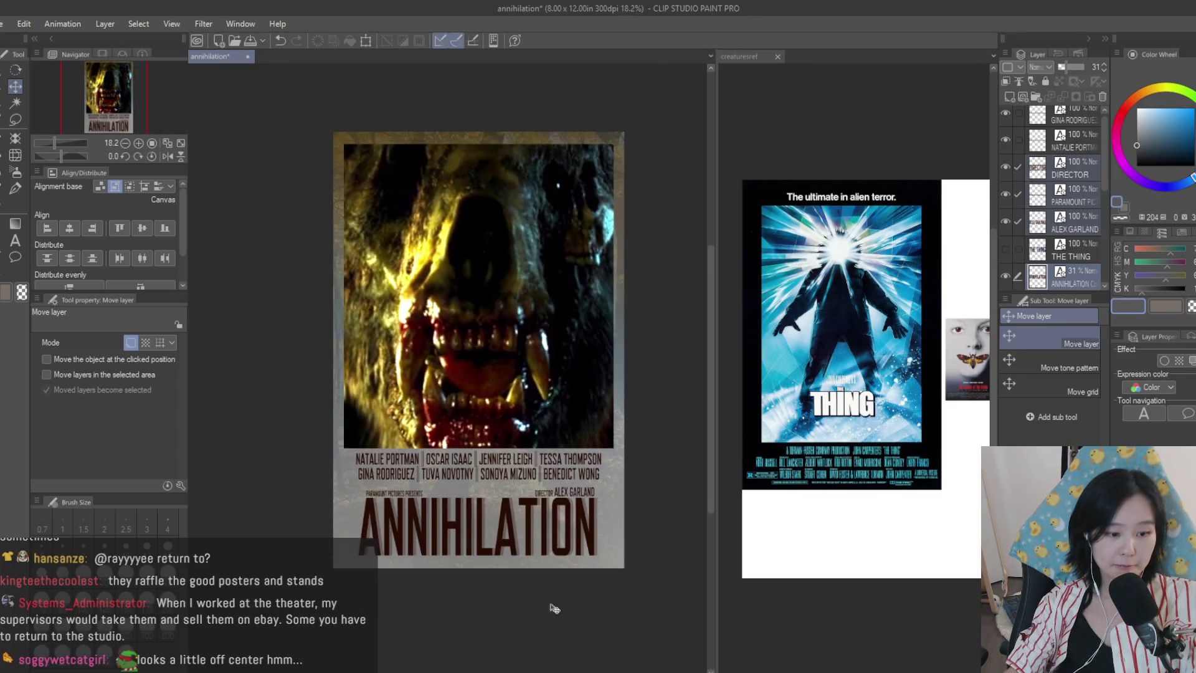
scroll(324, 576, up, 1)
scroll(578, 521, down, 2)
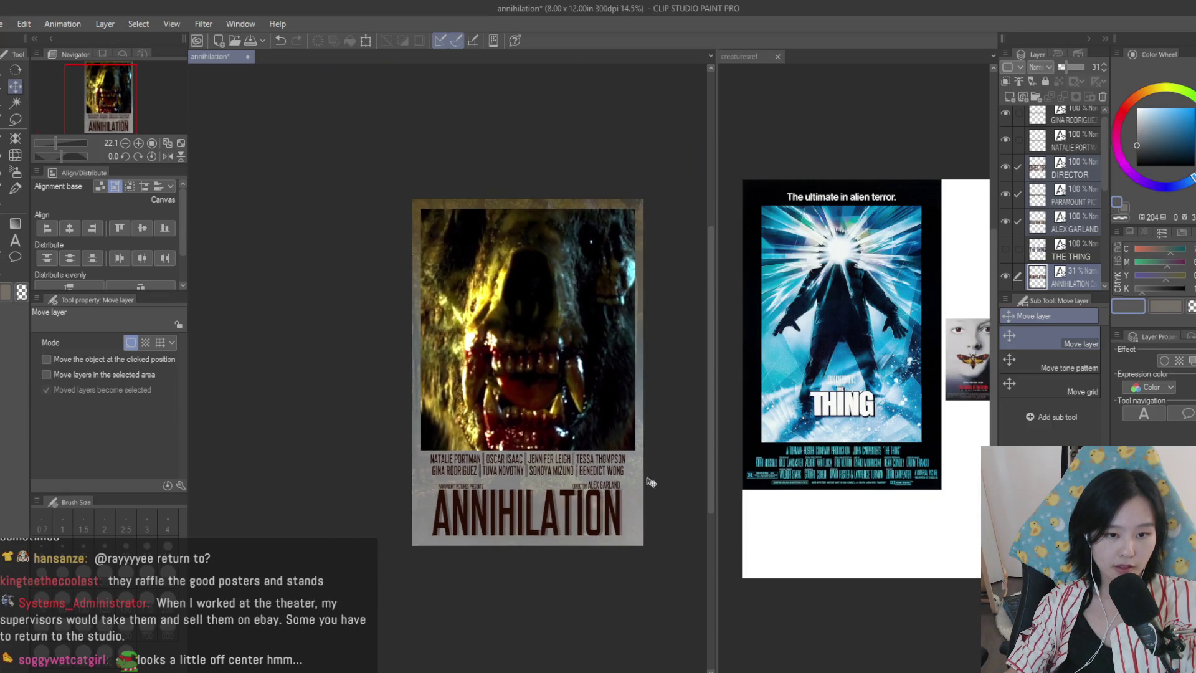
scroll(665, 464, up, 1)
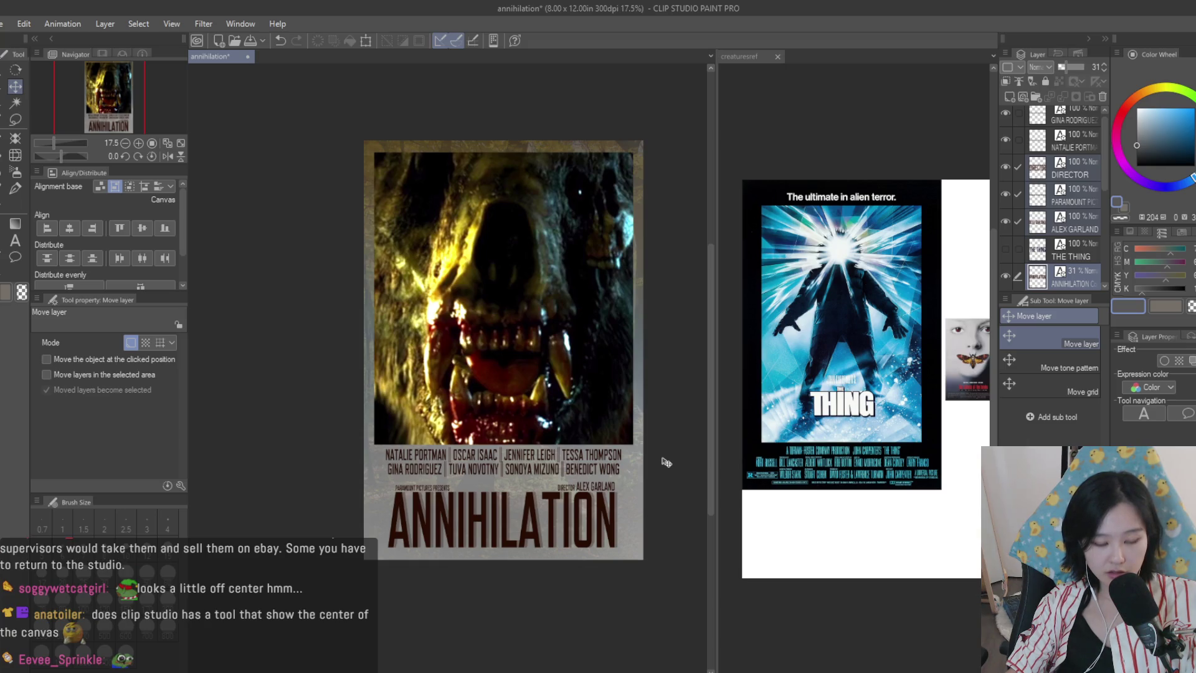
scroll(665, 462, up, 1)
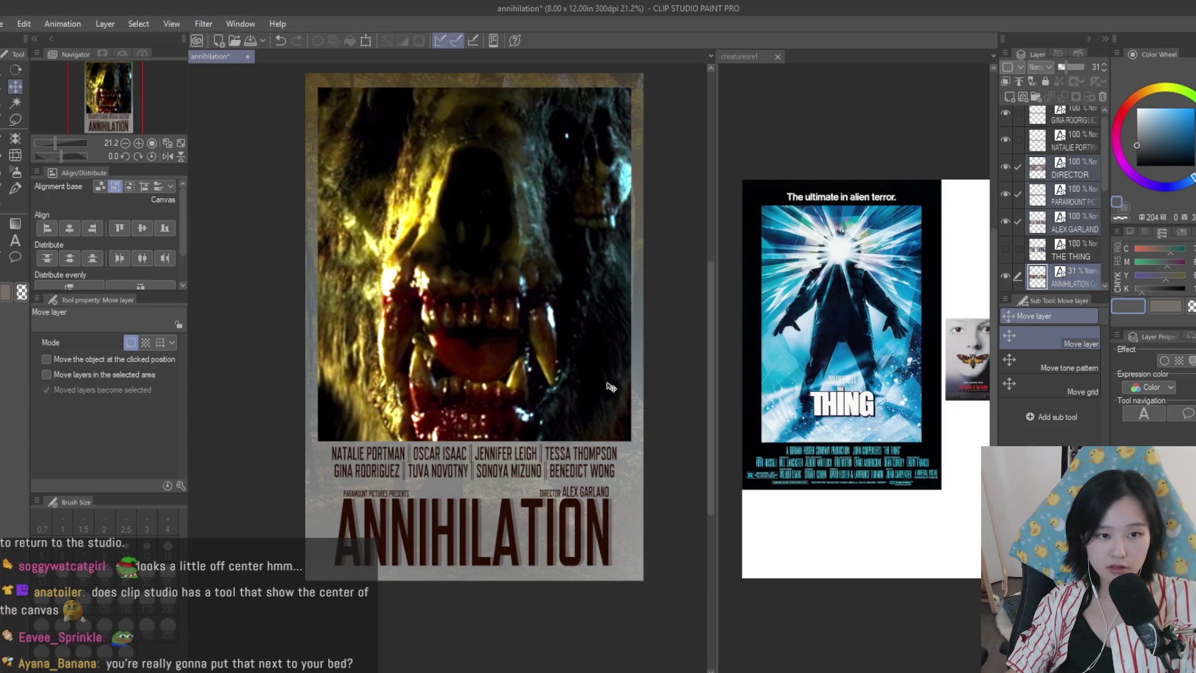
scroll(619, 380, down, 1)
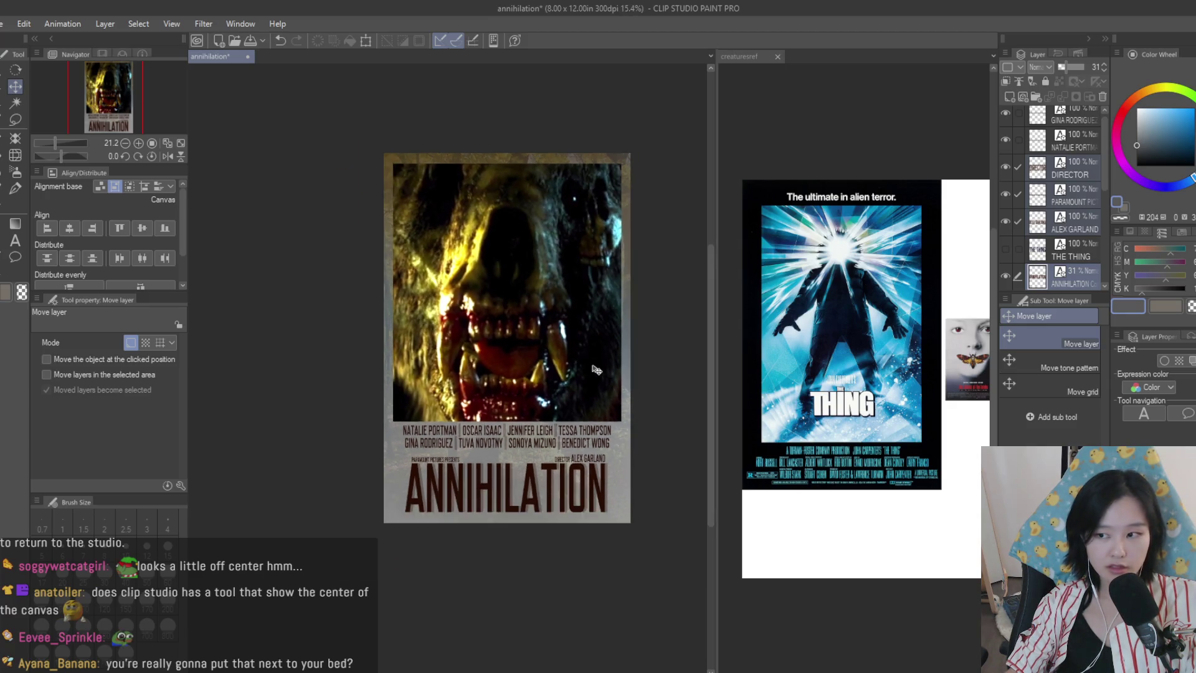
scroll(616, 368, up, 1)
scroll(615, 352, down, 1)
scroll(614, 343, up, 3)
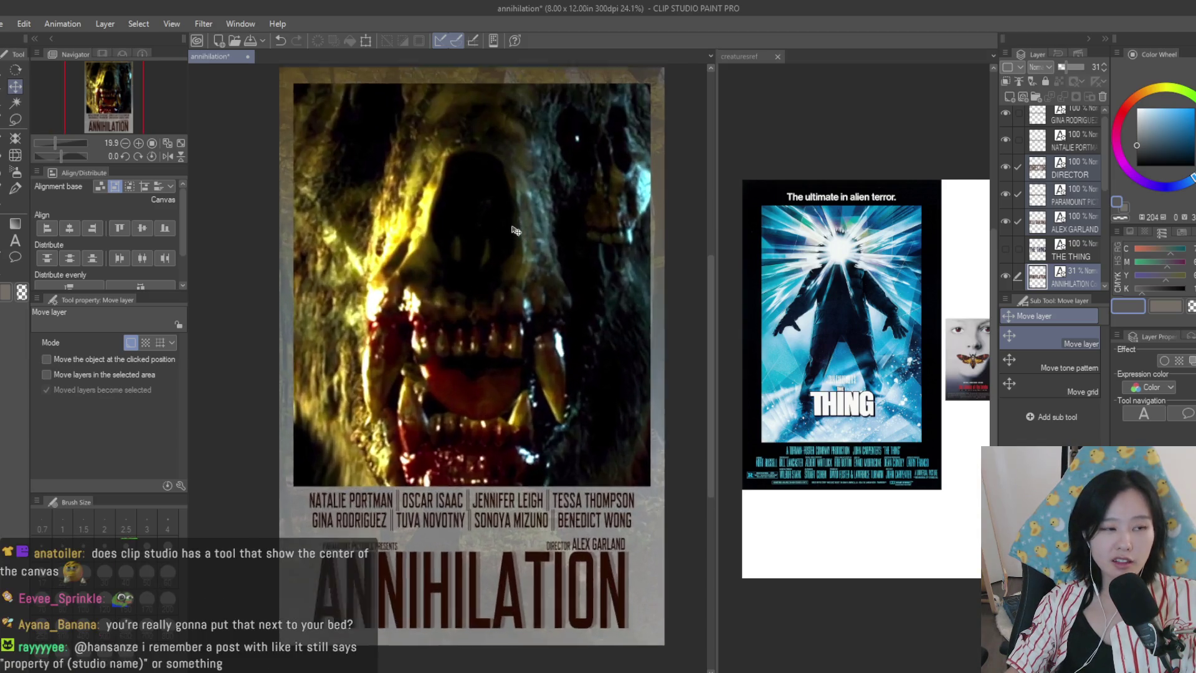
scroll(521, 281, down, 3)
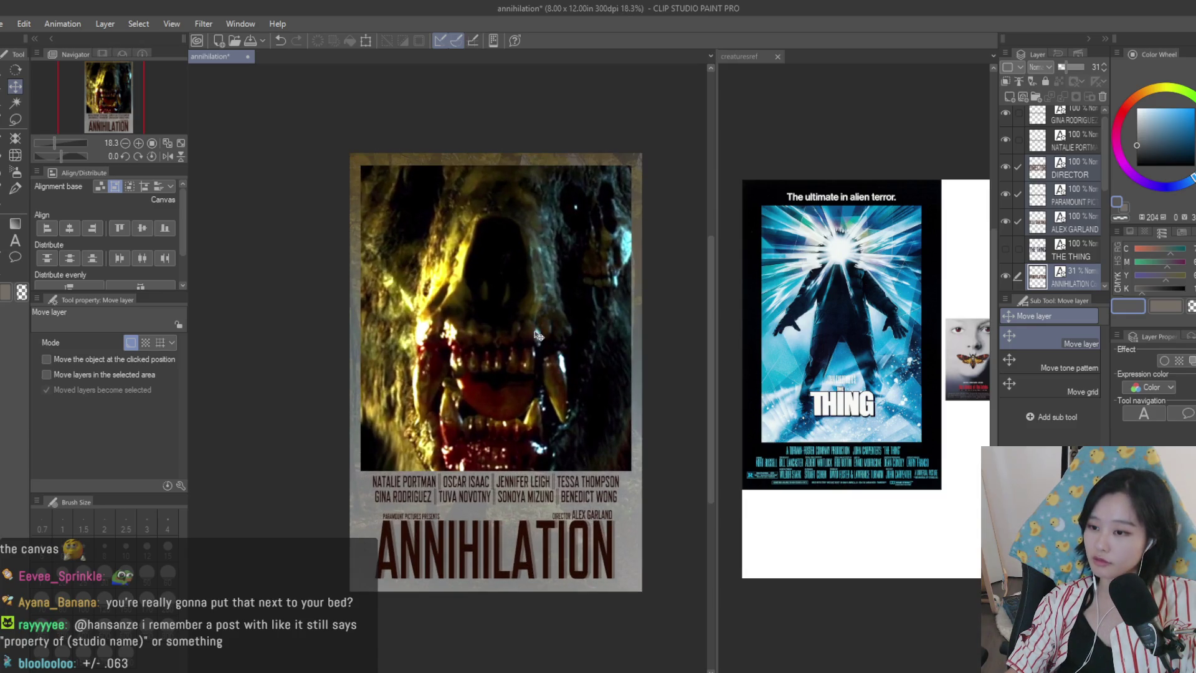
scroll(537, 336, up, 1)
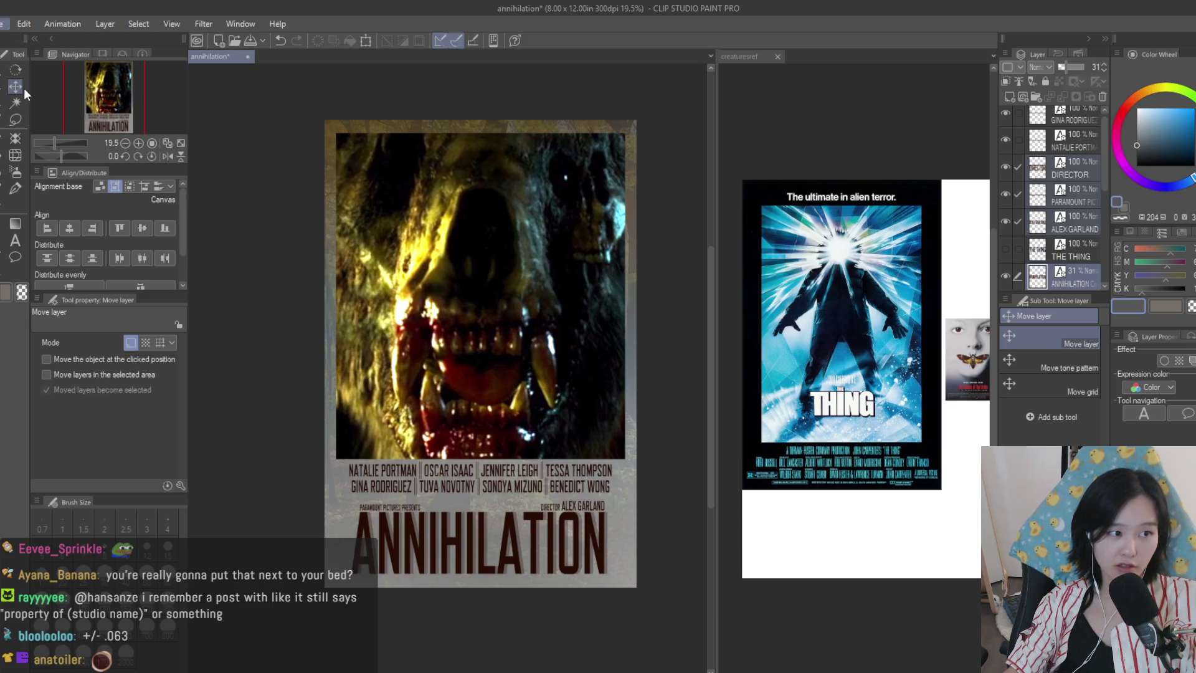
- Close the Annihilation poster with Ctrl+W and select Layer 3 in the Alien poster
click(247, 56)
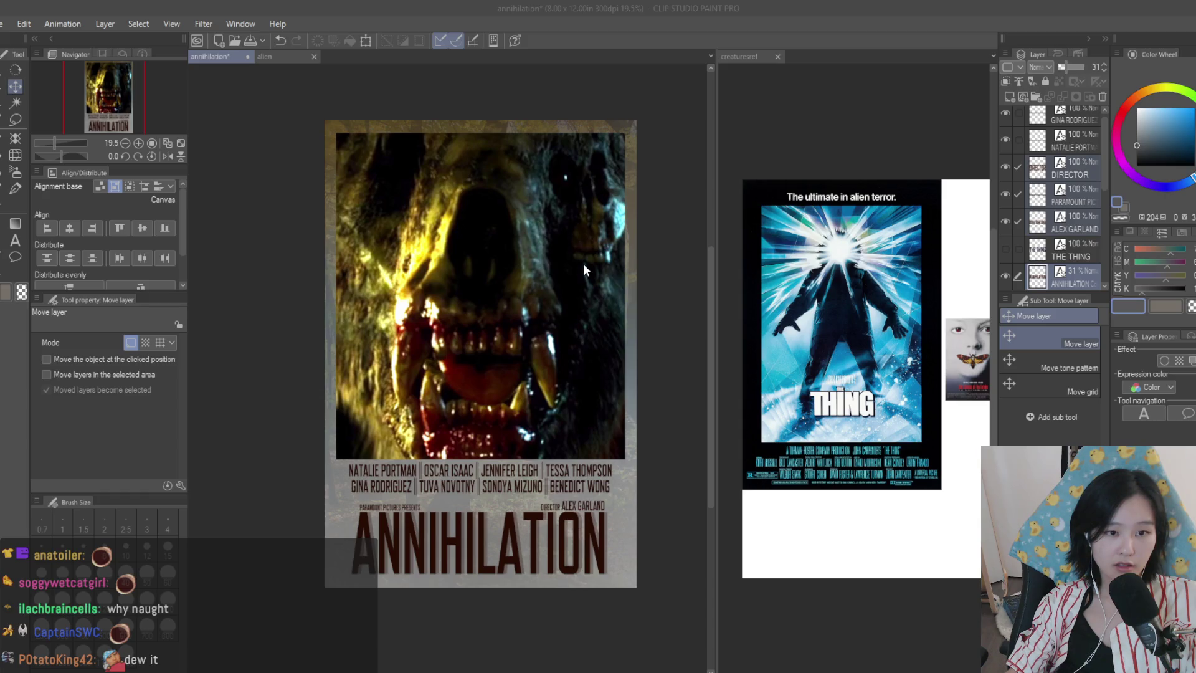
key(ctrl+w)
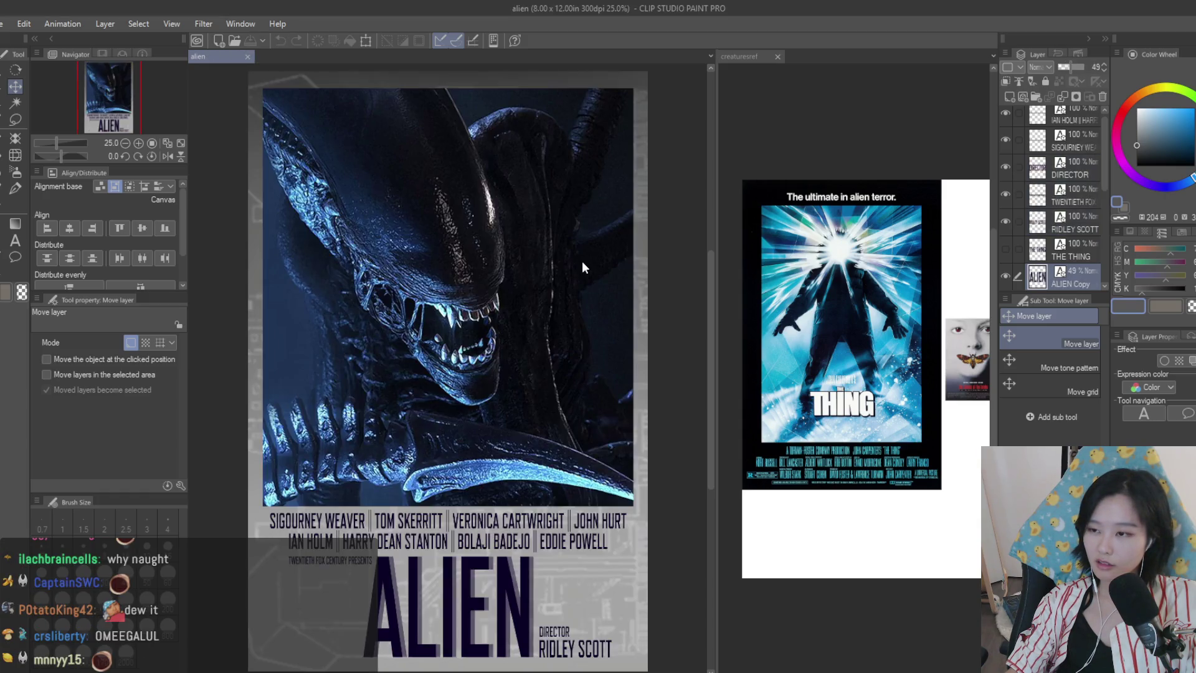
scroll(586, 266, down, 2)
scroll(586, 266, up, 2)
scroll(586, 266, down, 1)
scroll(586, 266, up, 1)
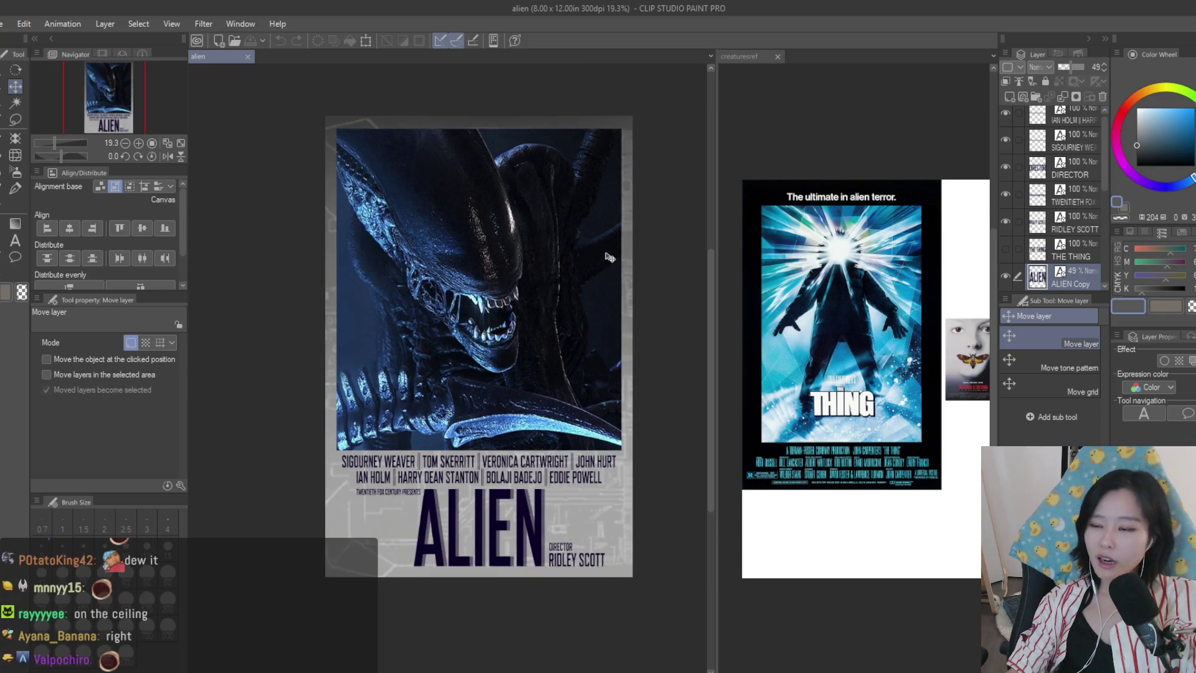
scroll(498, 237, down, 1)
scroll(561, 268, up, 1)
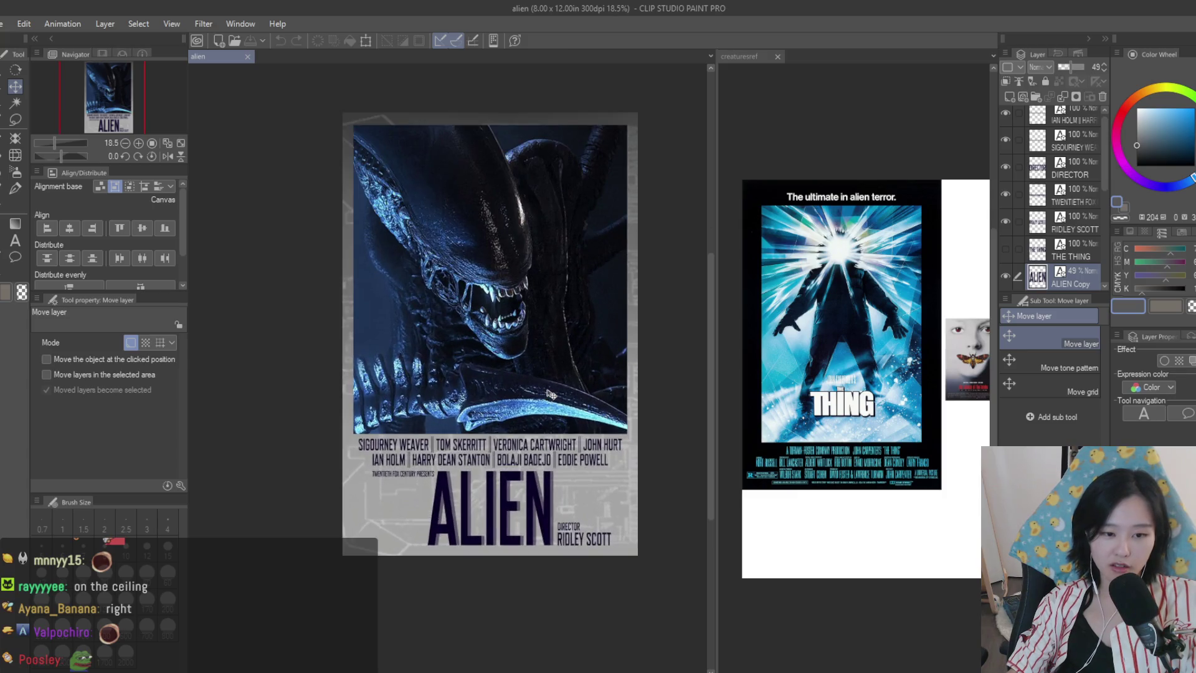
scroll(549, 396, up, 2)
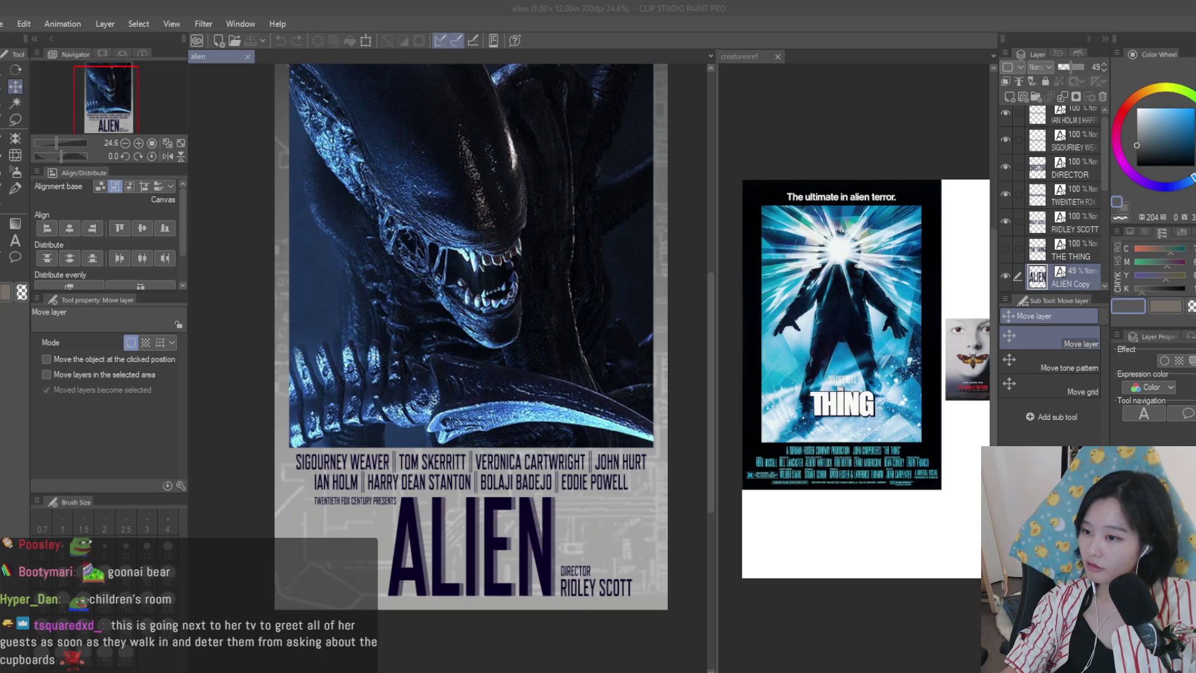
scroll(661, 249, down, 2)
scroll(661, 250, up, 1)
scroll(1080, 223, down, 2)
scroll(1081, 223, down, 3)
click(1069, 199)
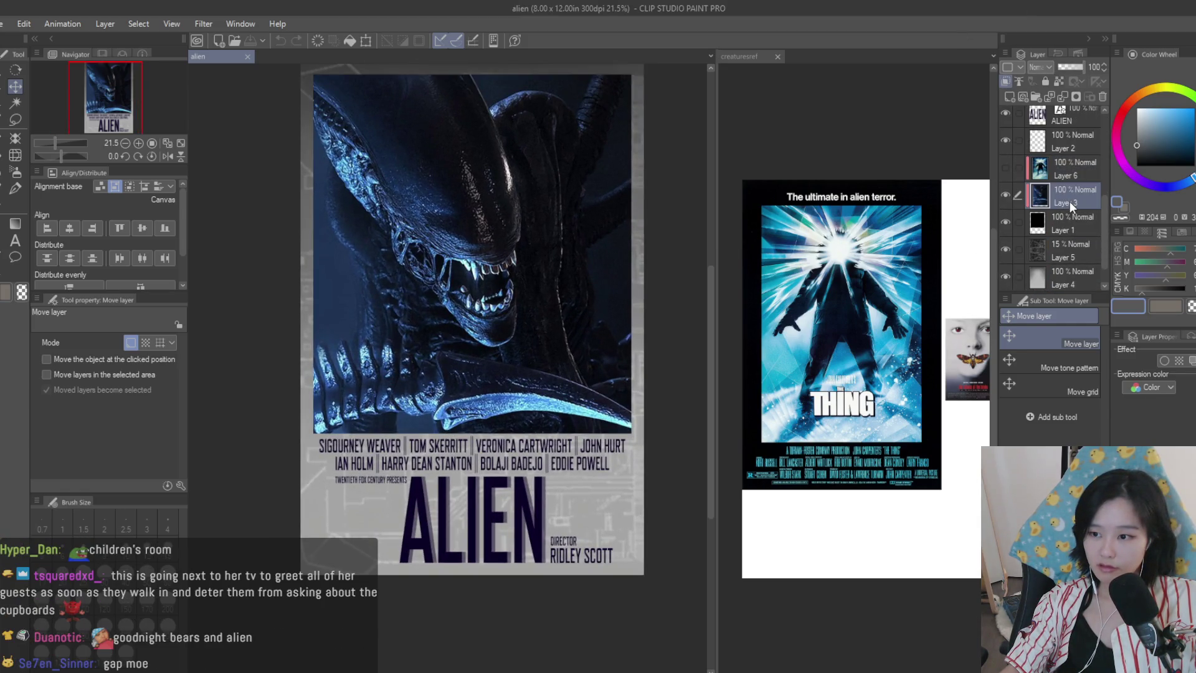
- Paste the Pale Man image as Layer 7 and scale it to about 223% over the artwork
key(ctrl+v)
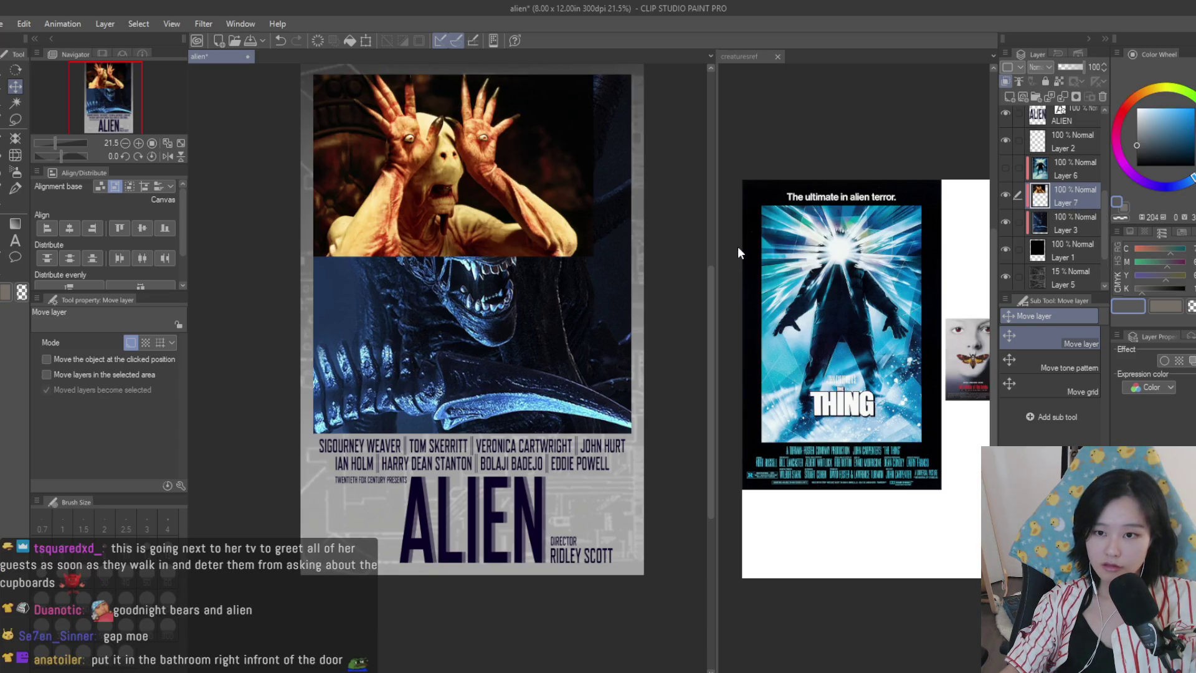
key(ctrl+t)
drag(609, 250, 922, 526)
drag(612, 354, 501, 337)
mouse_move(653, 182)
mouse_down()
mouse_move(703, 156)
mouse_move(641, 219)
mouse_up()
scroll(638, 218, up, 3)
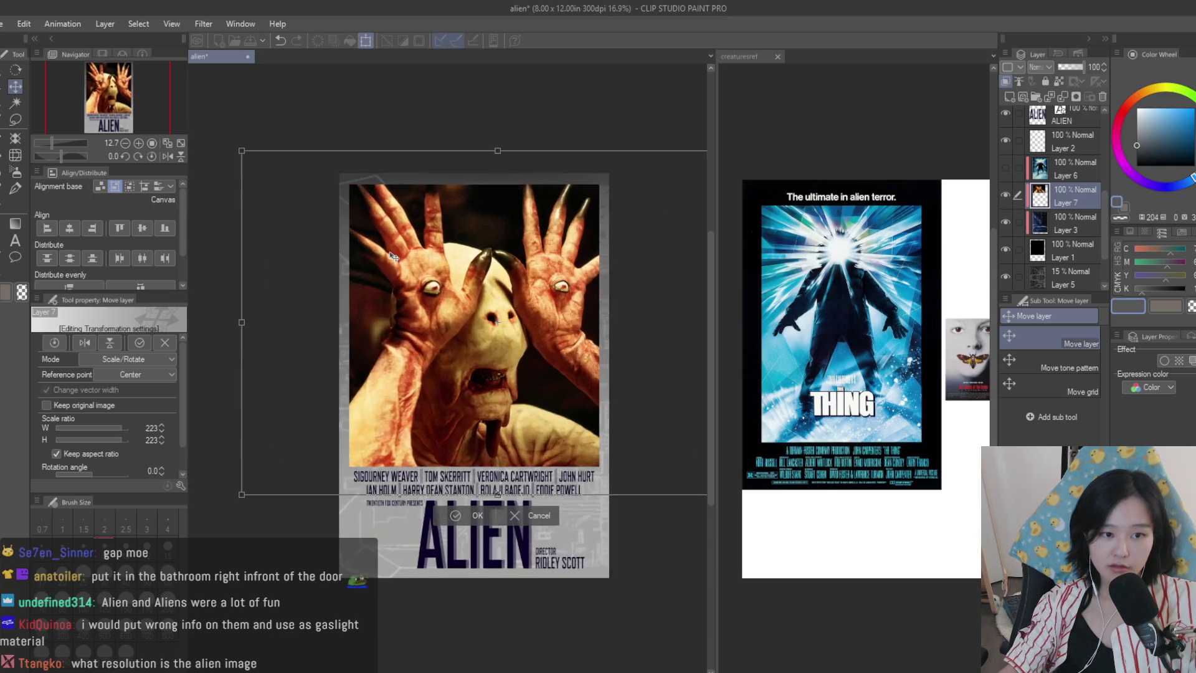
key(Return)
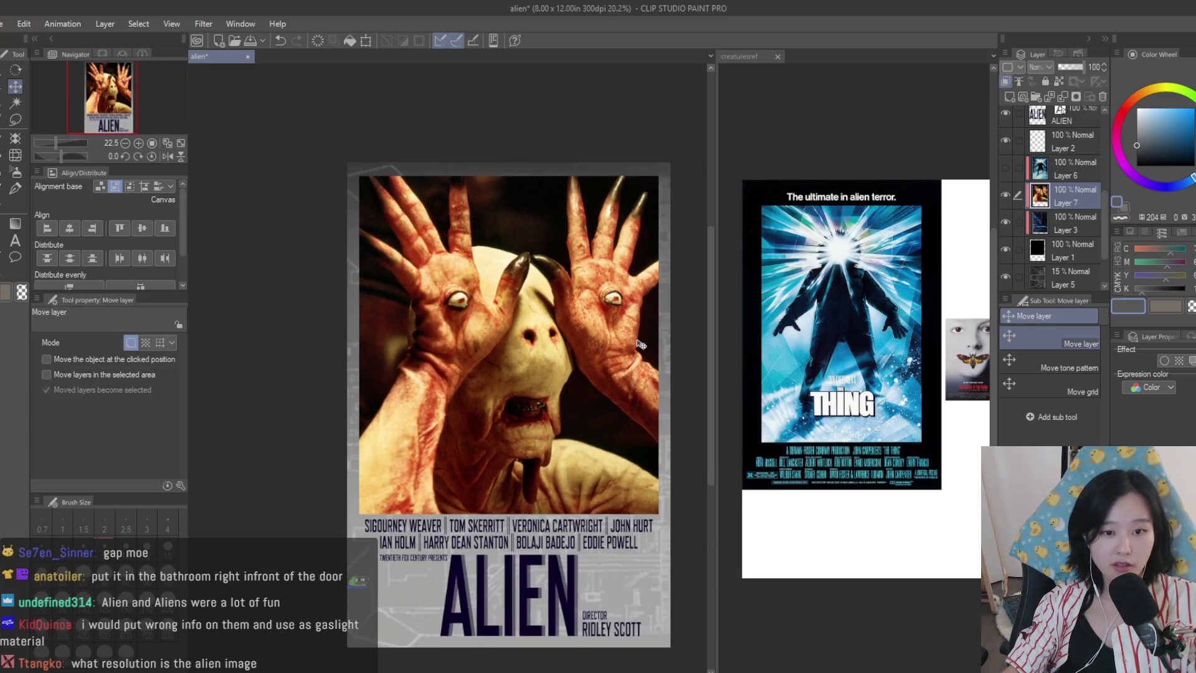
scroll(651, 313, down, 2)
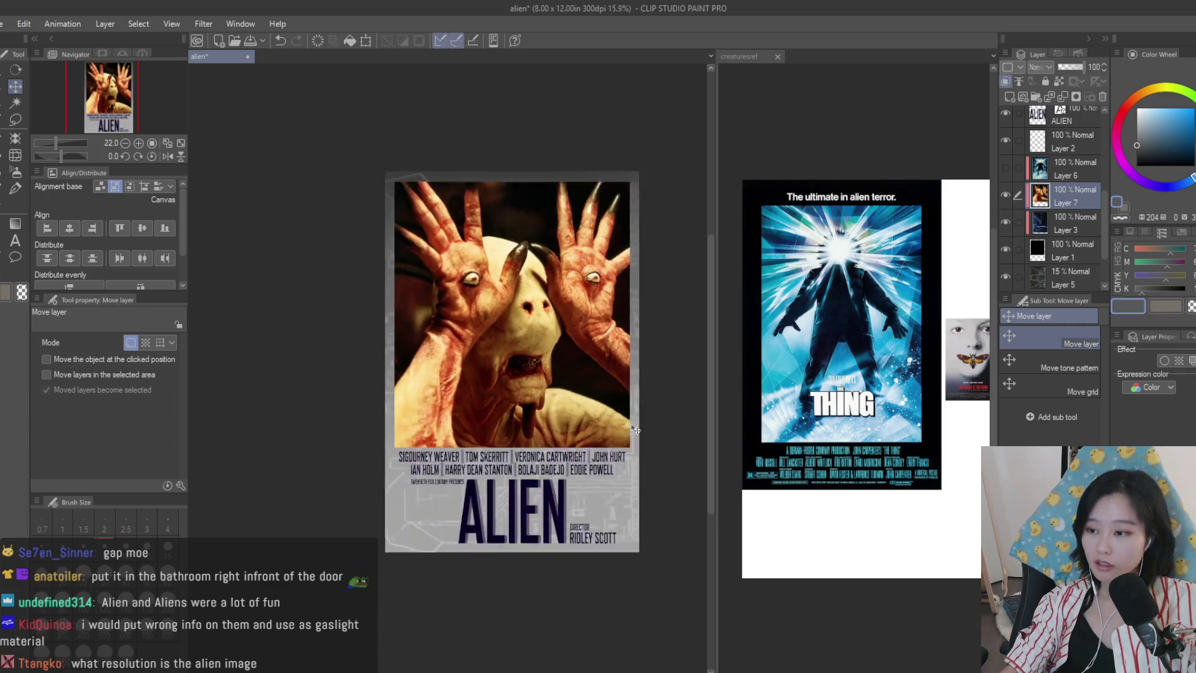
scroll(606, 443, up, 4)
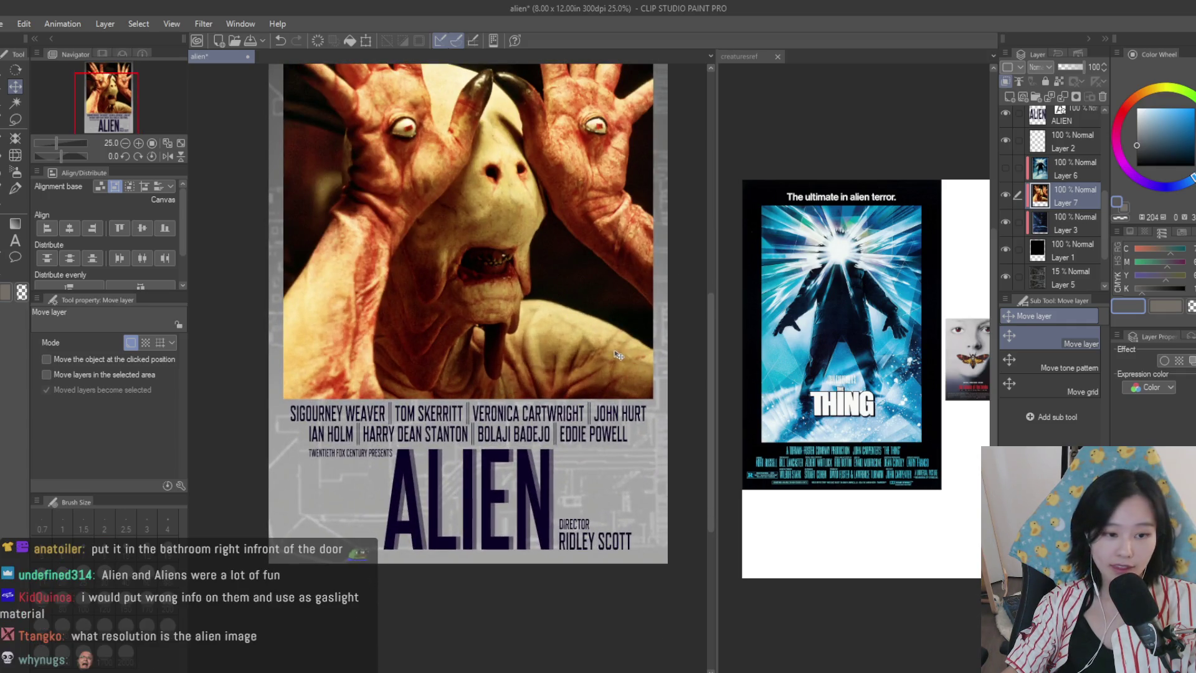
scroll(617, 349, up, 1)
click(16, 242)
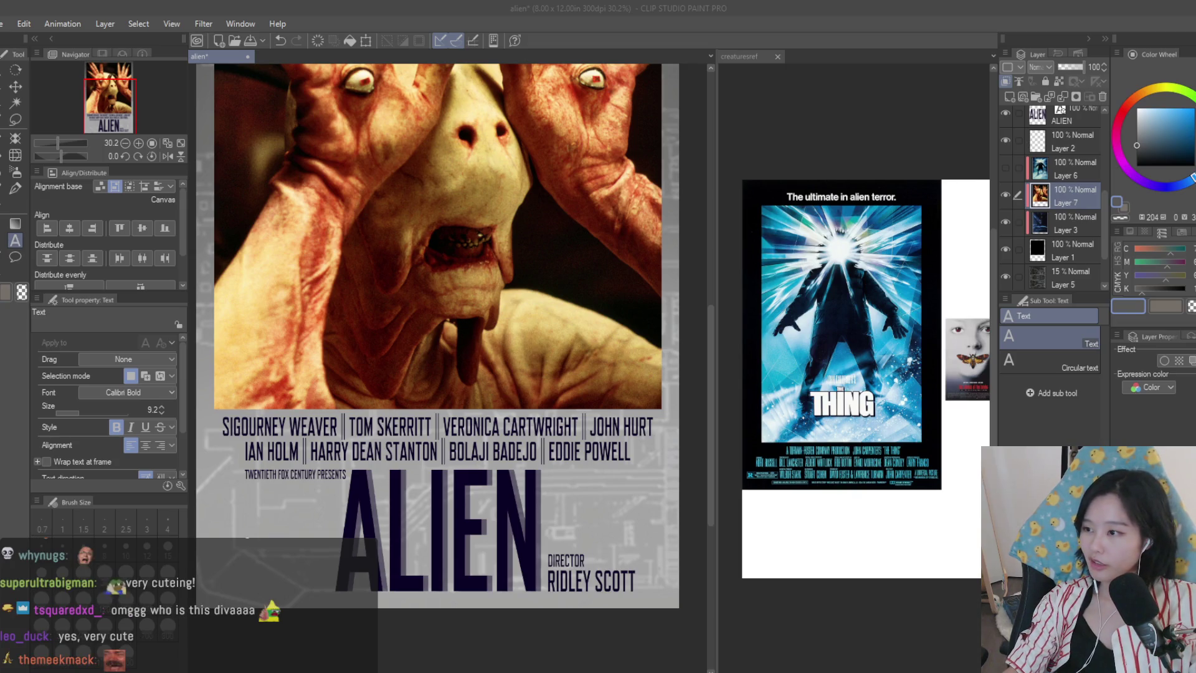
- Delete the faded ALIEN Copy duplicate title layer
click(831, 182)
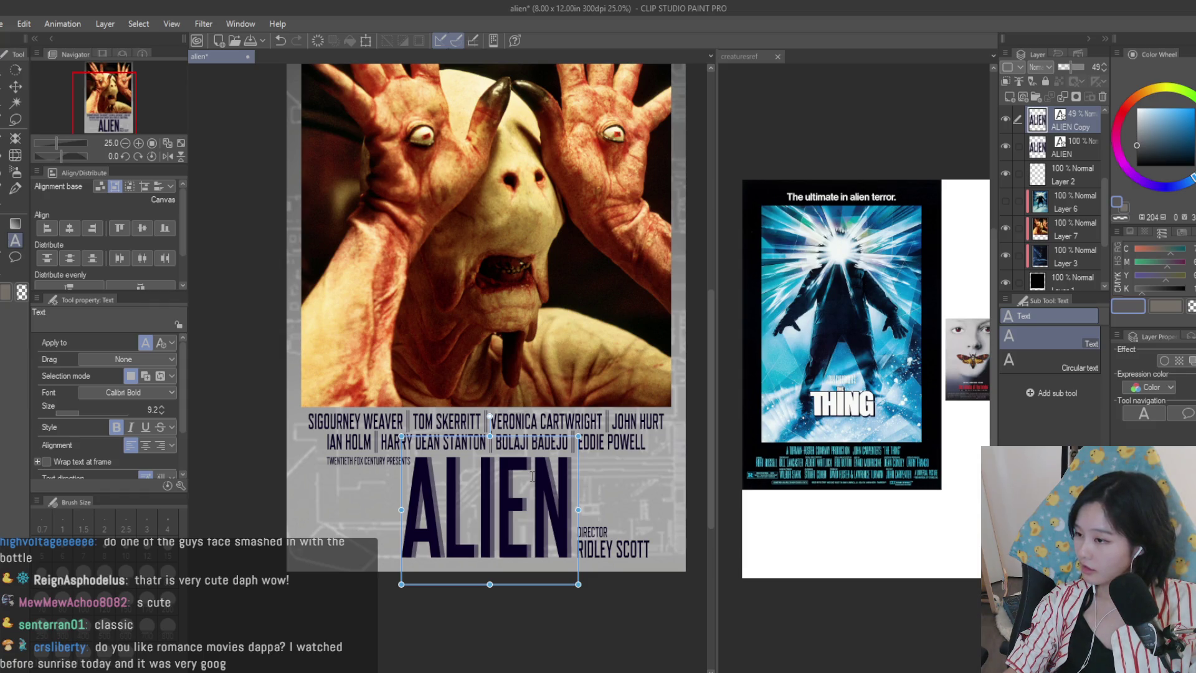
click(494, 476)
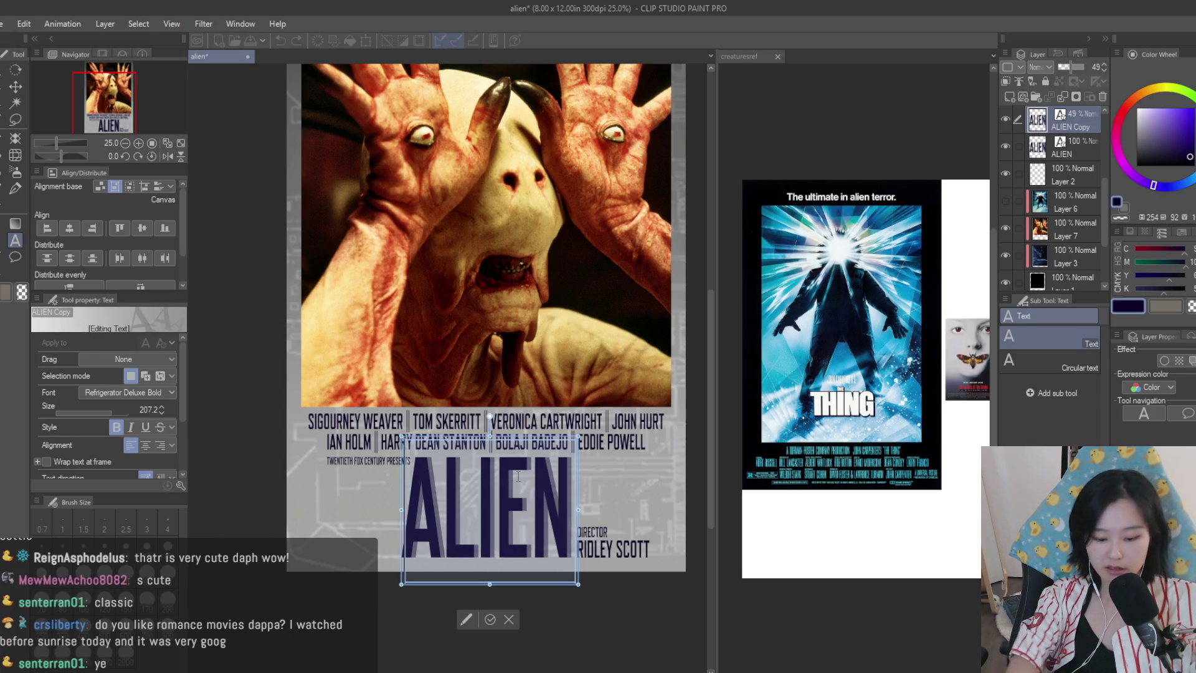
key(BackSpace)
key(BackSpace)
key(BackSpace)
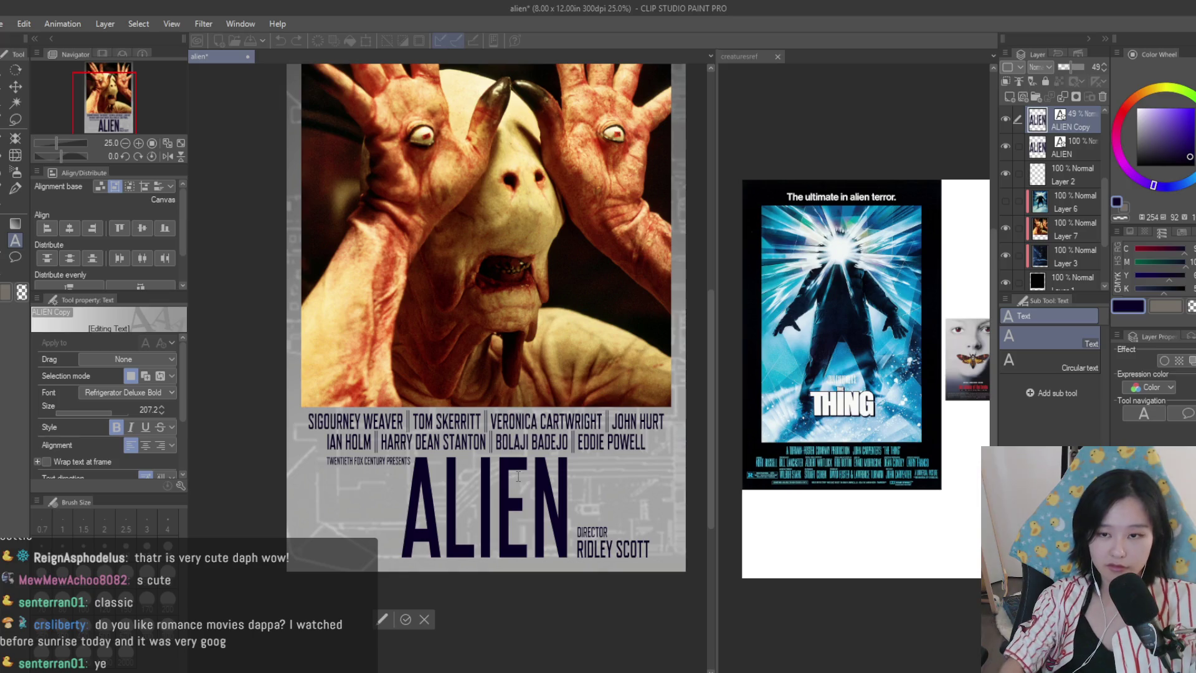
click(1107, 97)
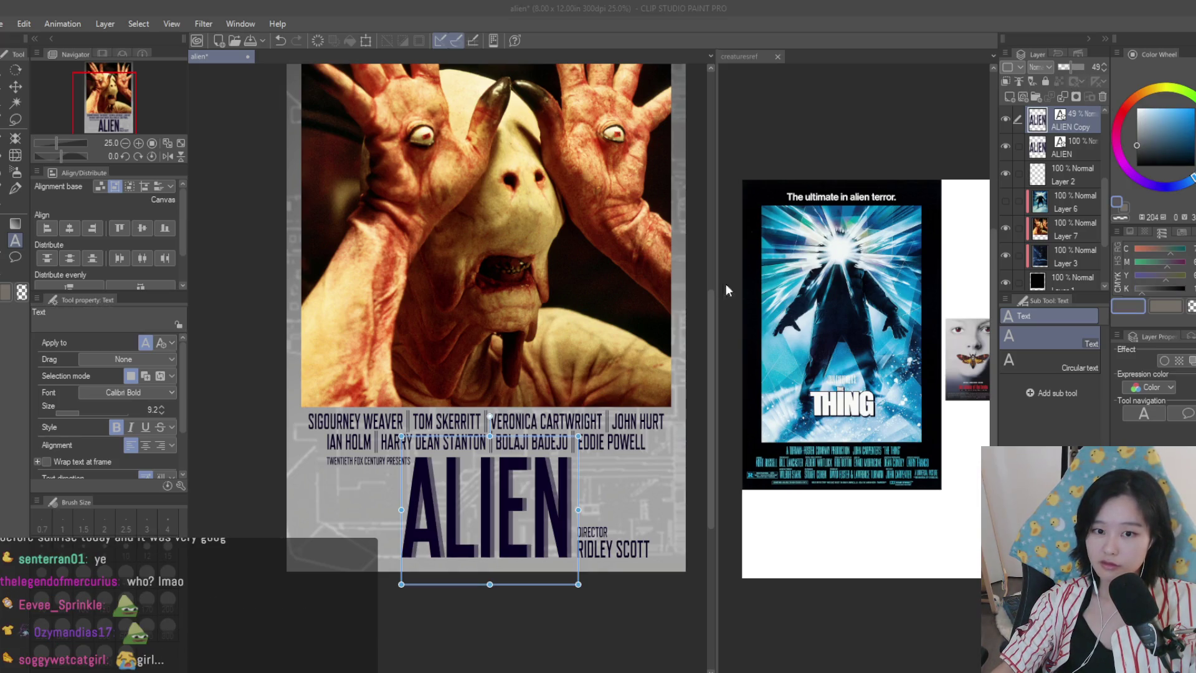
click(1103, 97)
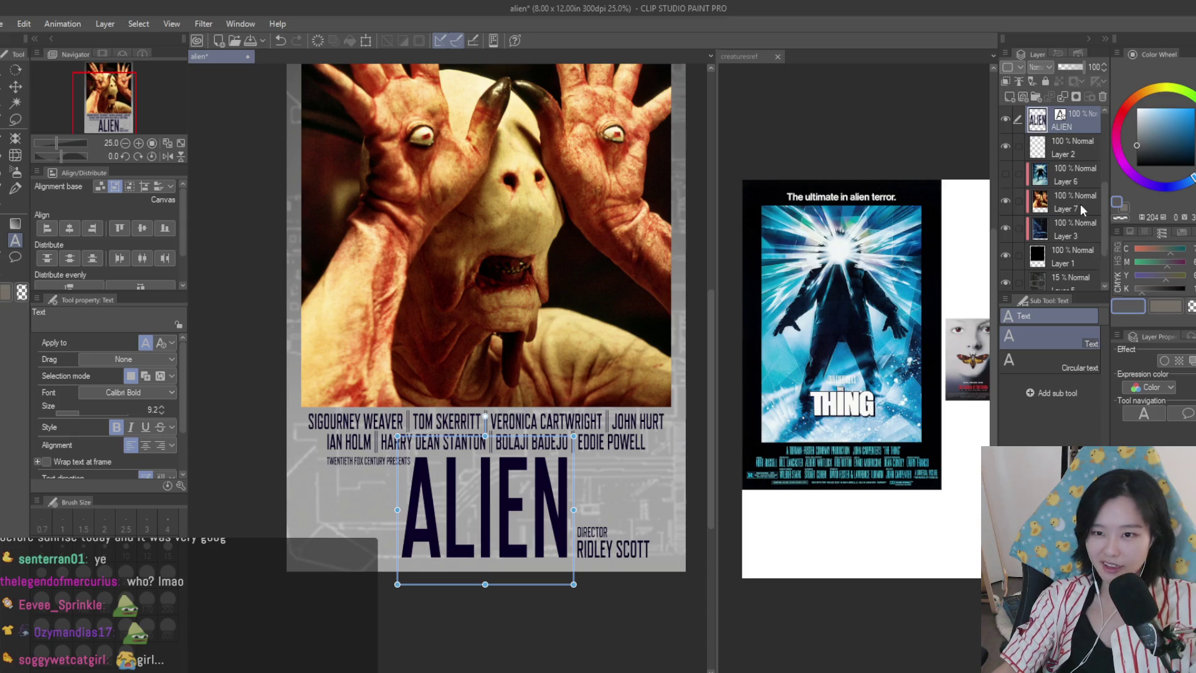
- Retype the ALIEN title as PAN'S LABYRINTH
scroll(1082, 210, up, 3)
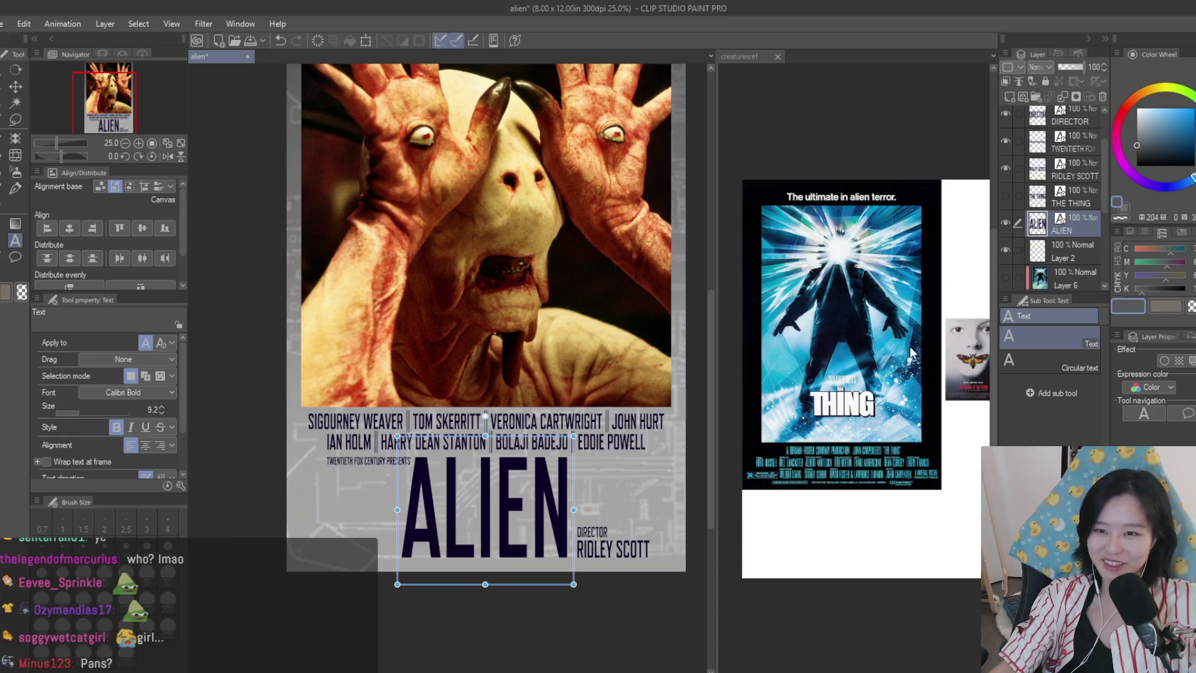
click(485, 508)
key(ctrl+a)
key(BackSpace)
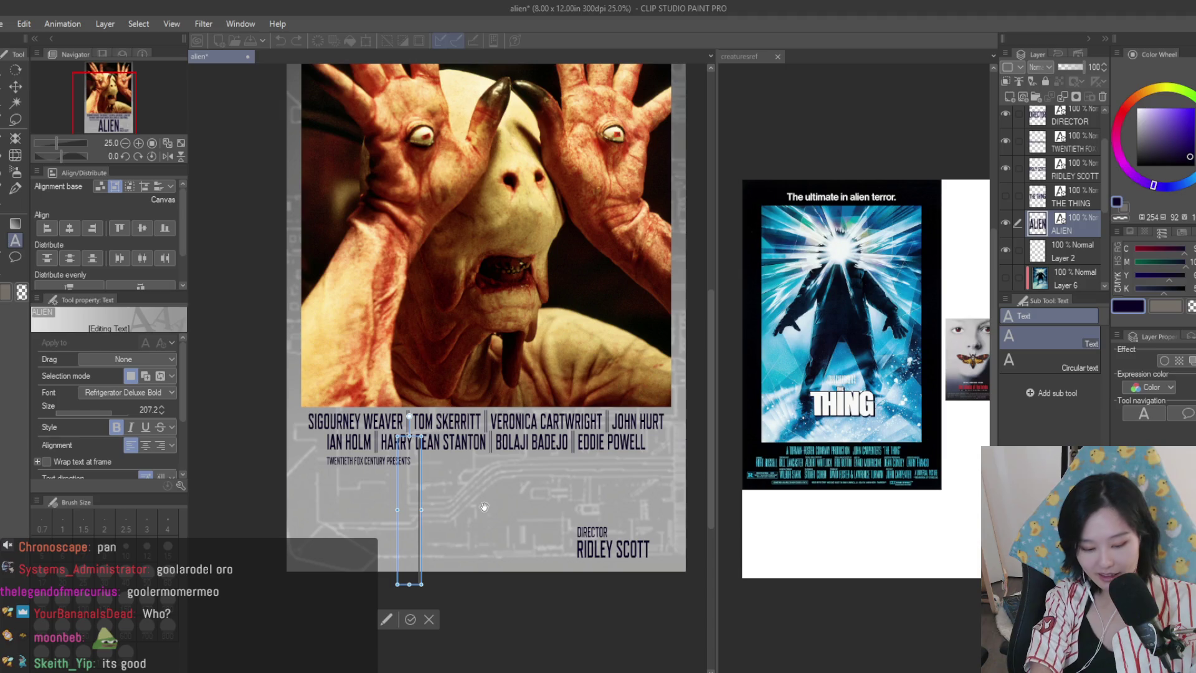
text(PAN'S LA)
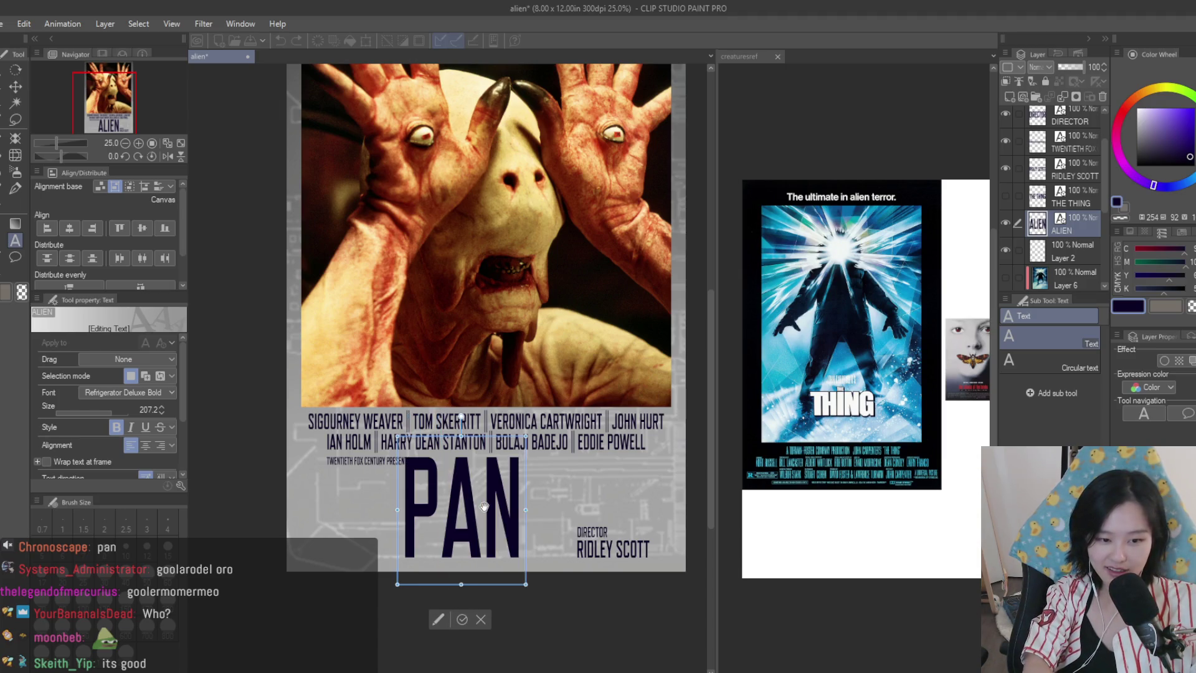
key(Escape)
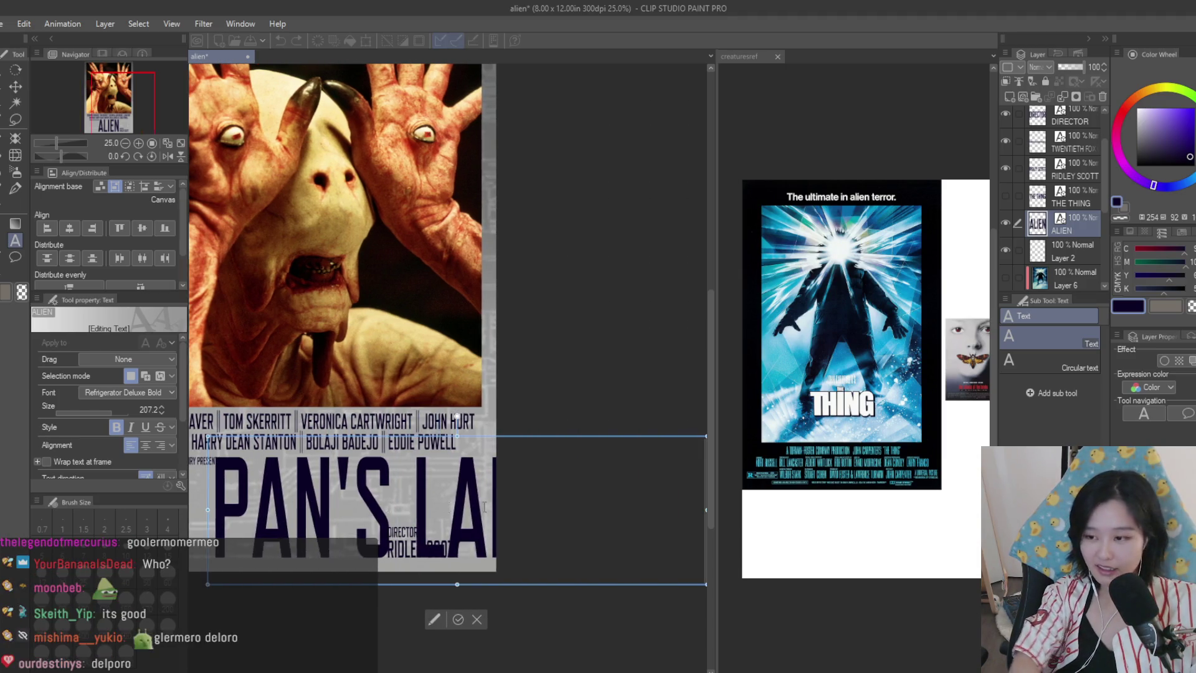
- Scale the title down to 70% and shift it left
key(k)
scroll(573, 331, down, 3)
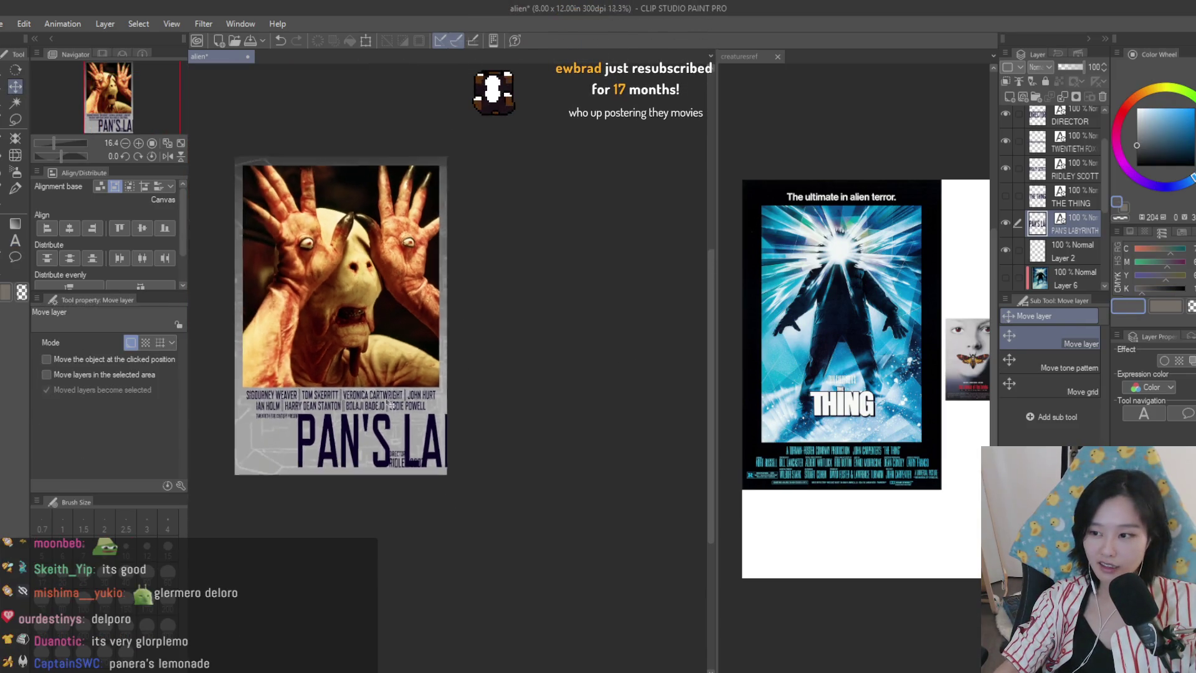
key(ctrl+t)
drag(604, 412, 444, 436)
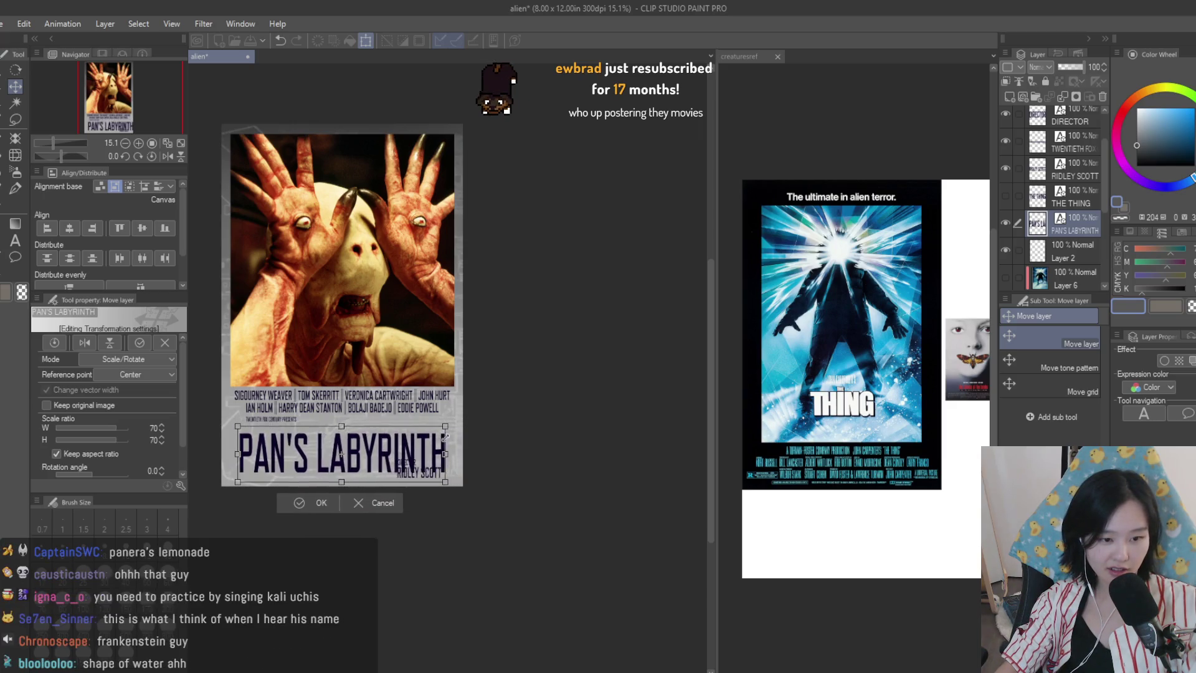
- Shrink the PAN'S LABYRINTH title to 63% and nudge it slightly left
scroll(257, 500, up, 2)
scroll(321, 460, up, 2)
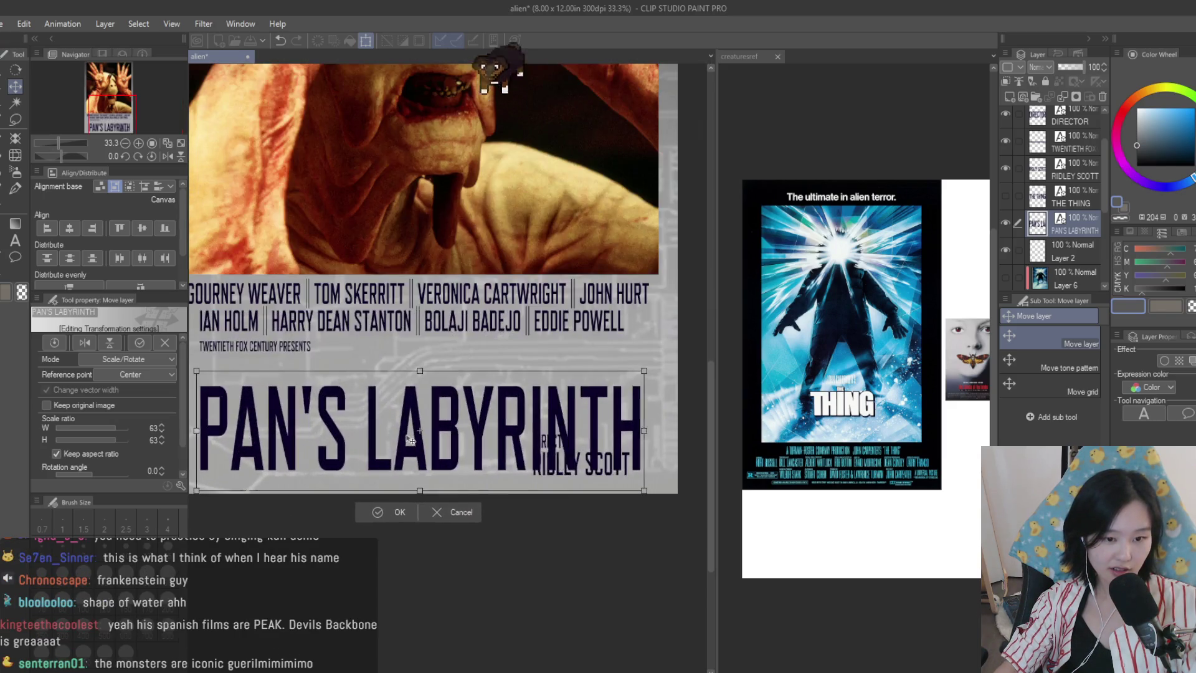
scroll(531, 450, down, 1)
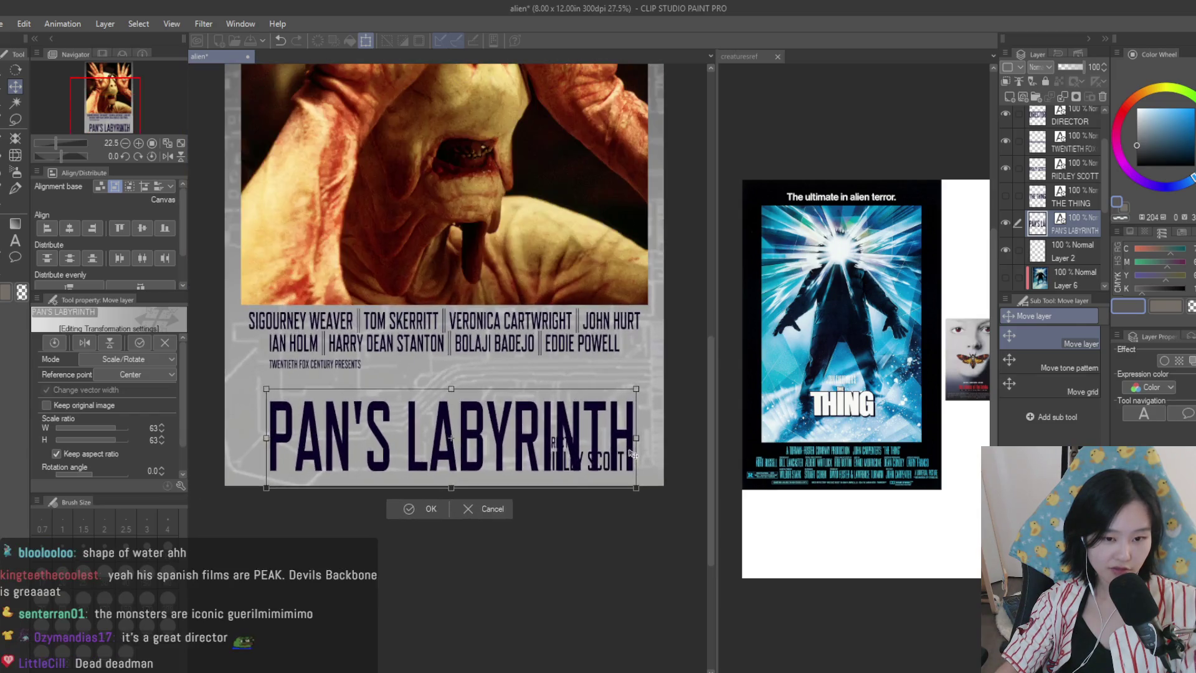
scroll(636, 455, down, 1)
drag(636, 454, 634, 406)
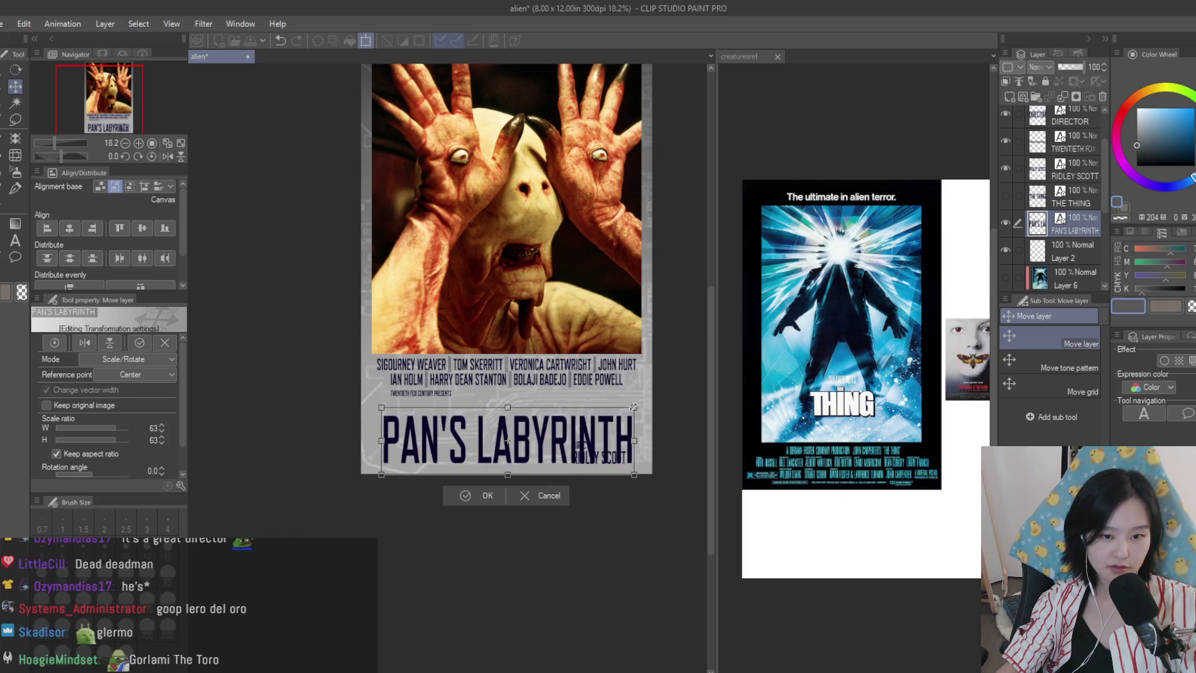
click(483, 495)
scroll(497, 472, up, 1)
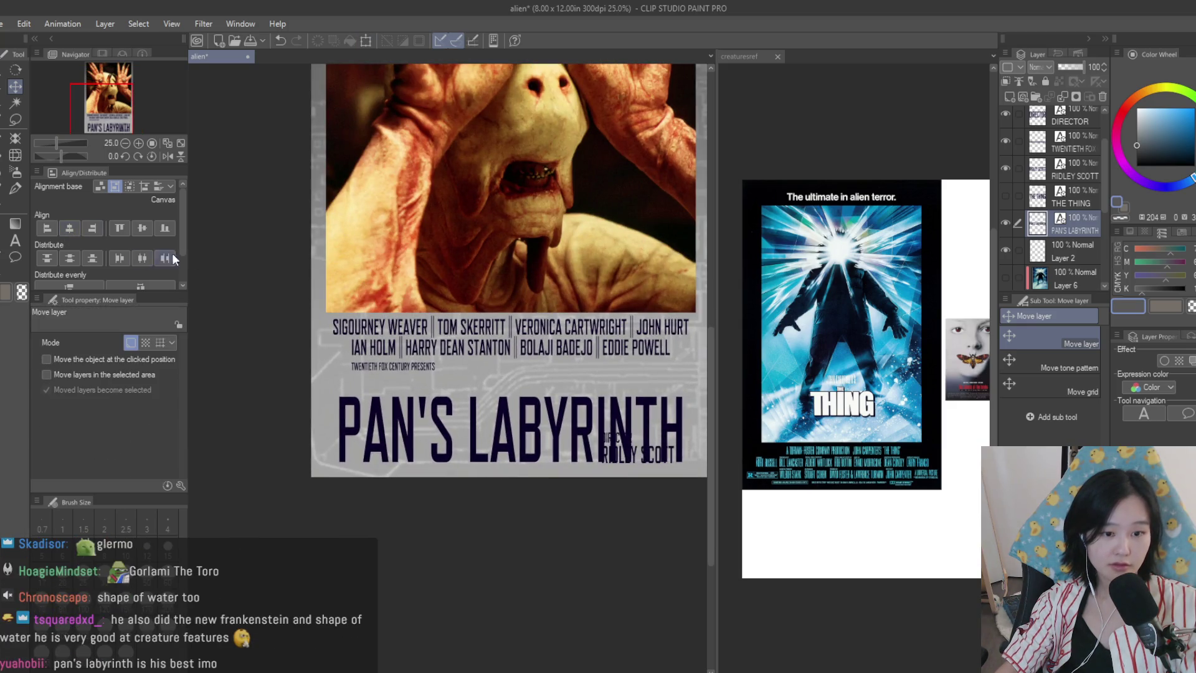
drag(477, 337, 473, 337)
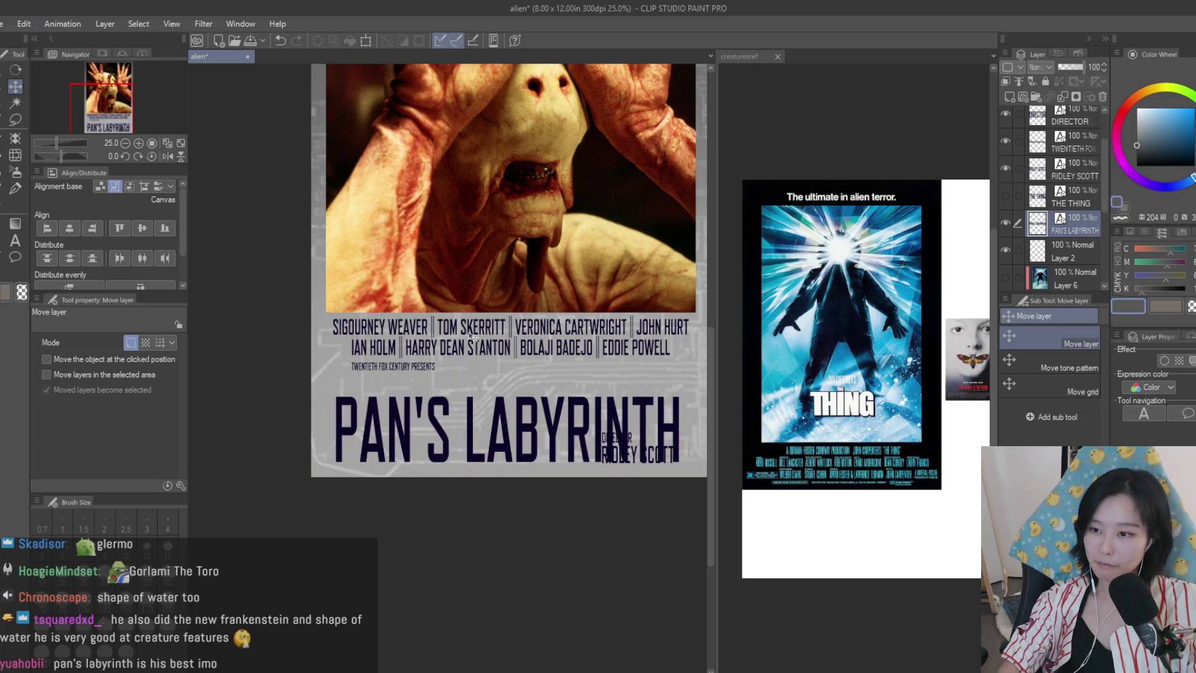
scroll(635, 370, up, 4)
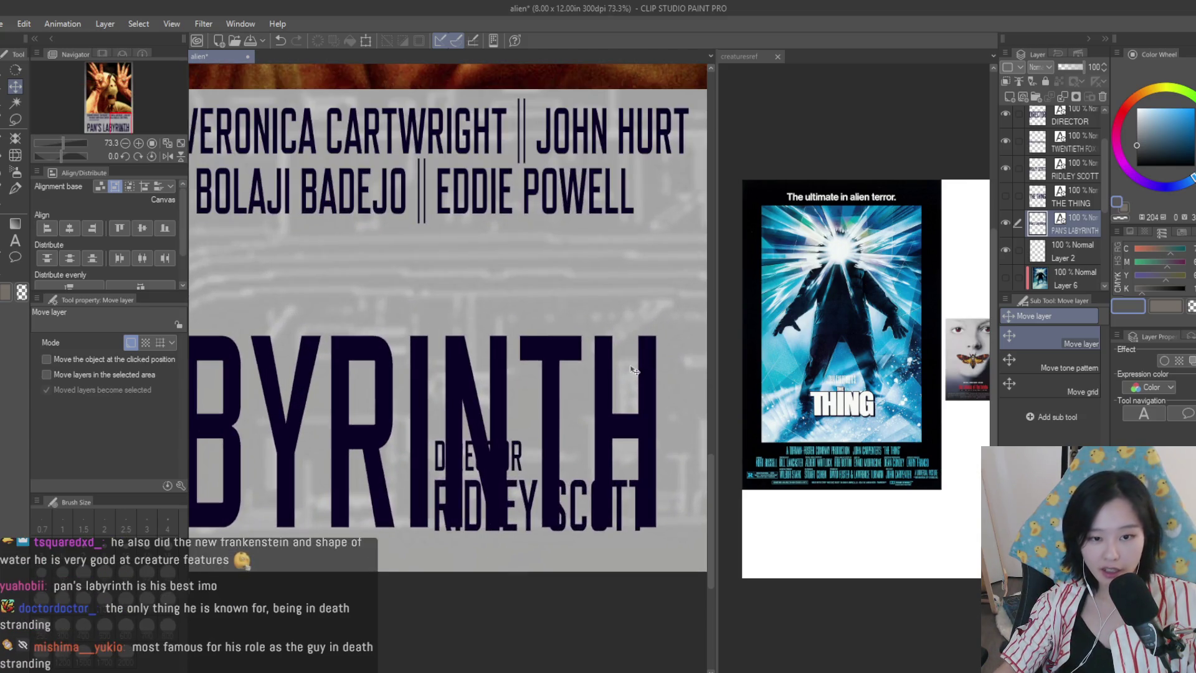
- Duplicate the title layer and offset the copy as a 49%-opacity shadow
key(ctrl+c)
key(ctrl+v)
drag(634, 370, 644, 370)
drag(1072, 73, 1071, 69)
scroll(577, 361, down, 3)
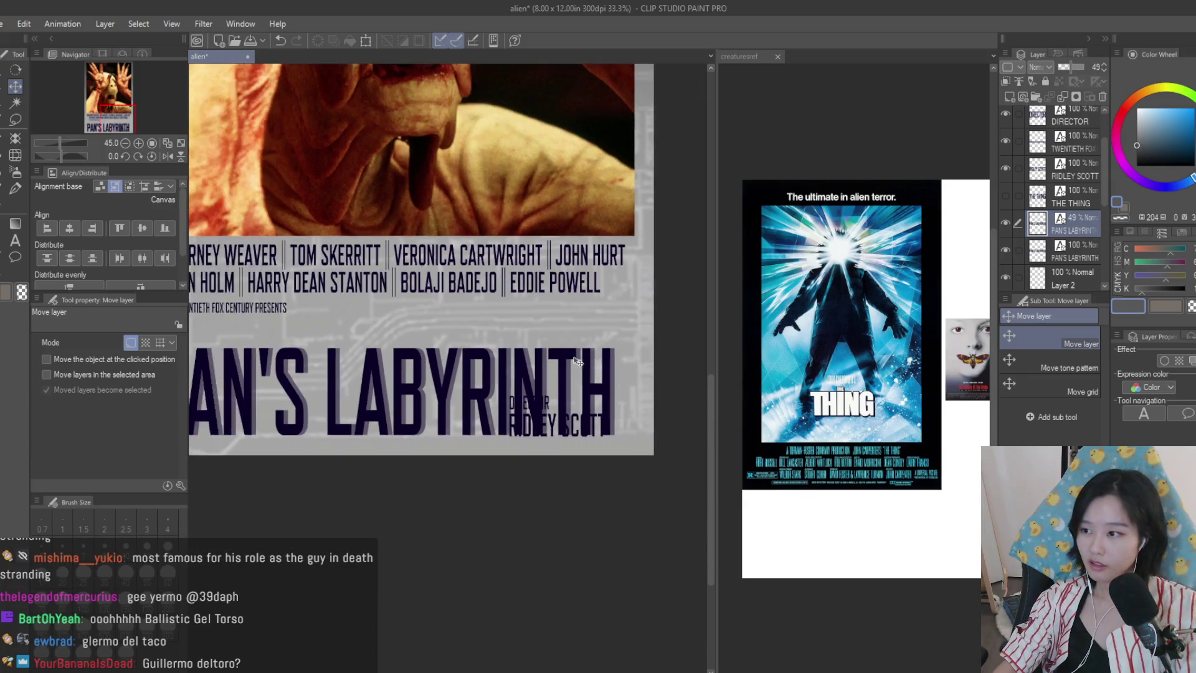
scroll(577, 362, down, 1)
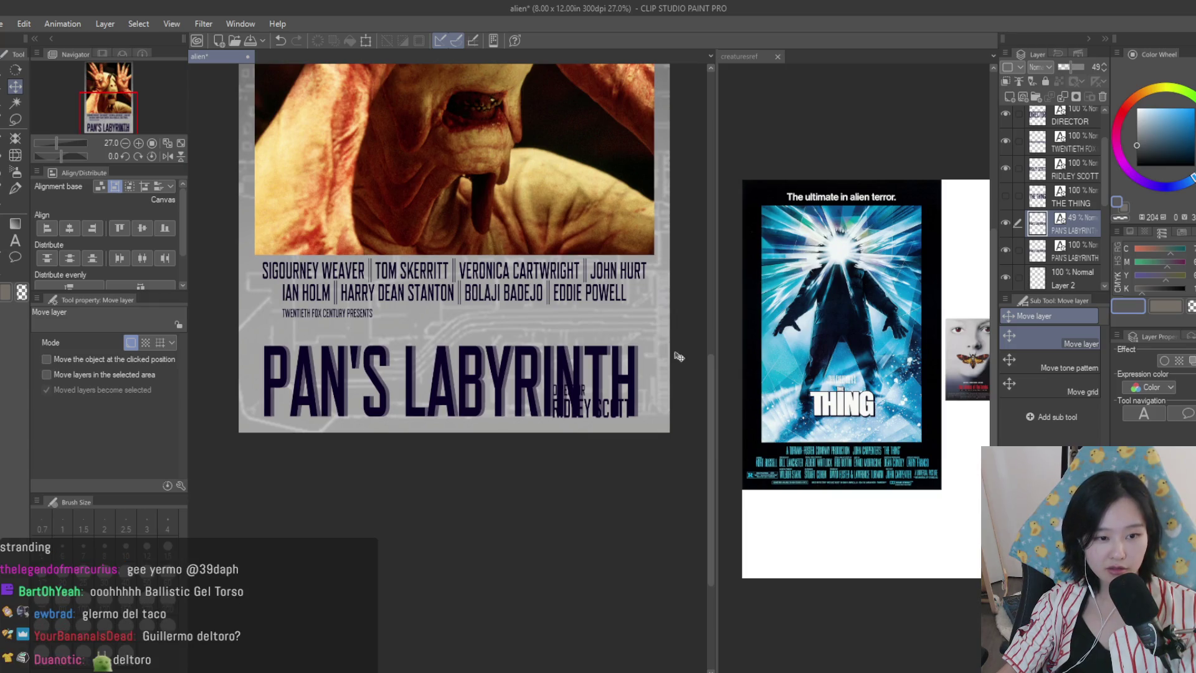
scroll(676, 354, down, 1)
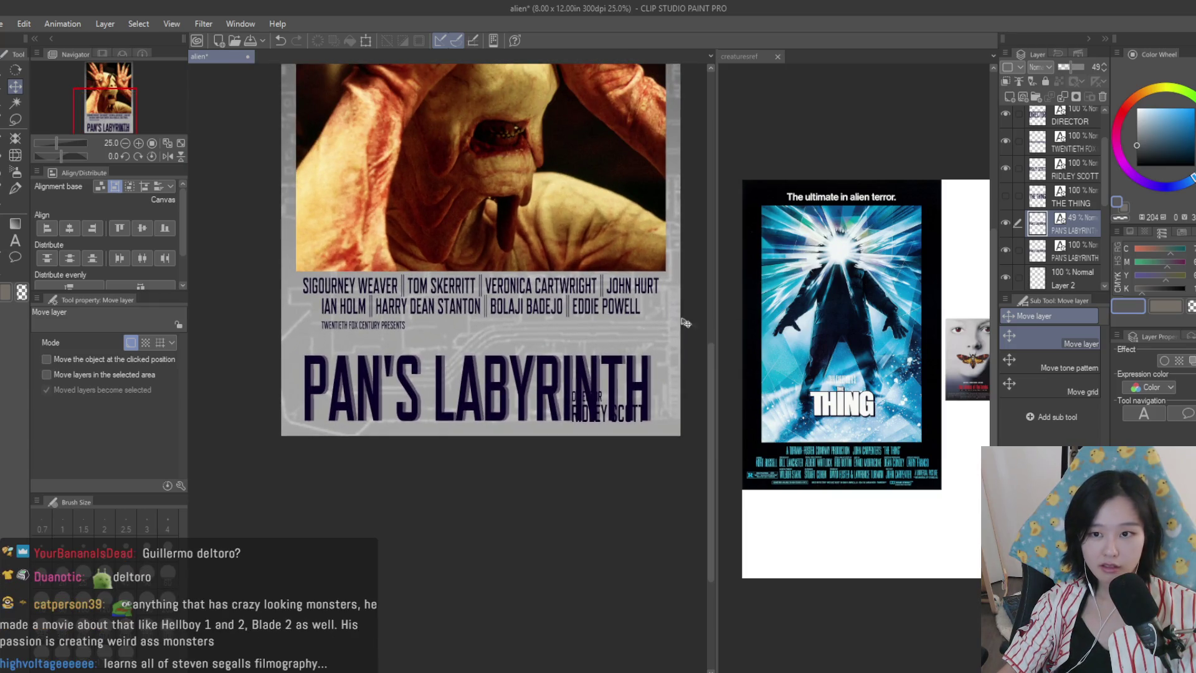
- Close the annihilation.png reference document
scroll(592, 325, down, 5)
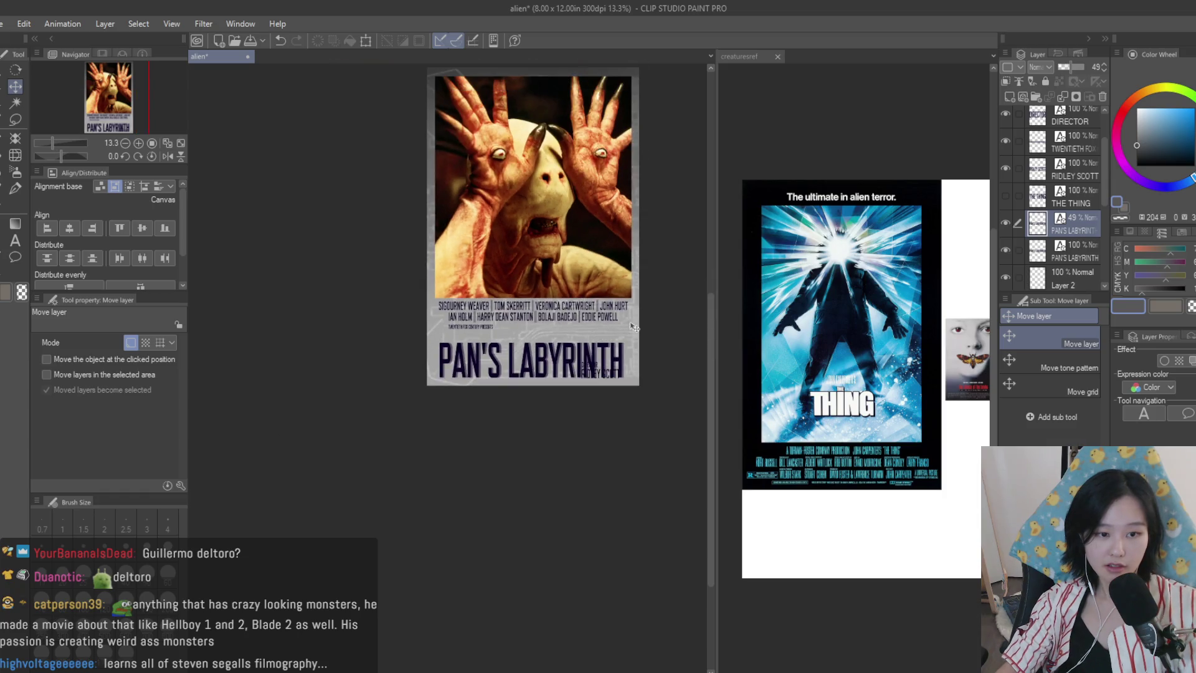
scroll(649, 347, up, 6)
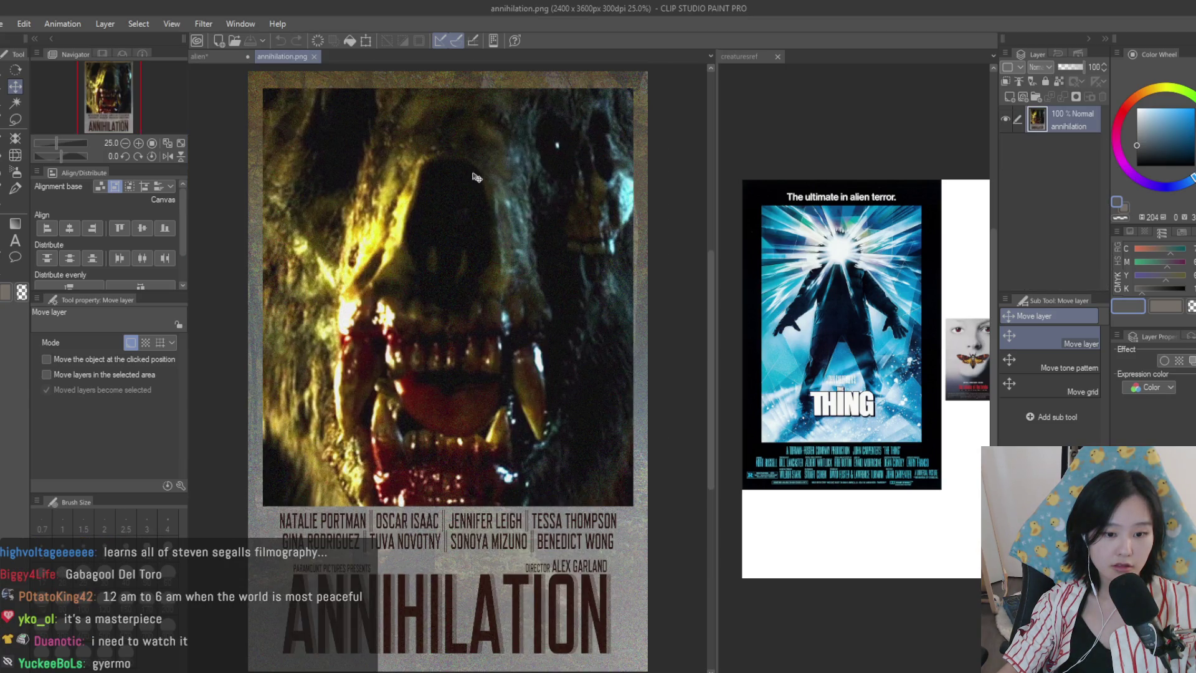
click(314, 57)
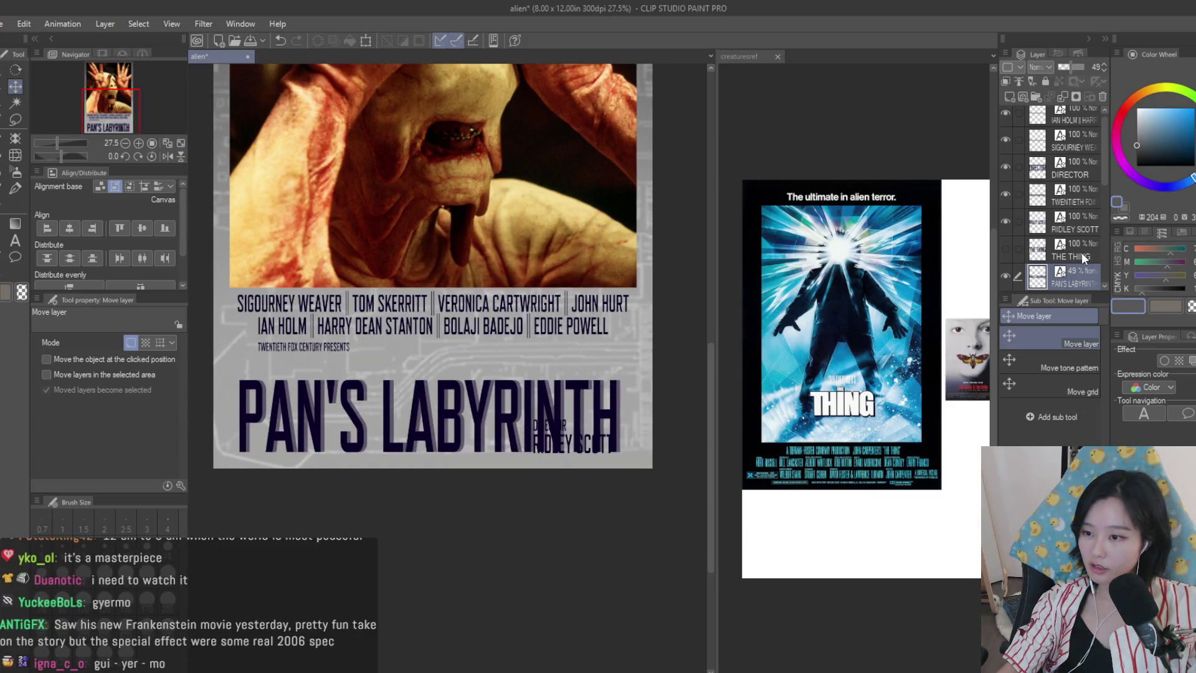
- Show the DIRECTOR credit layer and move it up above the title
scroll(1059, 237, up, 1)
click(1006, 173)
click(1059, 178)
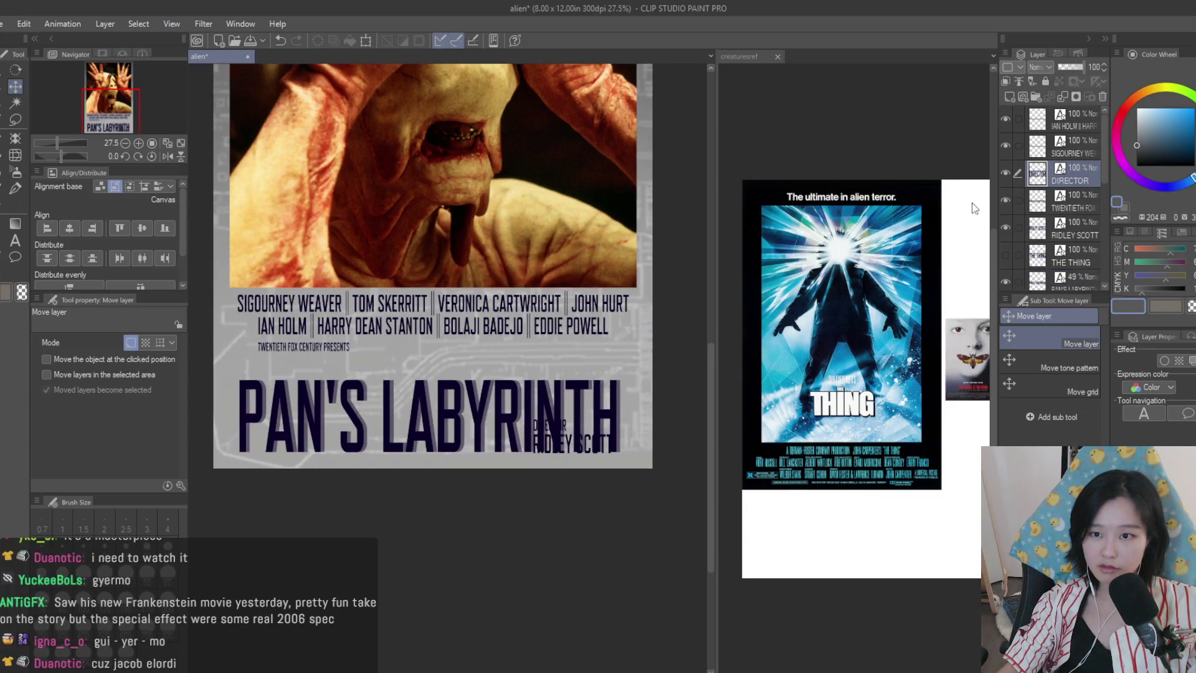
scroll(609, 413, up, 1)
mouse_move(602, 422)
mouse_down()
mouse_move(595, 360)
mouse_move(525, 368)
mouse_up()
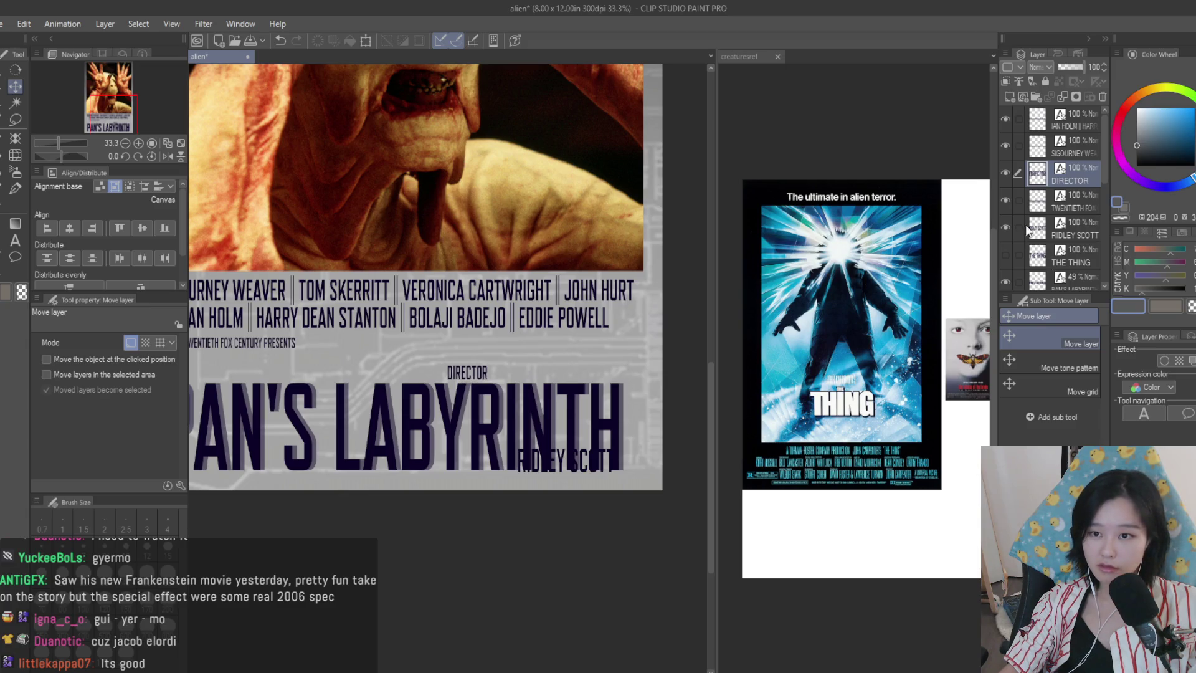
- Show the RIDLEY SCOTT credit and line it up beside DIRECTOR above the title
click(1015, 200)
click(1007, 227)
click(1008, 226)
click(1065, 232)
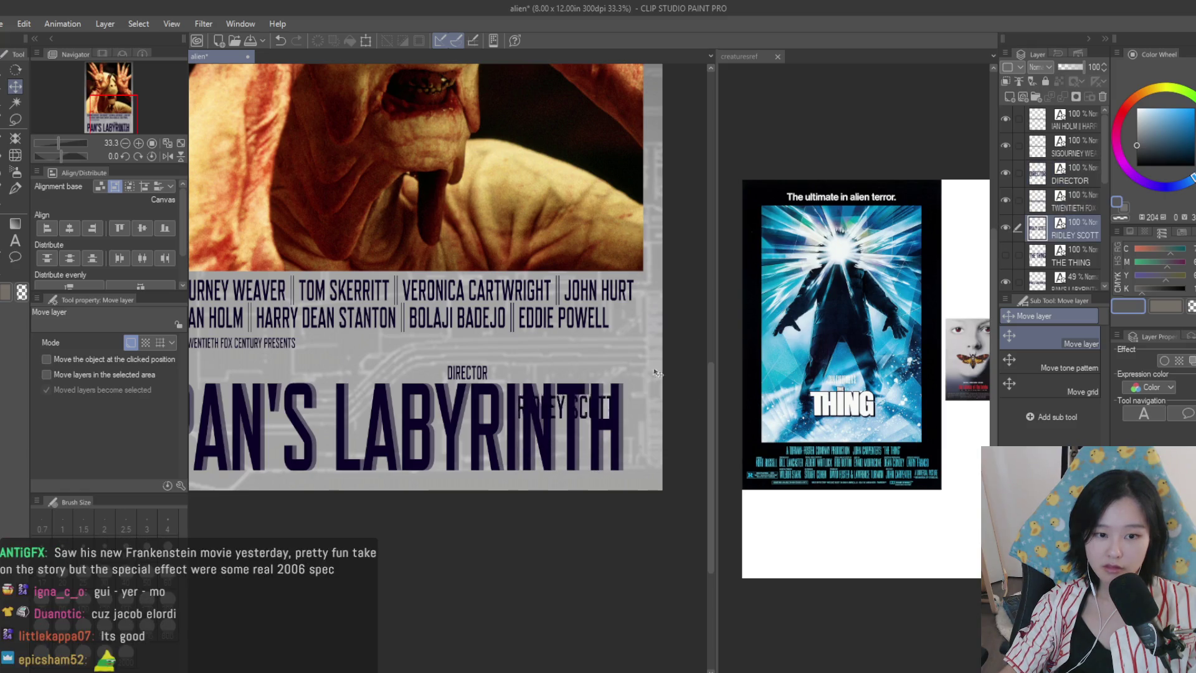
drag(659, 430, 659, 338)
scroll(658, 339, up, 5)
mouse_move(561, 340)
mouse_down()
mouse_move(405, 342)
mouse_move(387, 355)
mouse_move(492, 355)
mouse_up()
scroll(384, 355, down, 2)
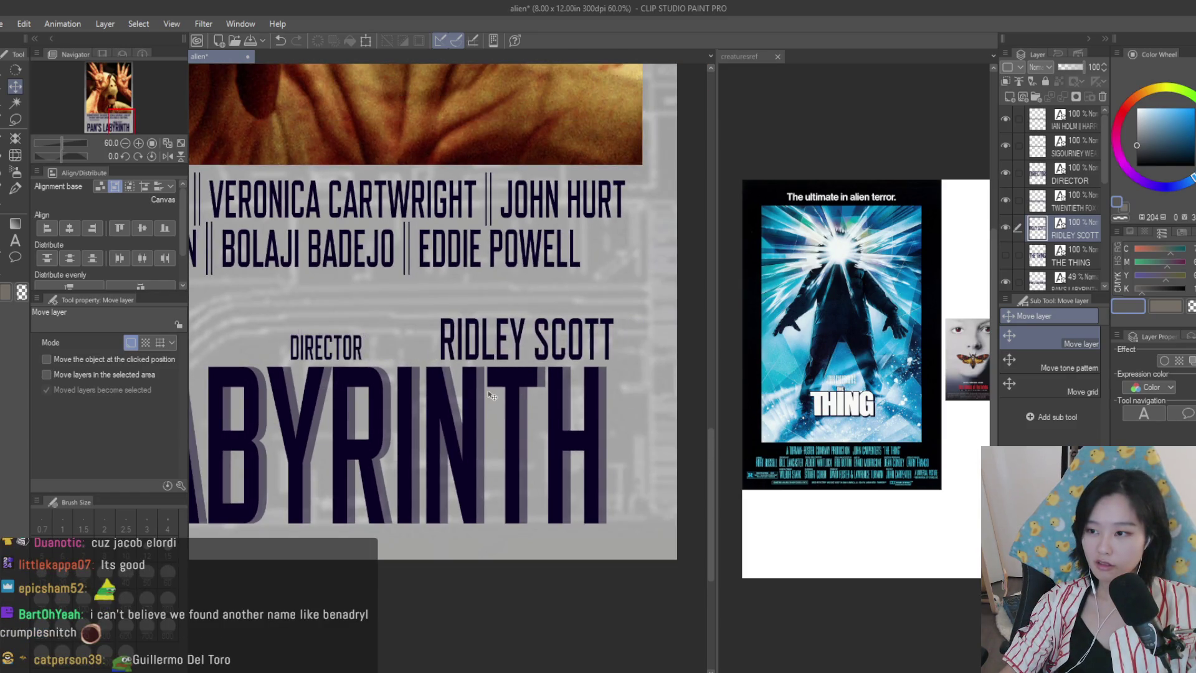
scroll(227, 306, up, 3)
click(15, 240)
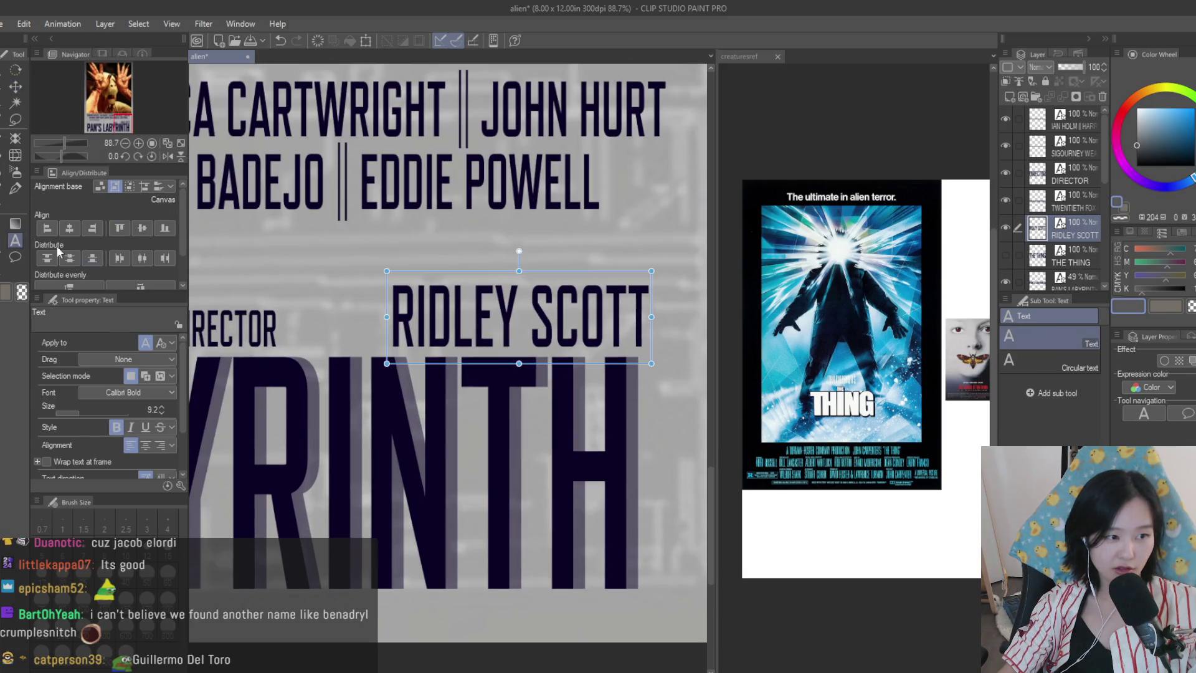
- Replace RIDLEY SCOTT with GUILLERMO DEL TORO in the director credit
click(511, 323)
key(ctrl+a)
text(GU)
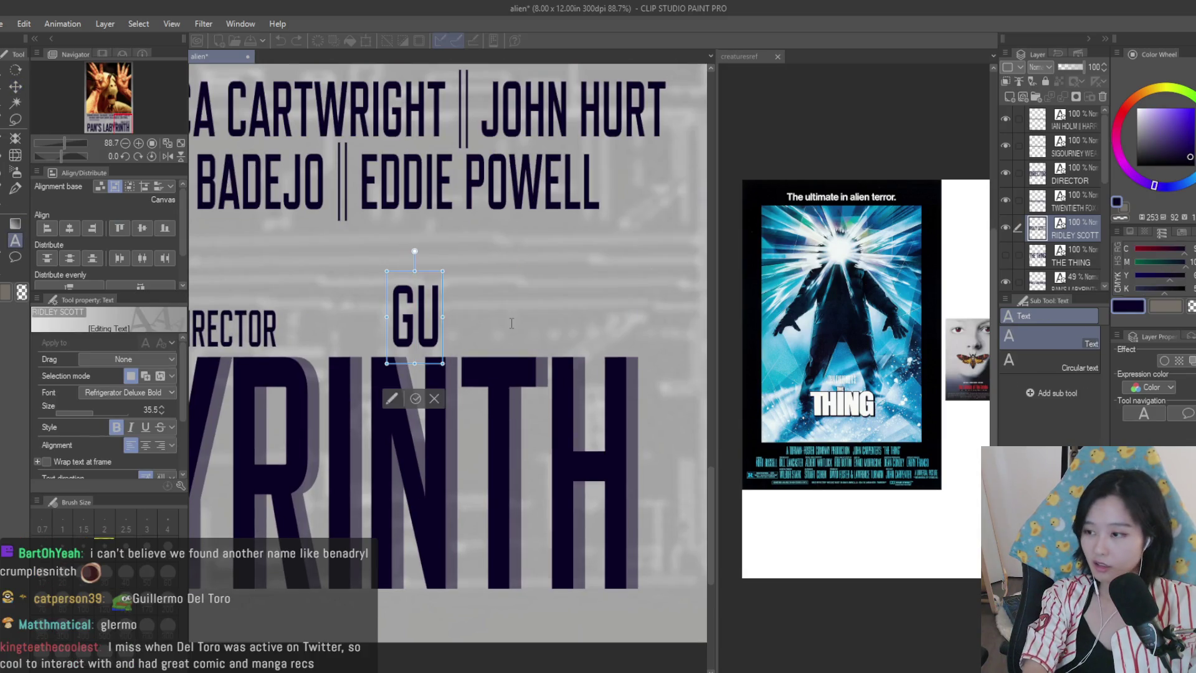
text(ILLERMO DEL TOROk)
scroll(335, 236, right, 2)
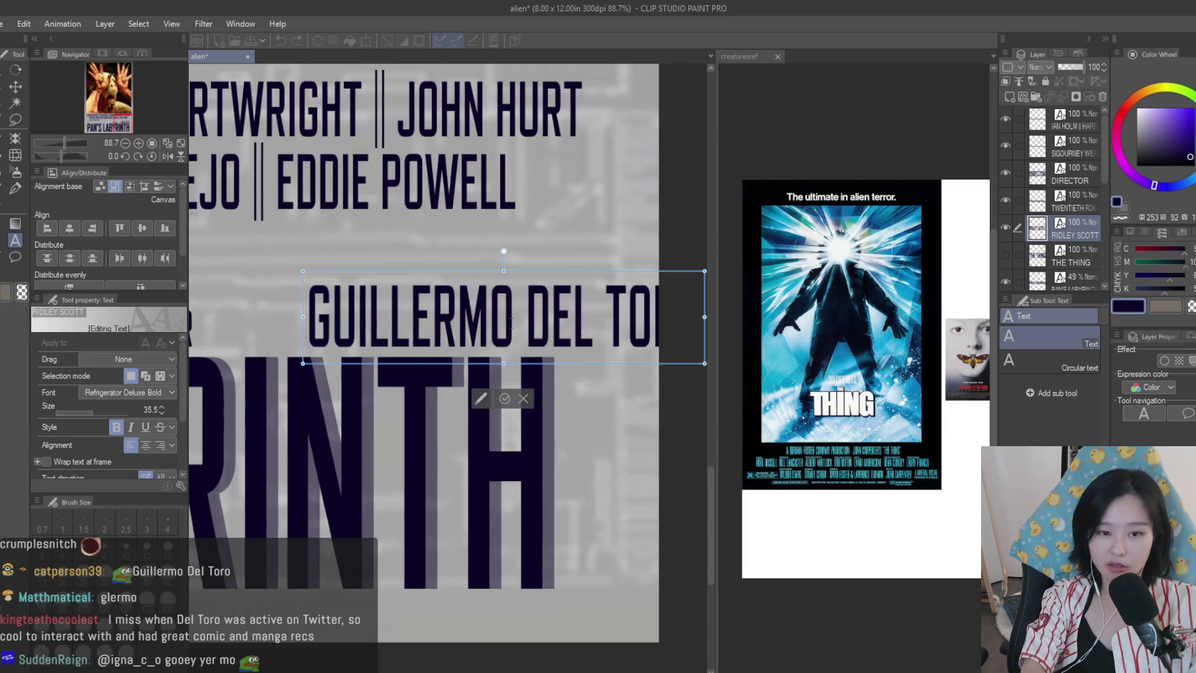
scroll(335, 236, down, 3)
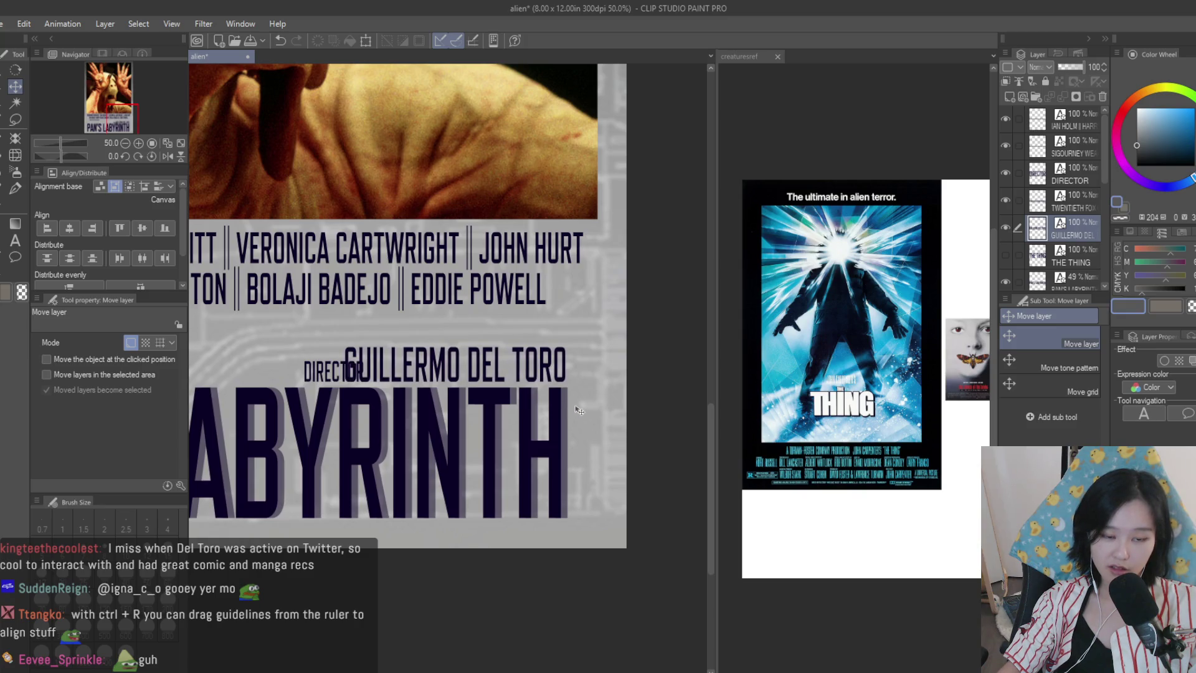
- Show rulers and slide GUILLERMO DEL TORO left to sit beside the DIRECTOR label
key(ctrl+r)
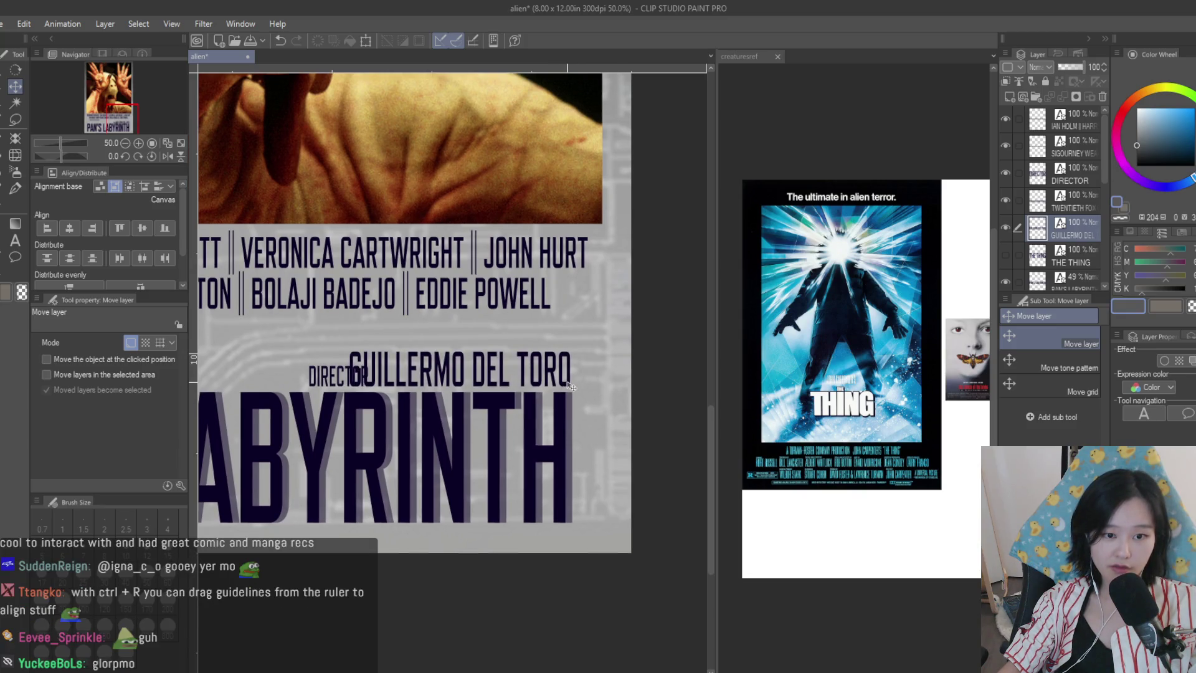
mouse_move(581, 387)
mouse_down()
mouse_move(563, 246)
mouse_move(600, 382)
mouse_move(516, 402)
mouse_up()
drag(584, 369, 576, 384)
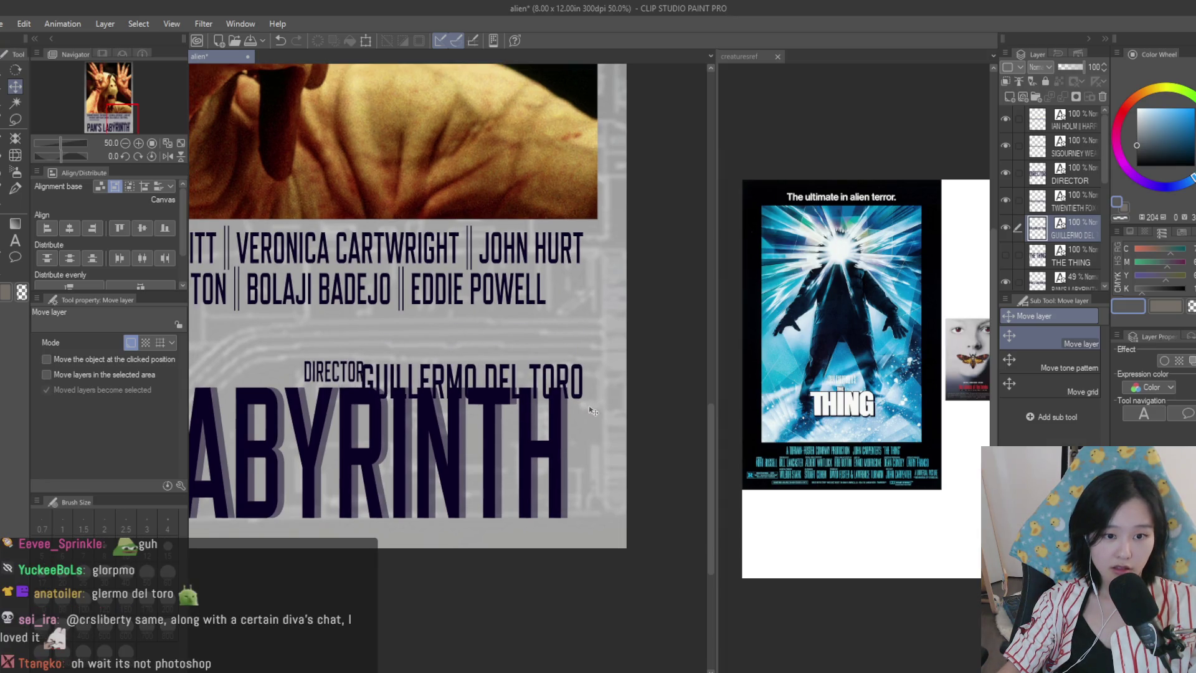
scroll(593, 413, up, 1)
mouse_move(573, 412)
mouse_down()
mouse_move(443, 431)
mouse_move(454, 428)
mouse_up()
scroll(589, 428, down, 2)
scroll(628, 423, down, 3)
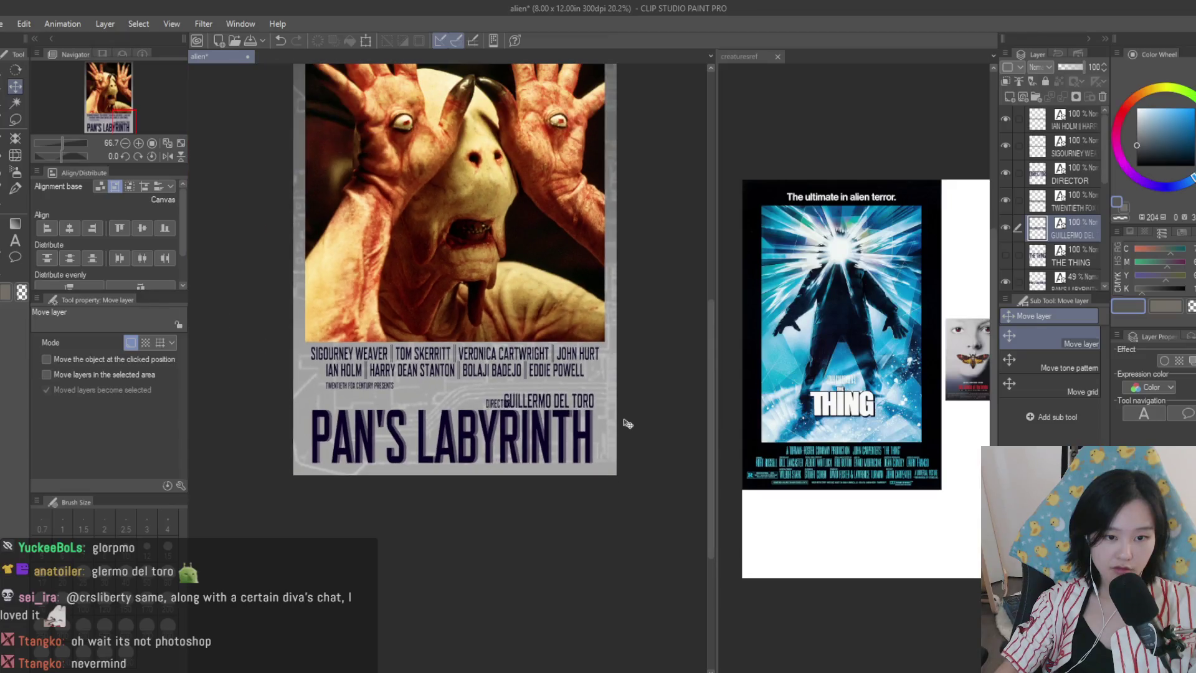
scroll(629, 422, up, 3)
scroll(600, 421, up, 2)
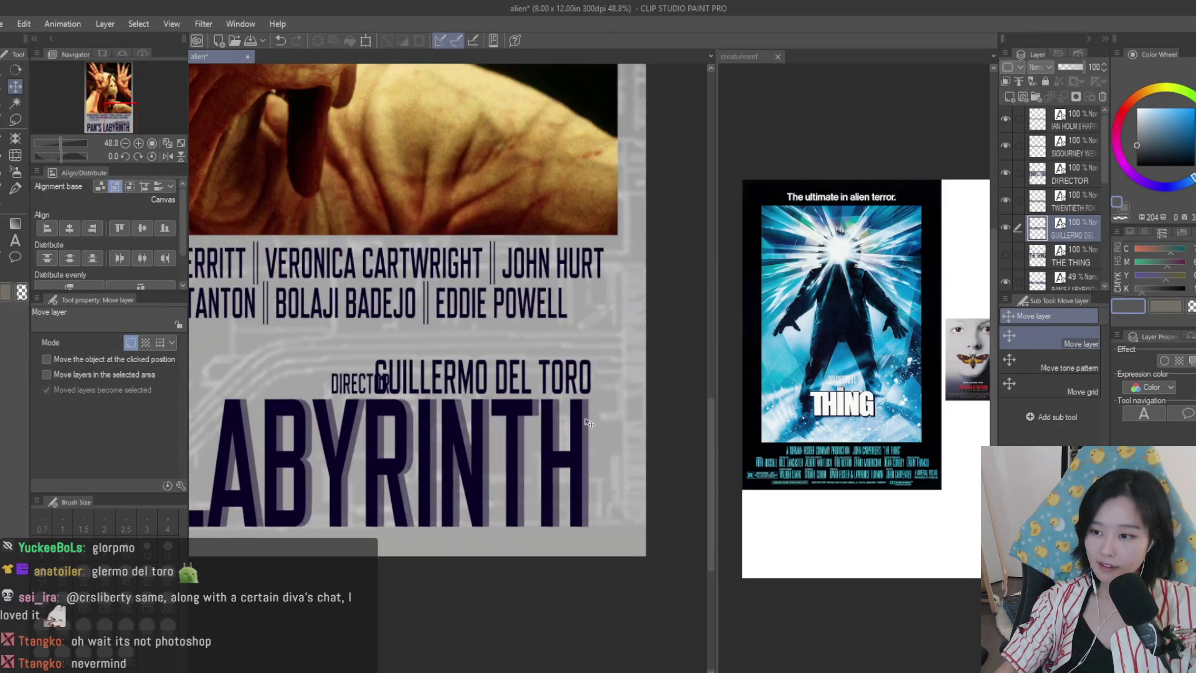
scroll(626, 405, up, 3)
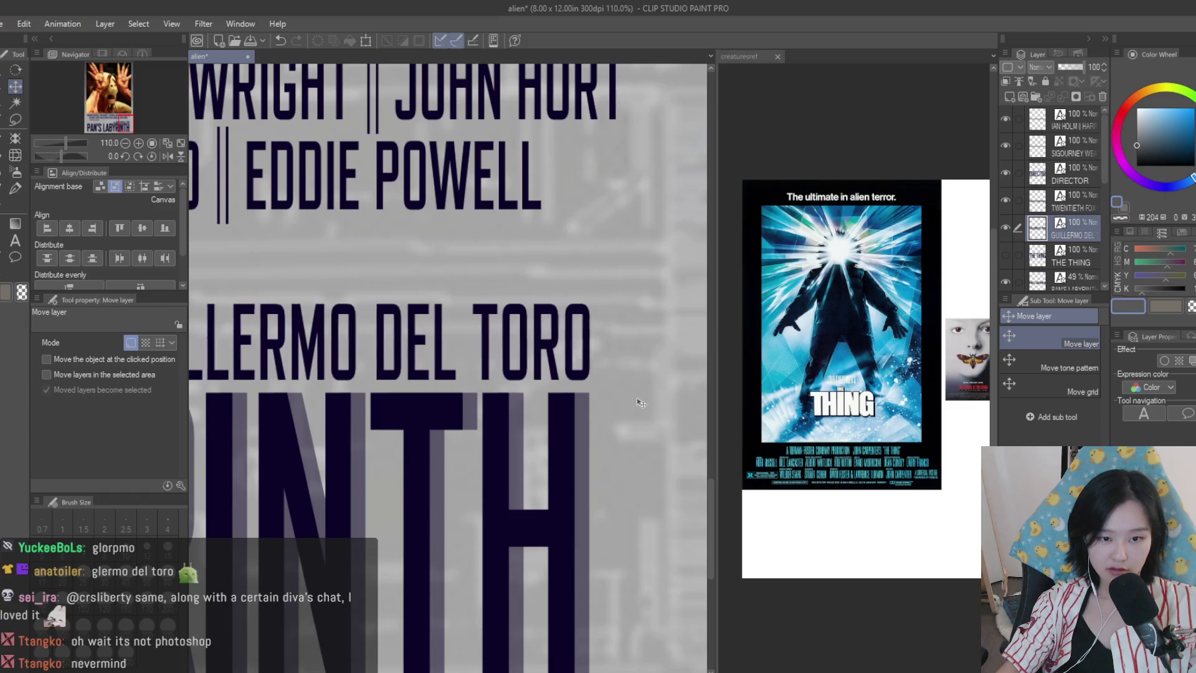
scroll(639, 402, down, 3)
scroll(641, 400, down, 2)
scroll(623, 392, up, 3)
click(1066, 178)
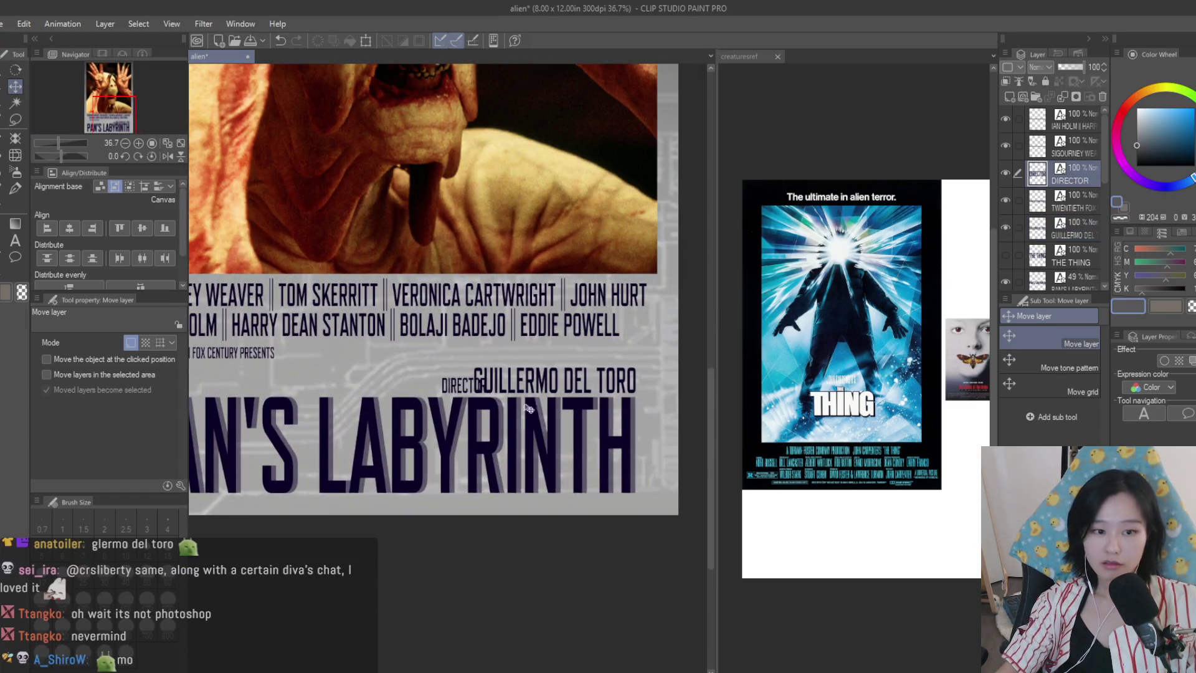
scroll(519, 420, up, 1)
scroll(616, 392, down, 3)
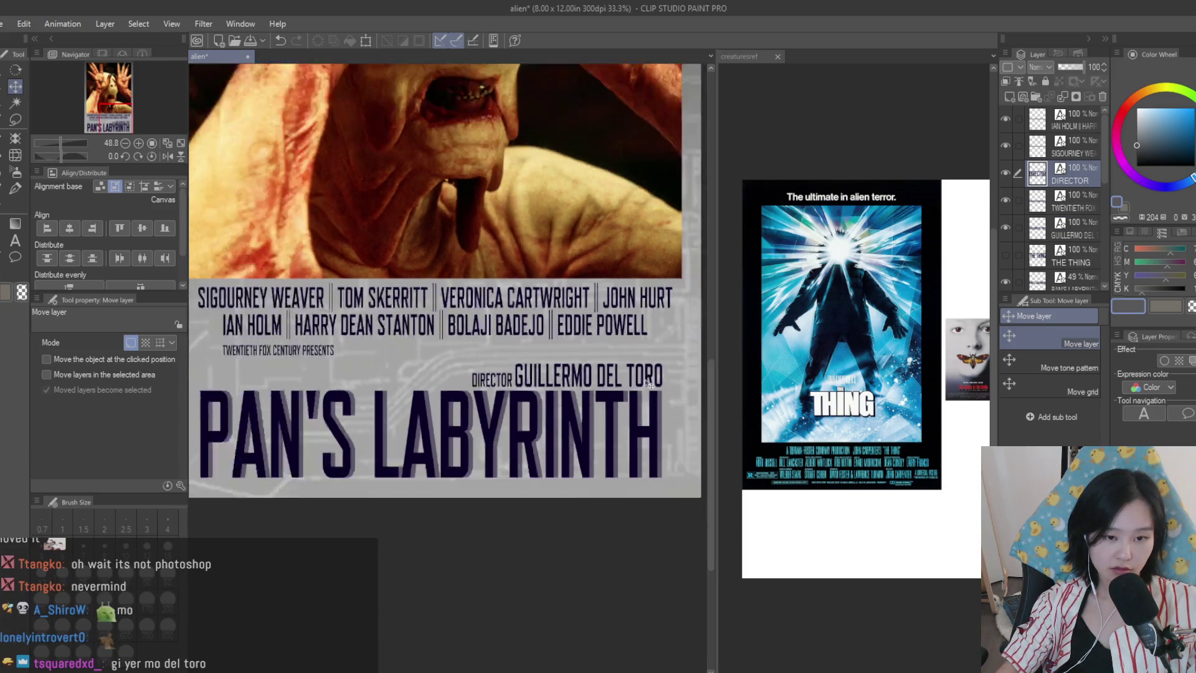
scroll(680, 353, up, 1)
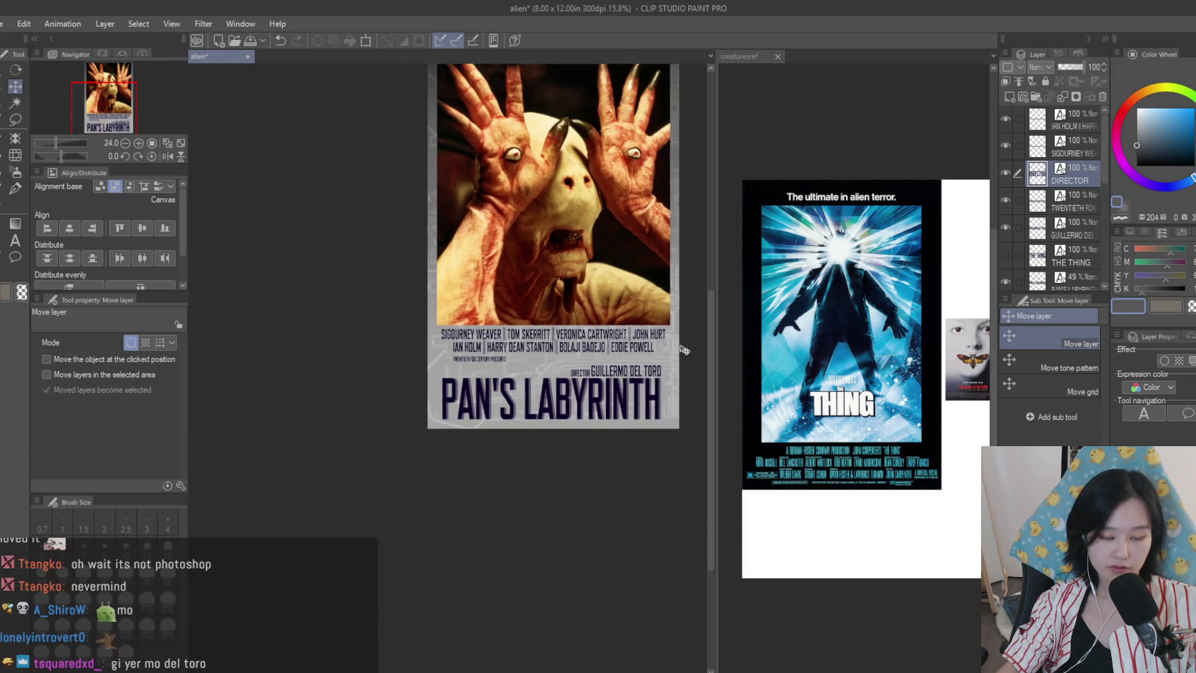
scroll(682, 343, down, 2)
scroll(688, 342, up, 2)
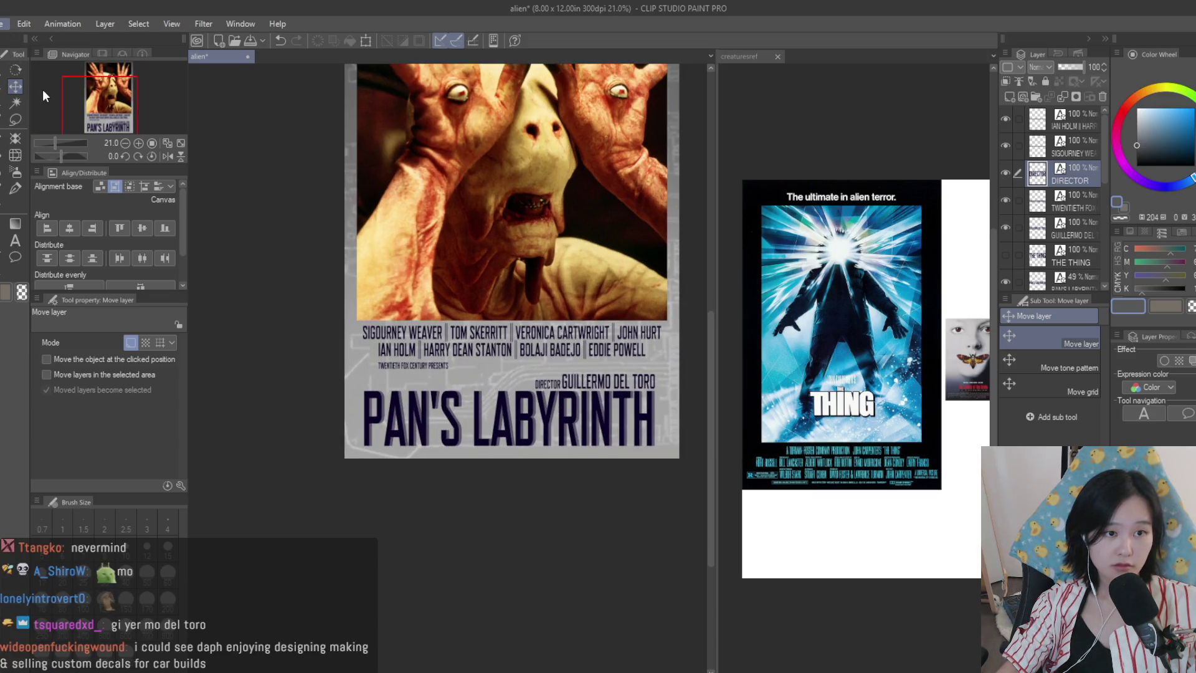
scroll(561, 299, down, 3)
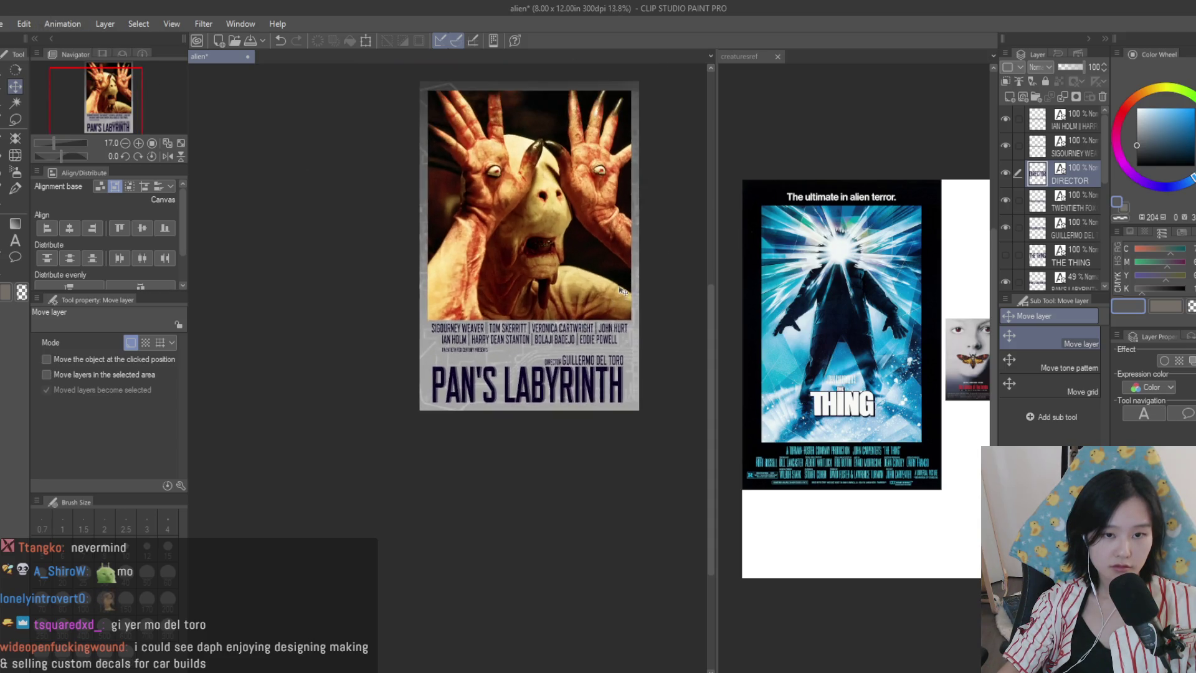
scroll(622, 291, up, 2)
click(779, 275)
scroll(779, 274, down, 2)
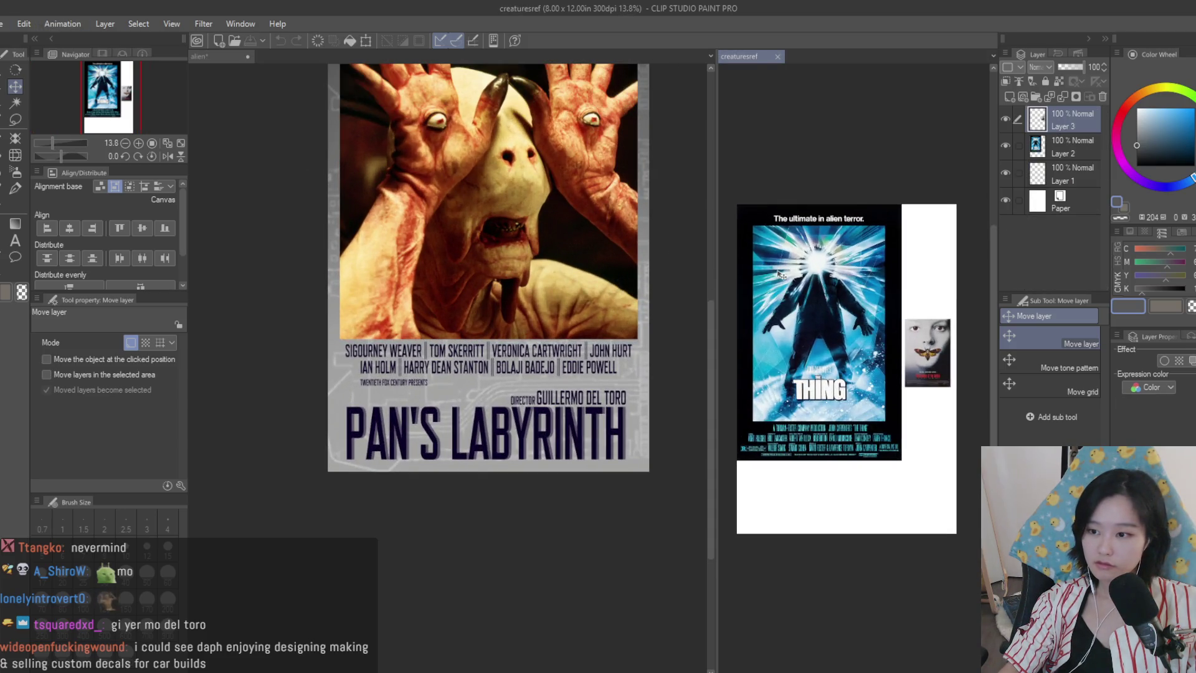
click(536, 260)
scroll(508, 299, up, 3)
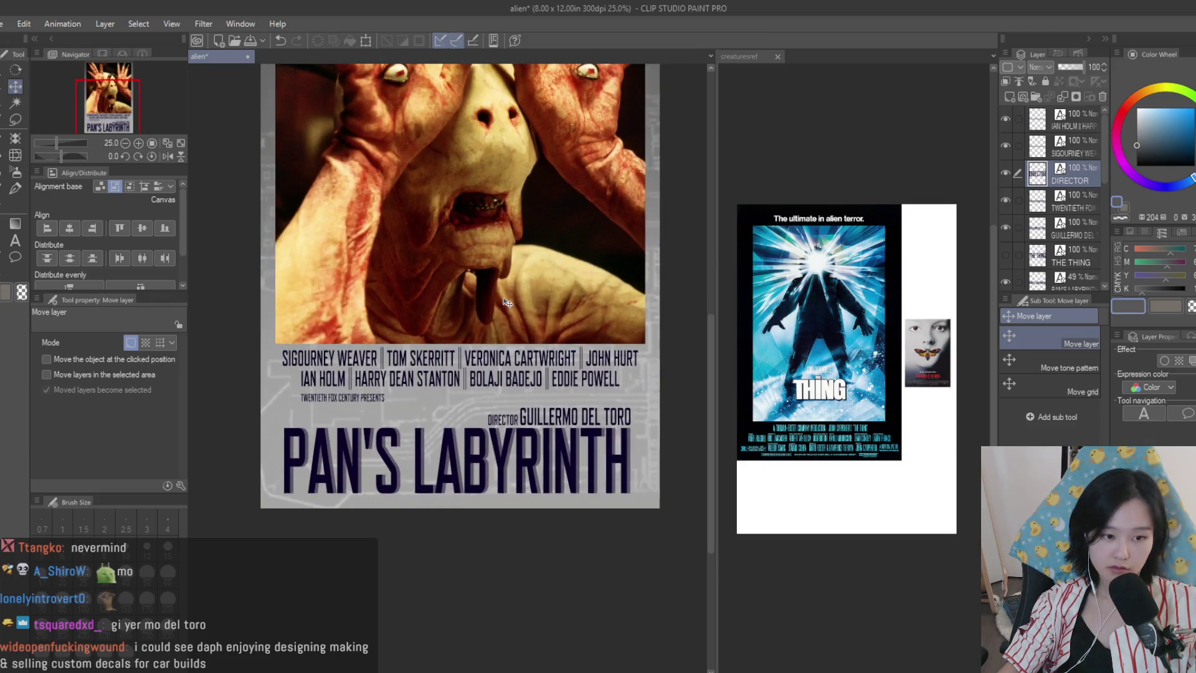
scroll(508, 302, down, 3)
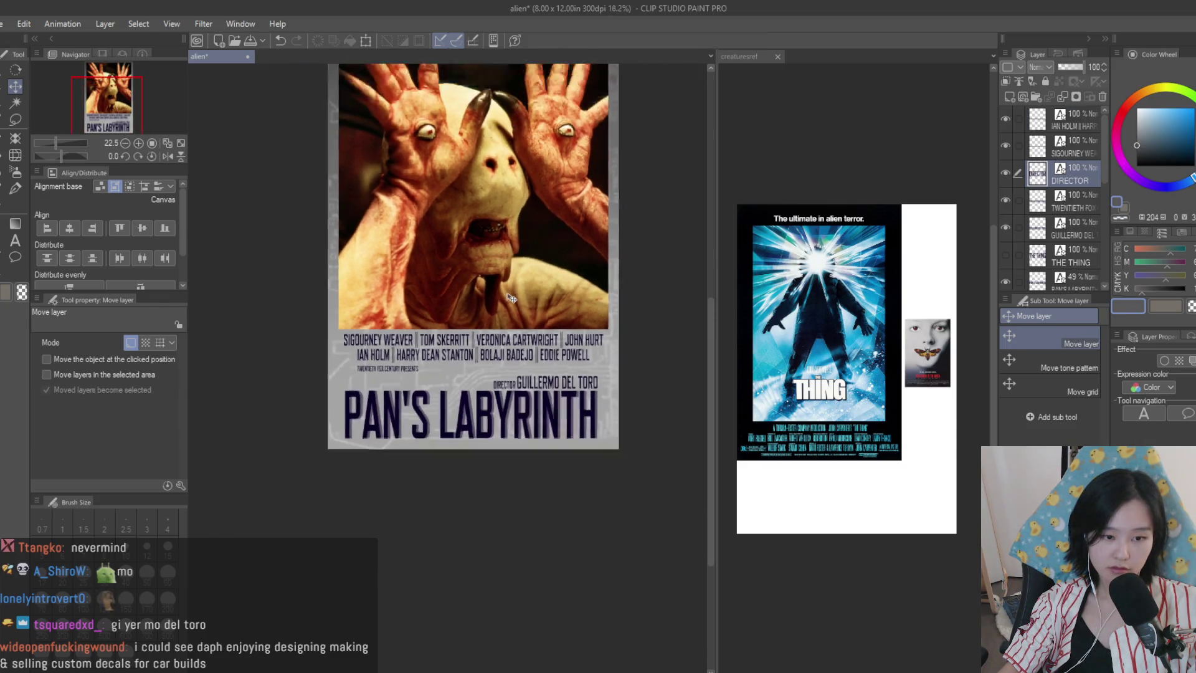
scroll(508, 299, up, 2)
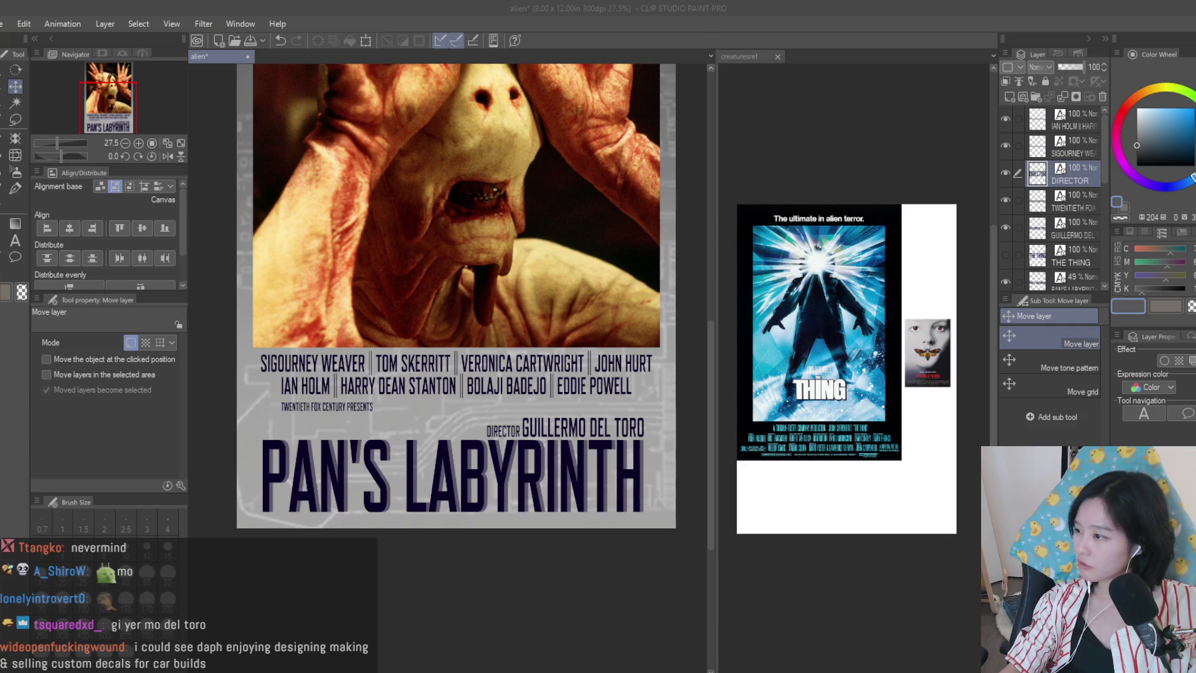
scroll(465, 412, up, 2)
- Change the TWENTIETH FOX CENTURY PRESENTS line to WARNER BROS. PICTURES PRESENTS
key(t)
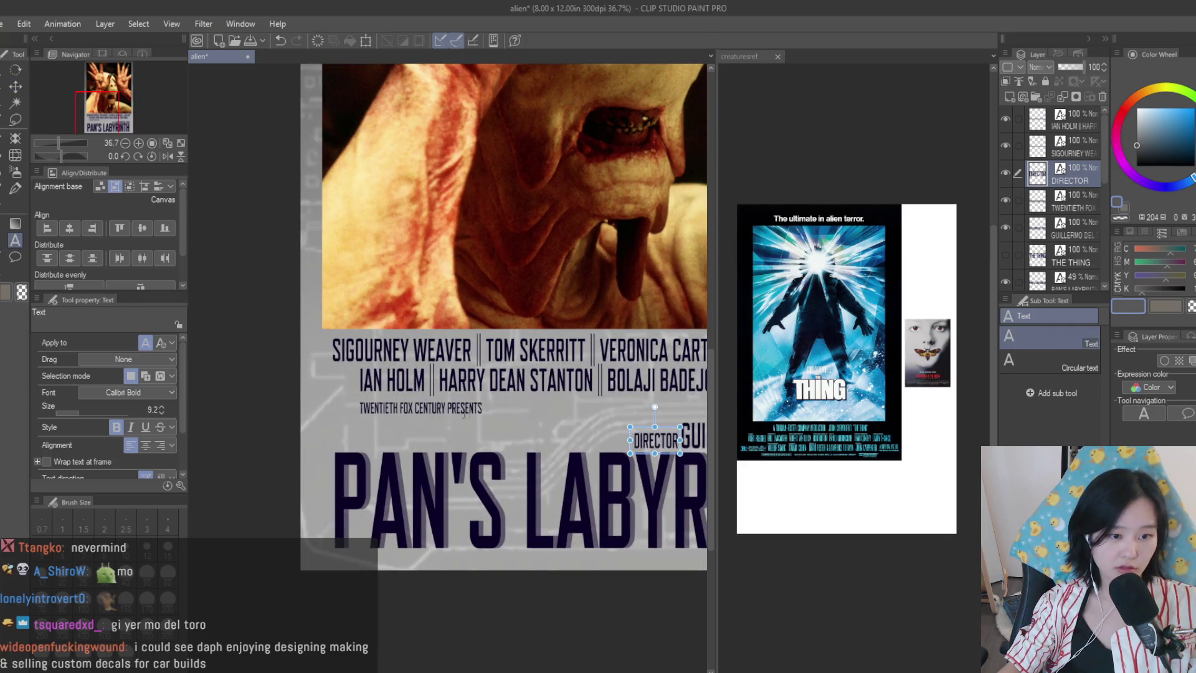
click(464, 413)
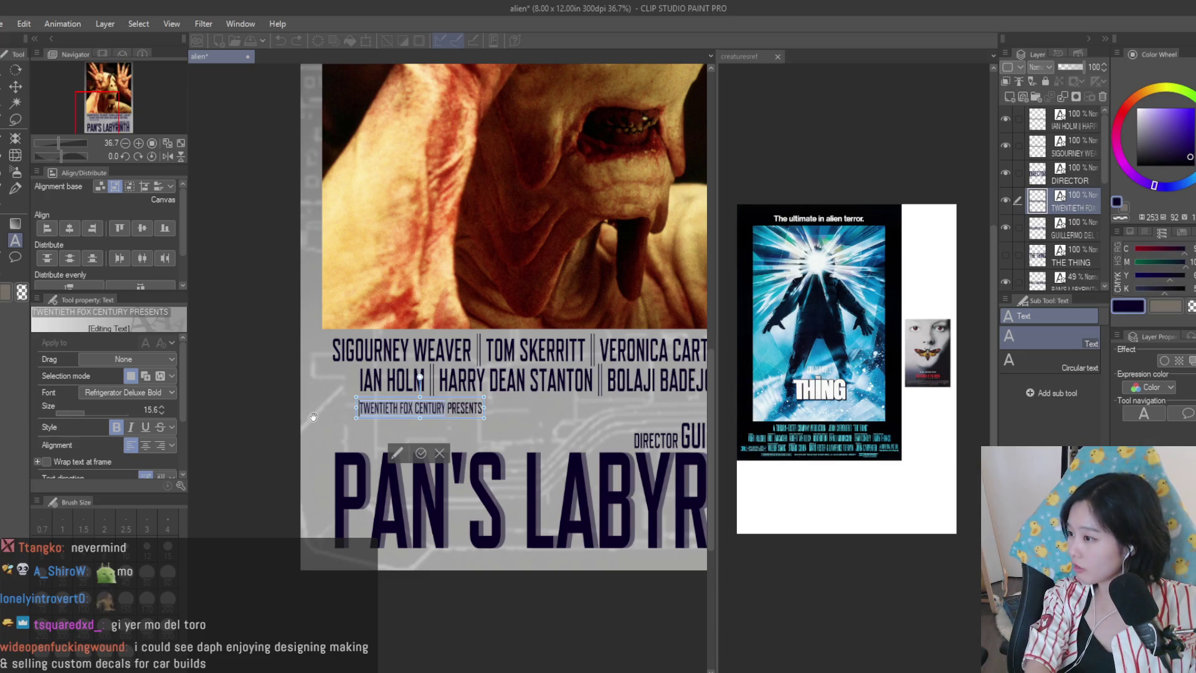
text(WARNER BROS.)
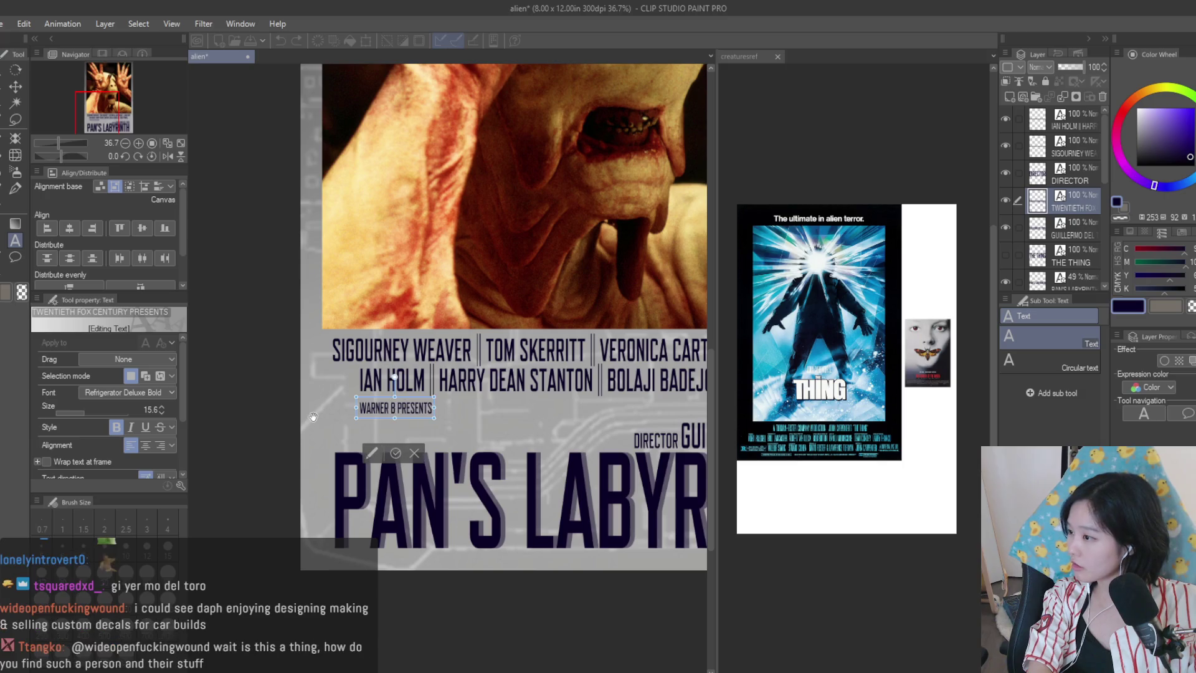
text(PICTURES )
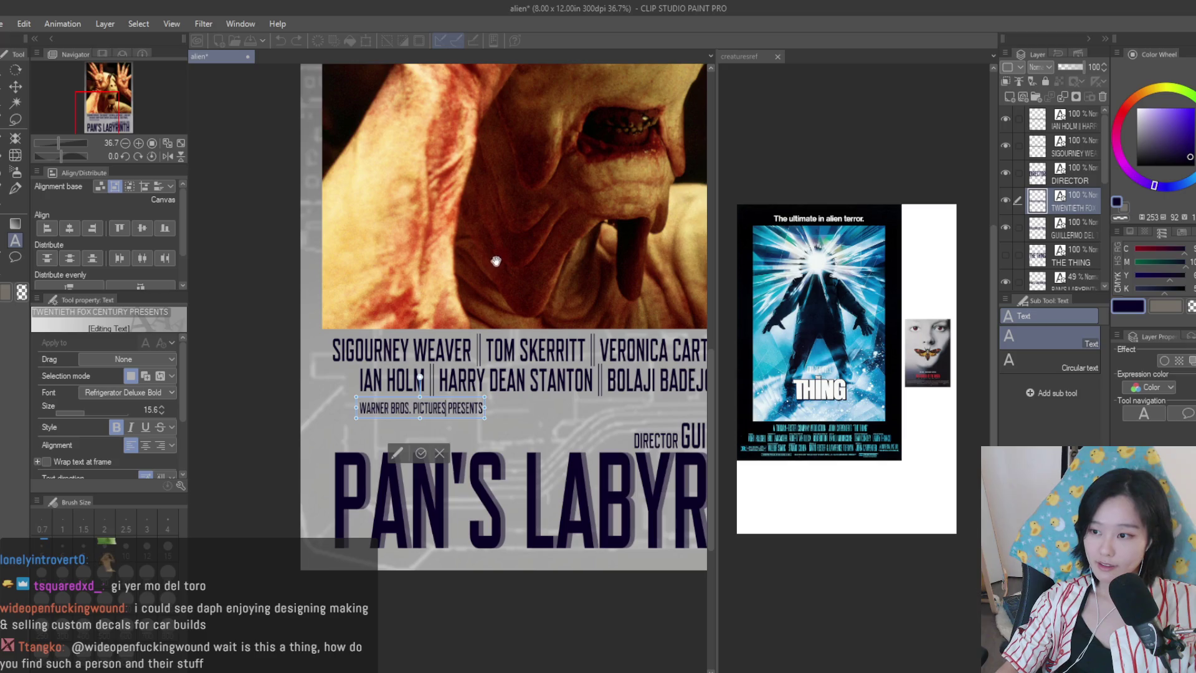
text(k)
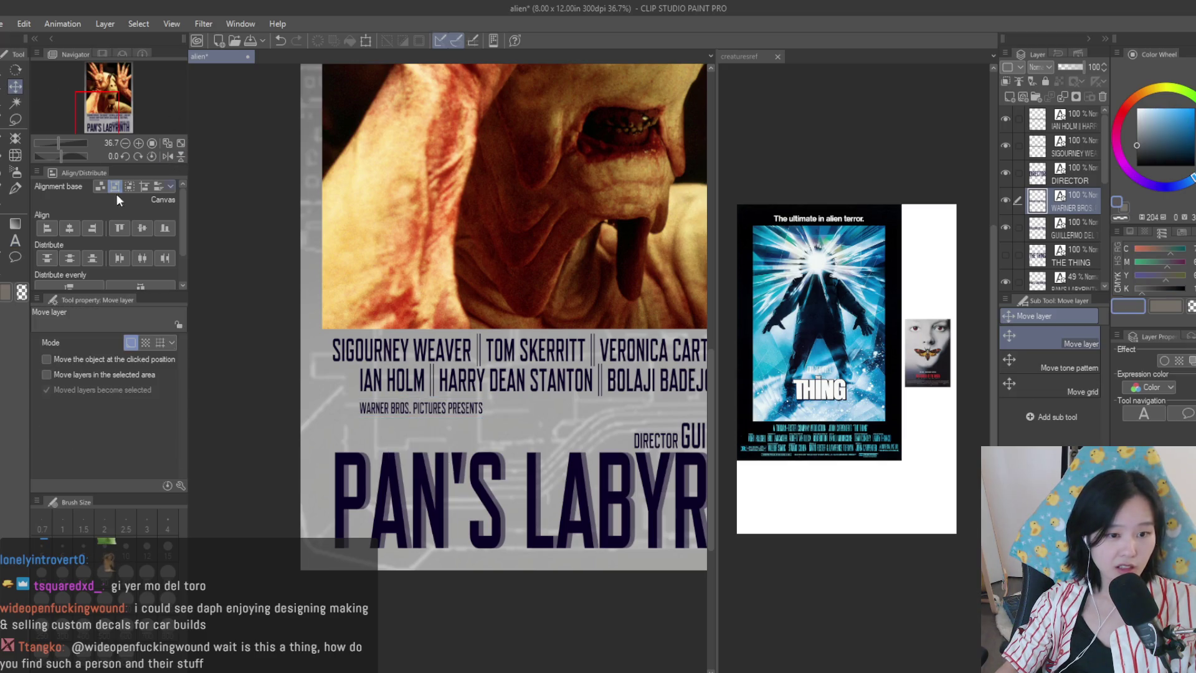
scroll(418, 386, down, 3)
scroll(411, 405, up, 3)
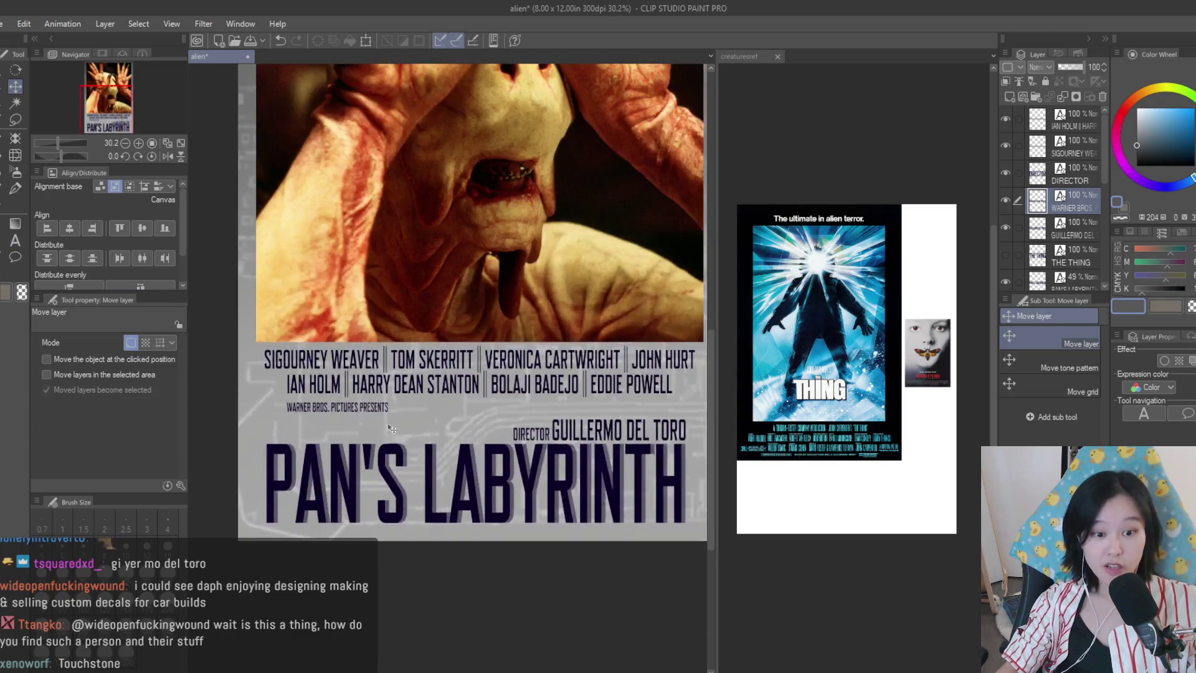
- Enlarge the WARNER BROS. PICTURES PRESENTS text
key(ctrl+t)
drag(390, 412, 411, 428)
key(Return)
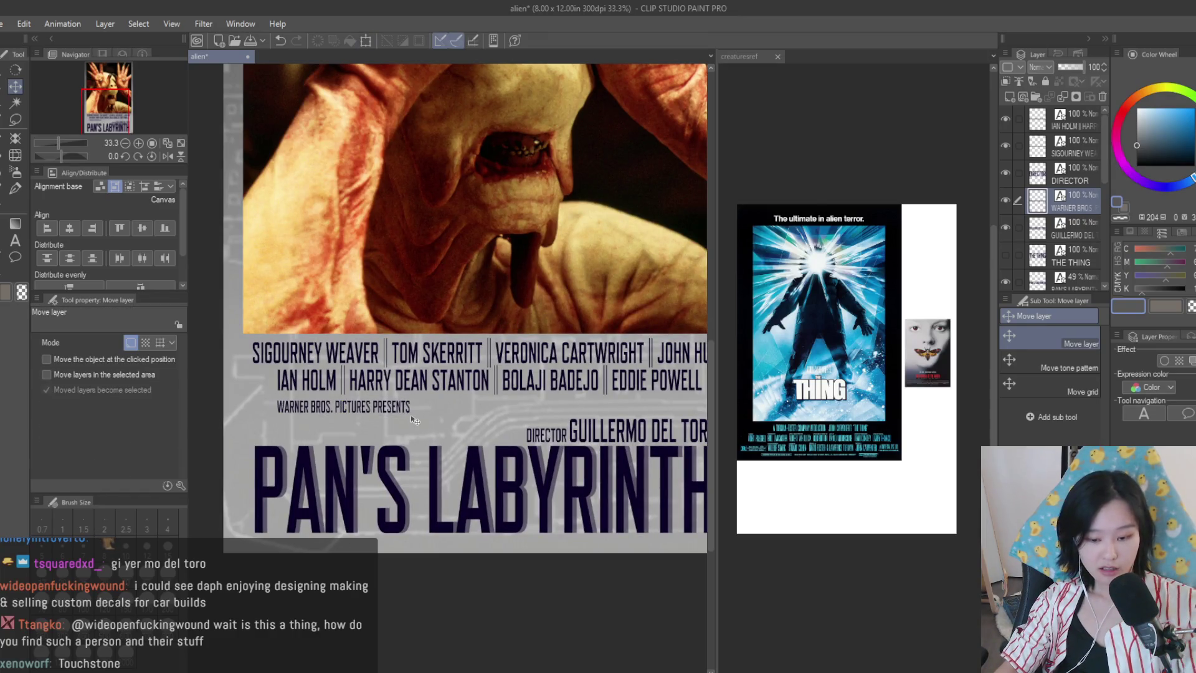
scroll(412, 418, down, 1)
- Position the studio credit above the title, to the left of the DIRECTOR credit
drag(423, 435, 403, 449)
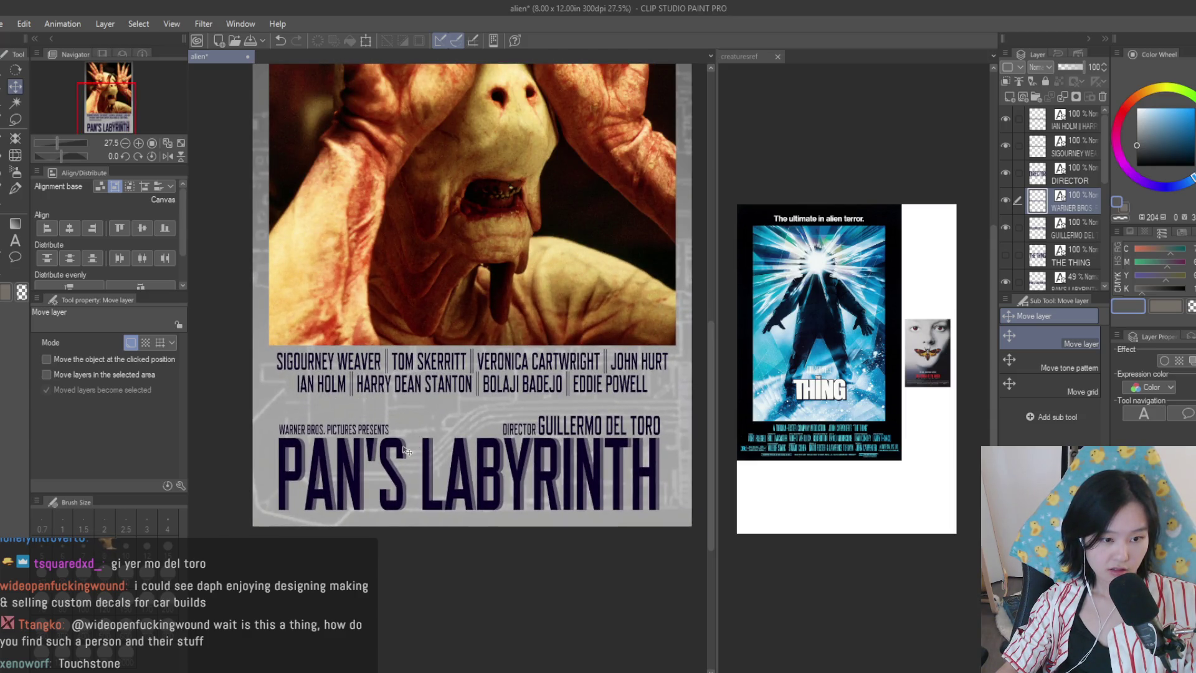
scroll(411, 445, up, 2)
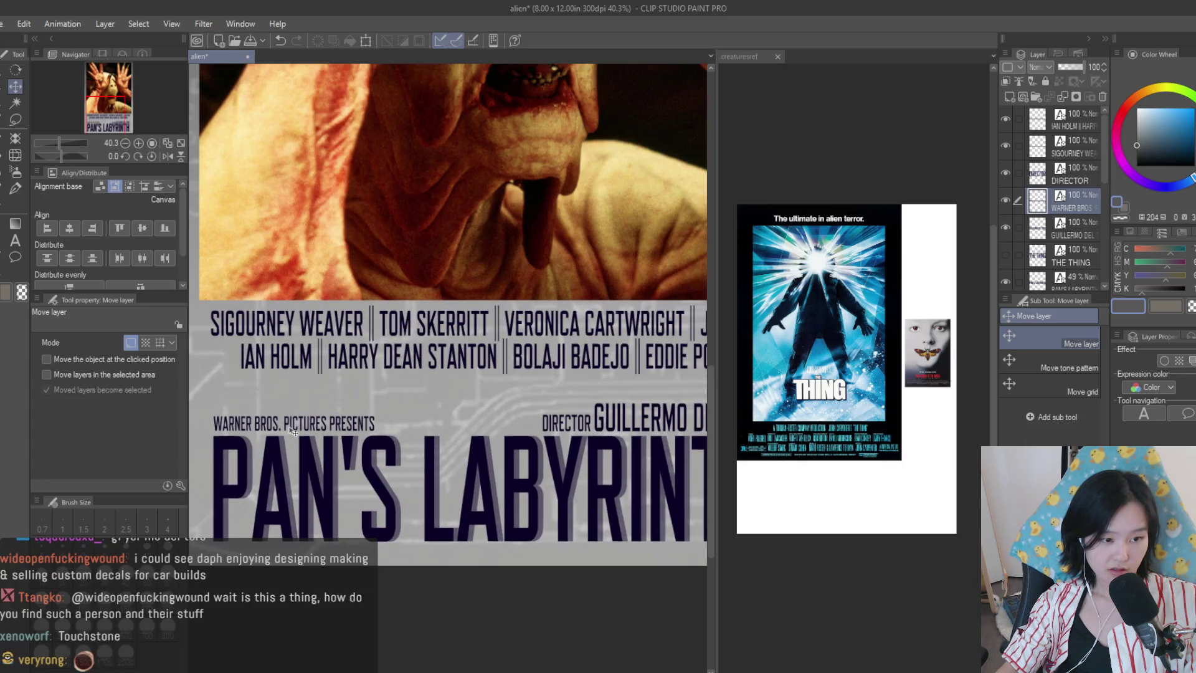
mouse_move(295, 429)
mouse_down()
mouse_move(473, 449)
mouse_move(560, 444)
mouse_up()
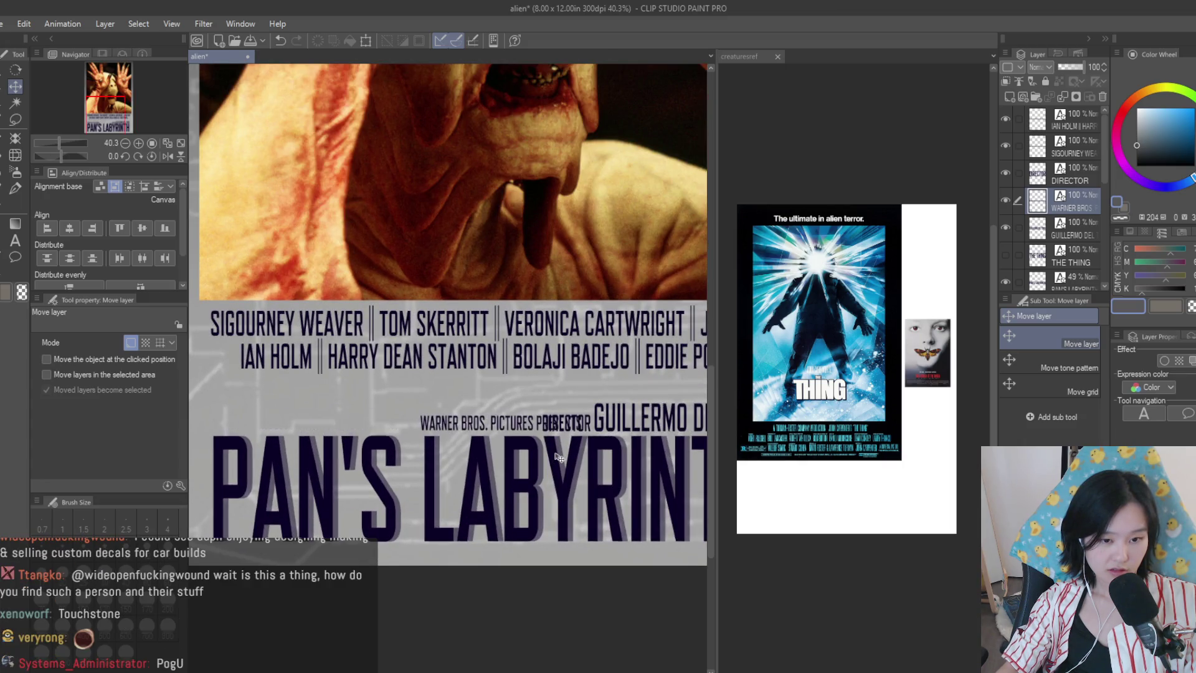
scroll(566, 439, up, 5)
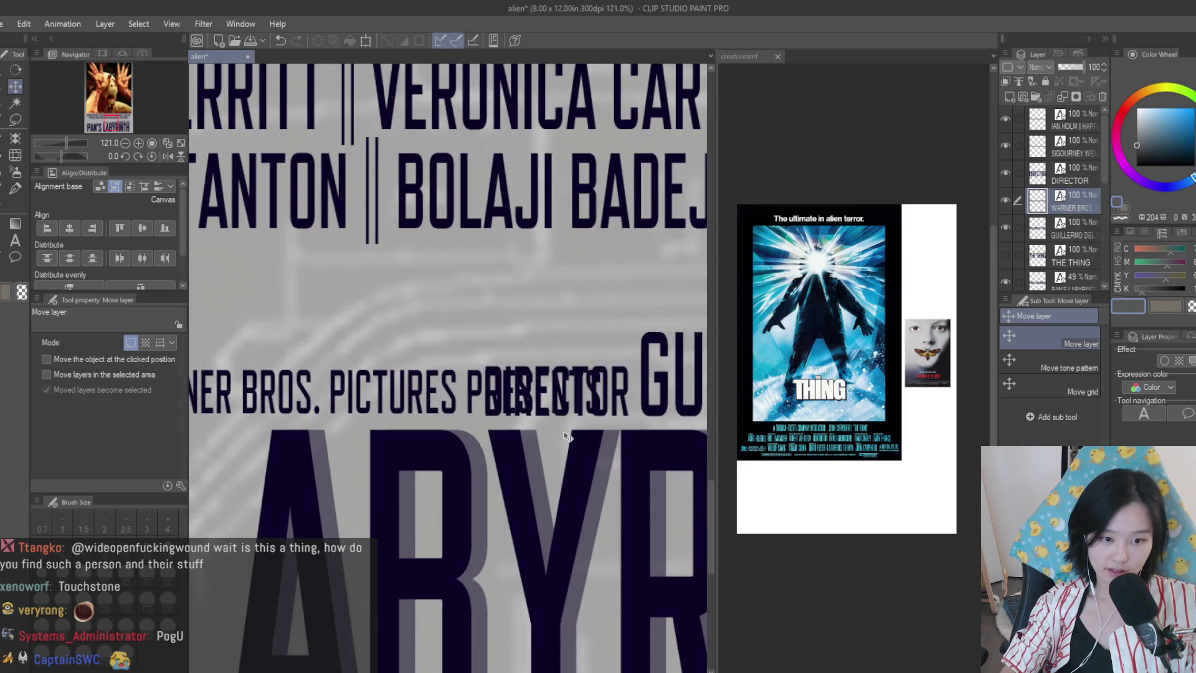
scroll(388, 442, down, 4)
drag(389, 442, 187, 439)
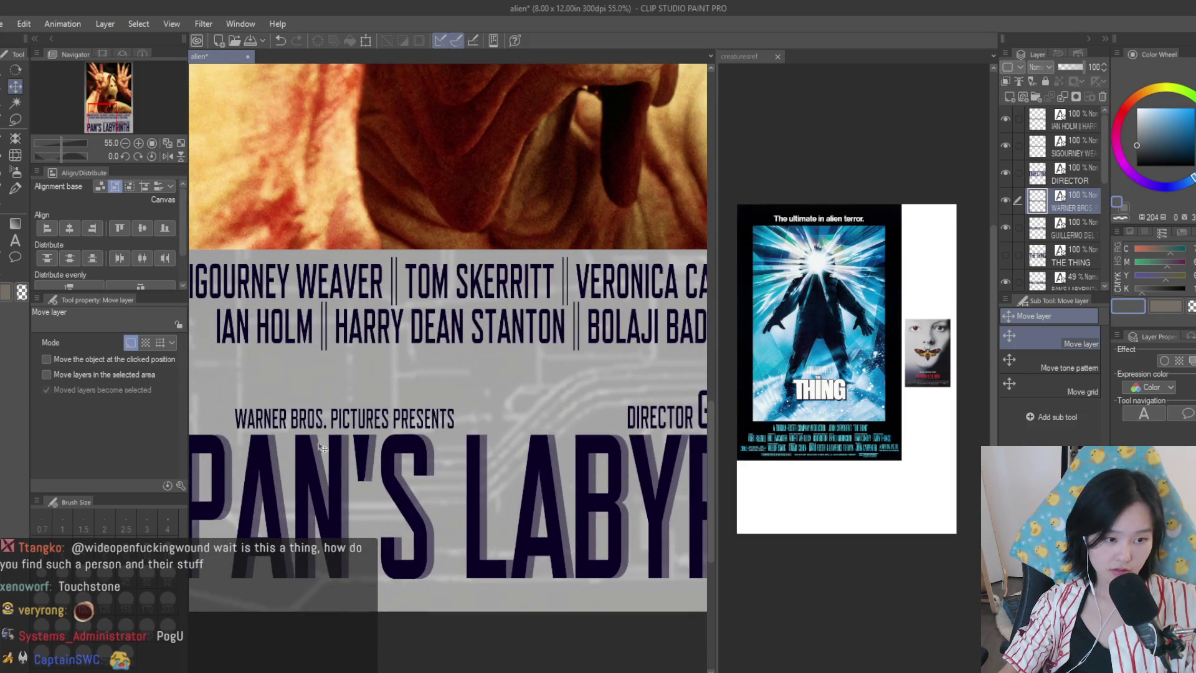
scroll(374, 436, up, 2)
drag(412, 430, 421, 429)
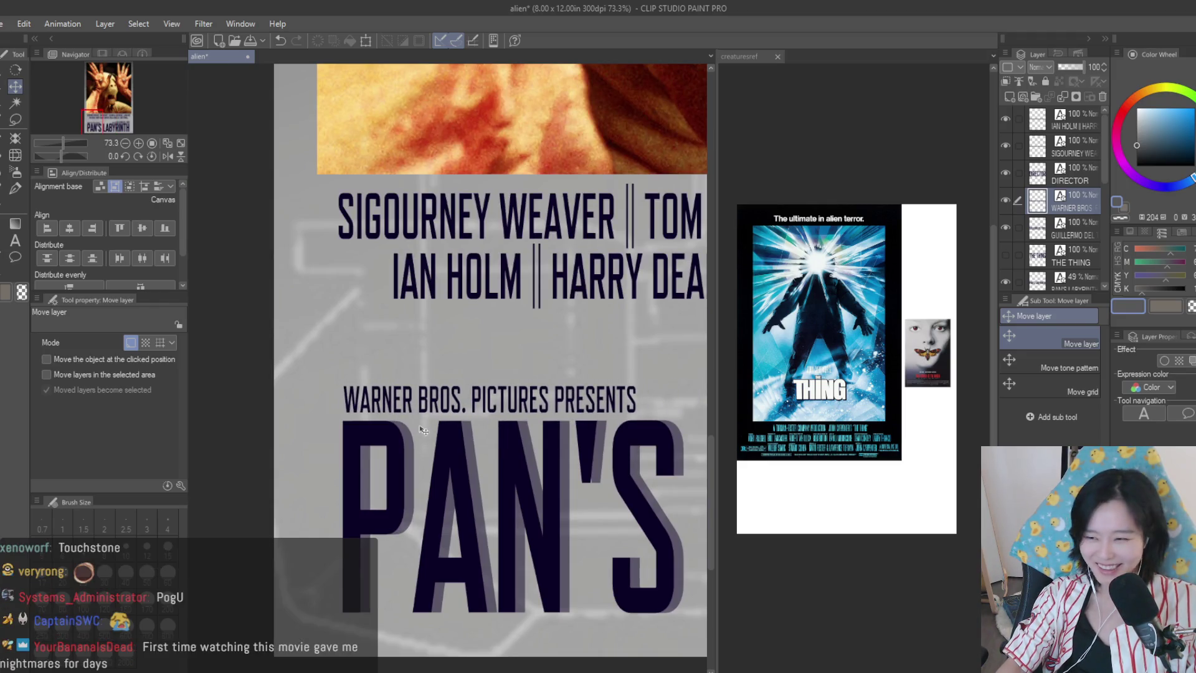
scroll(337, 426, down, 2)
scroll(336, 426, down, 3)
scroll(579, 412, up, 1)
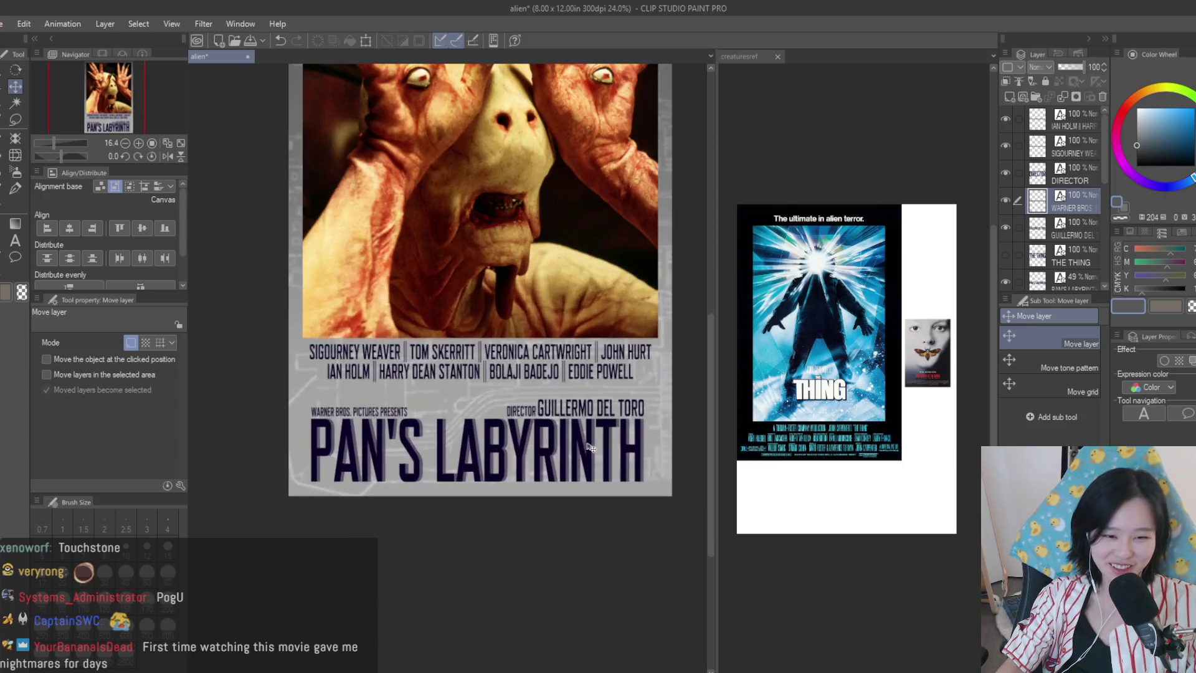
scroll(580, 411, up, 1)
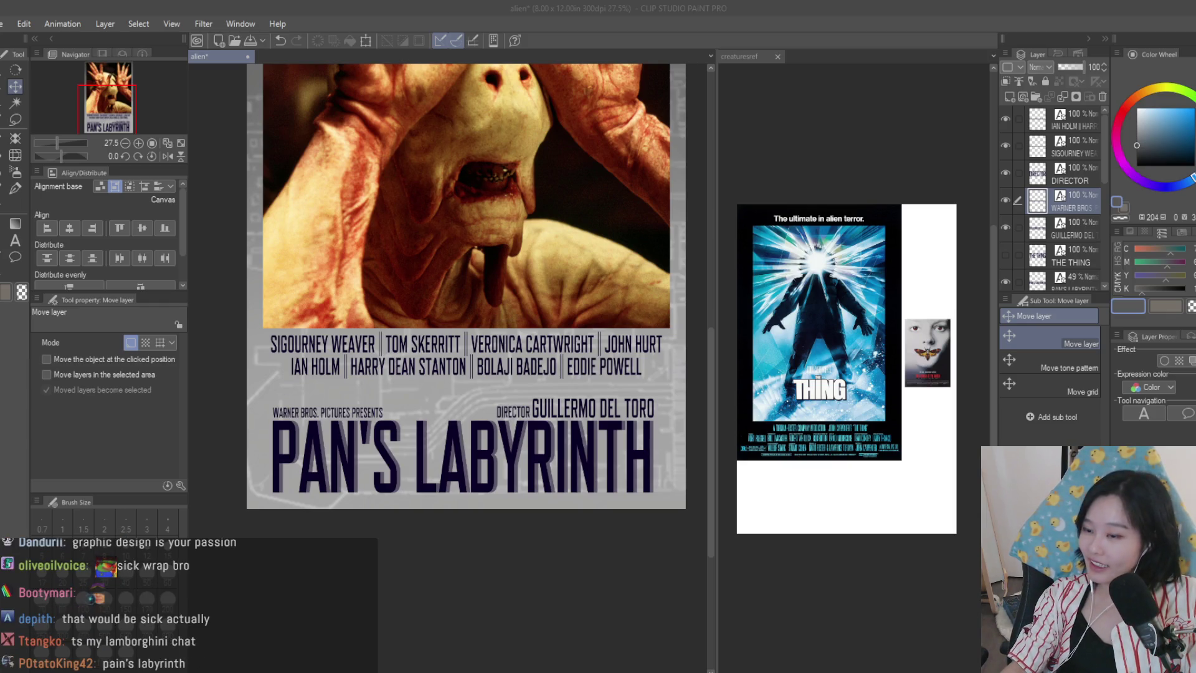
- Paste the copied Pale Man actor photo into a new canvas to check it, then close it
key(ctrl+n)
key(Return)
key(ctrl+v)
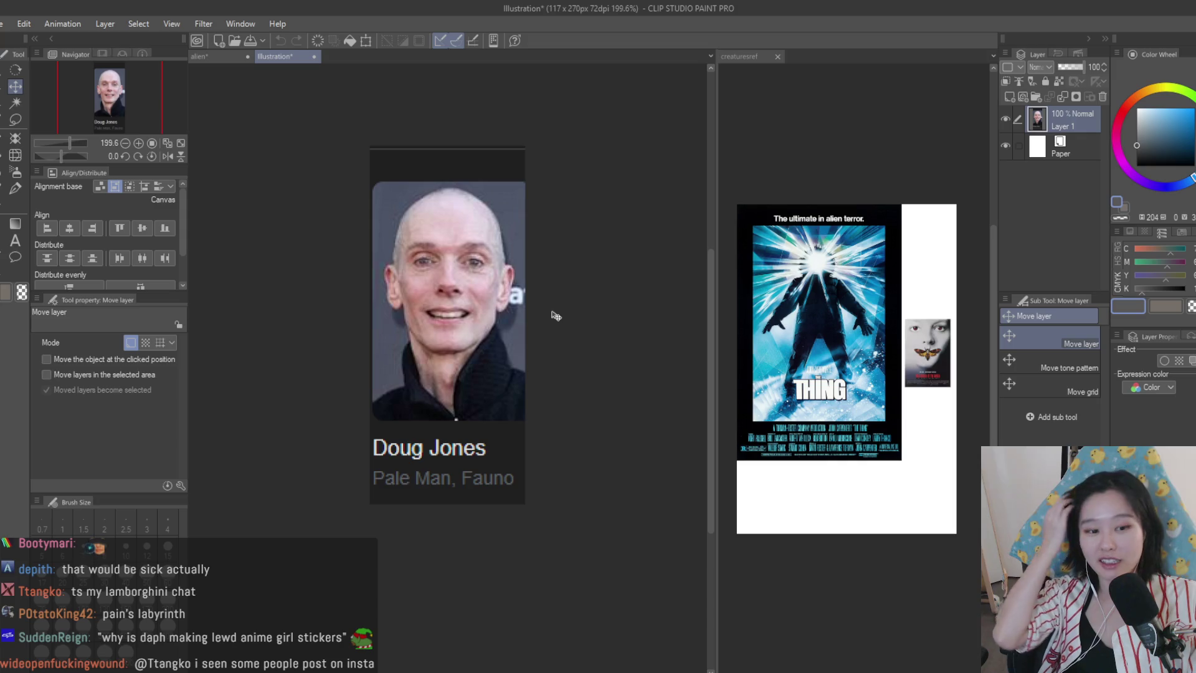
click(314, 56)
click(631, 279)
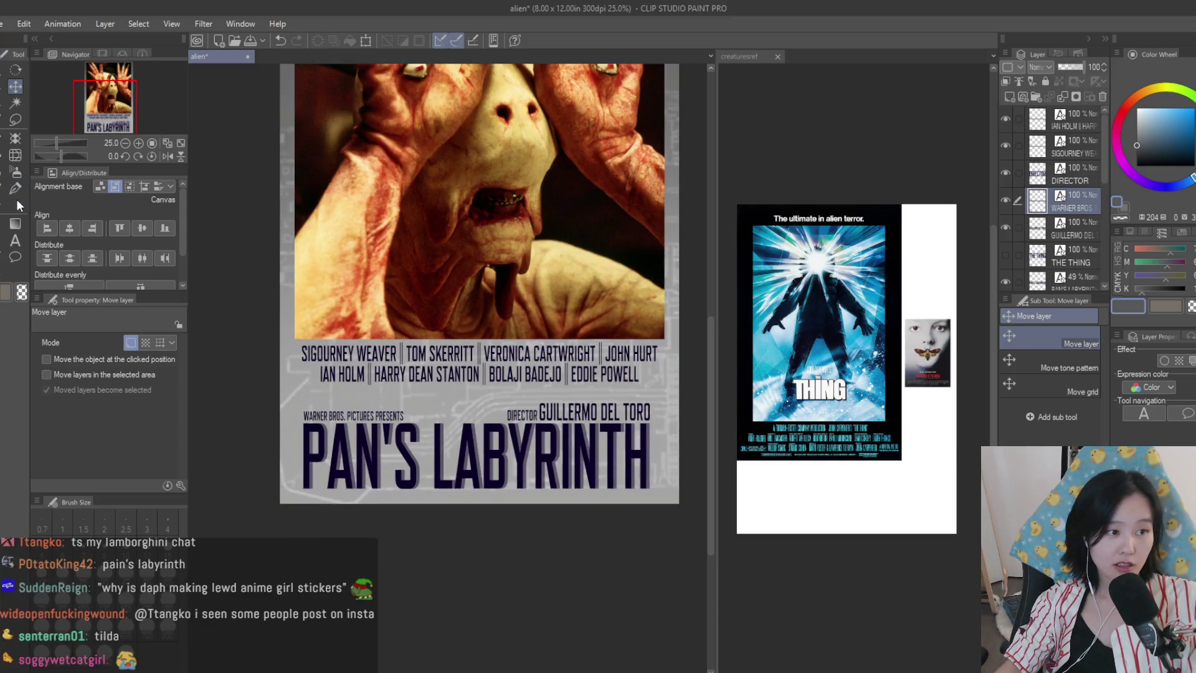
click(15, 241)
- Replace the top cast line with 'IVANA BAQUERO | DOUG JONES | ARIADNA GIL'
double_click(450, 354)
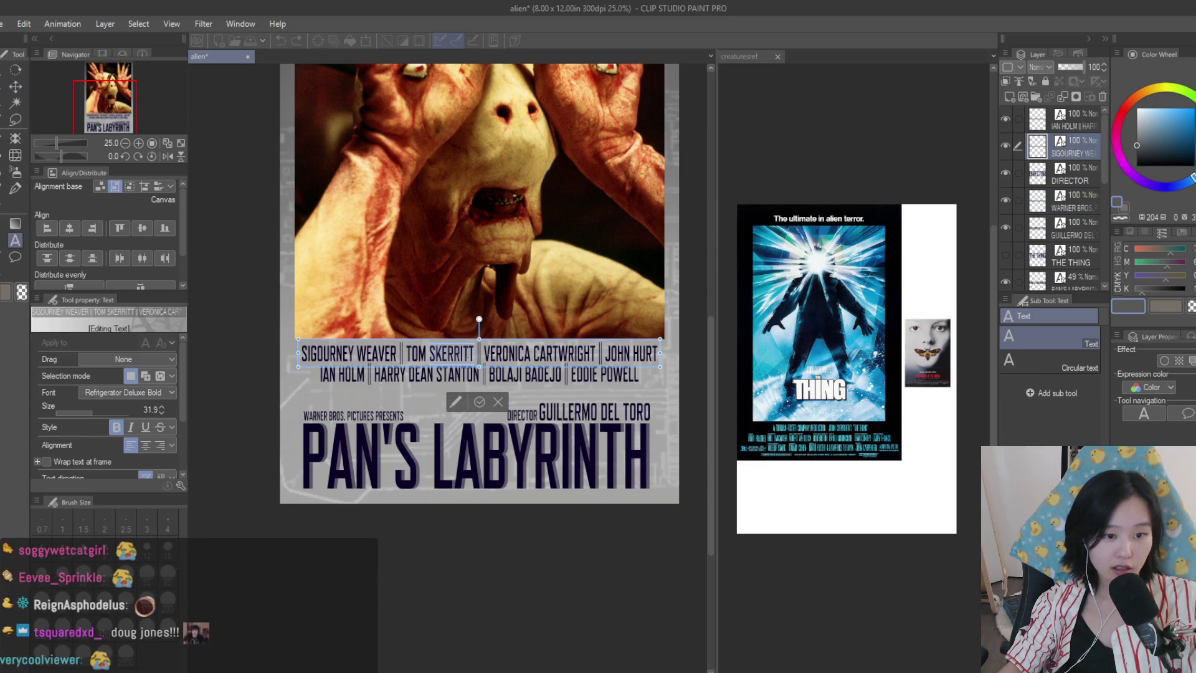
key(ctrl+a)
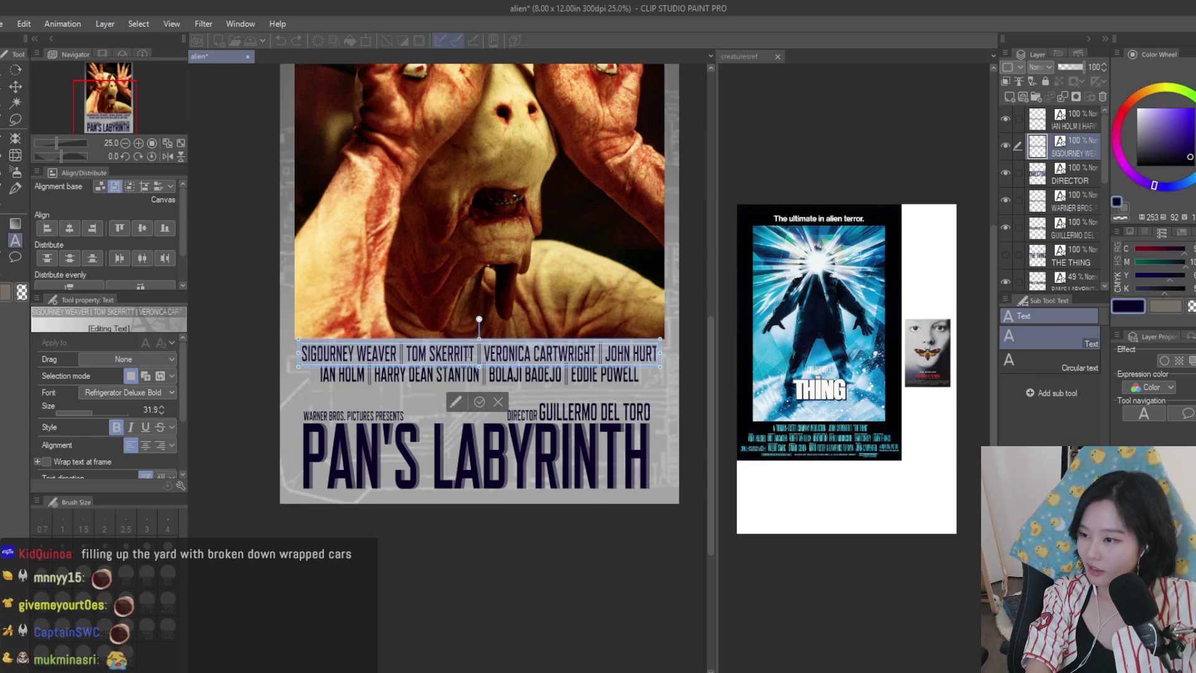
text(IVANA BAQ)
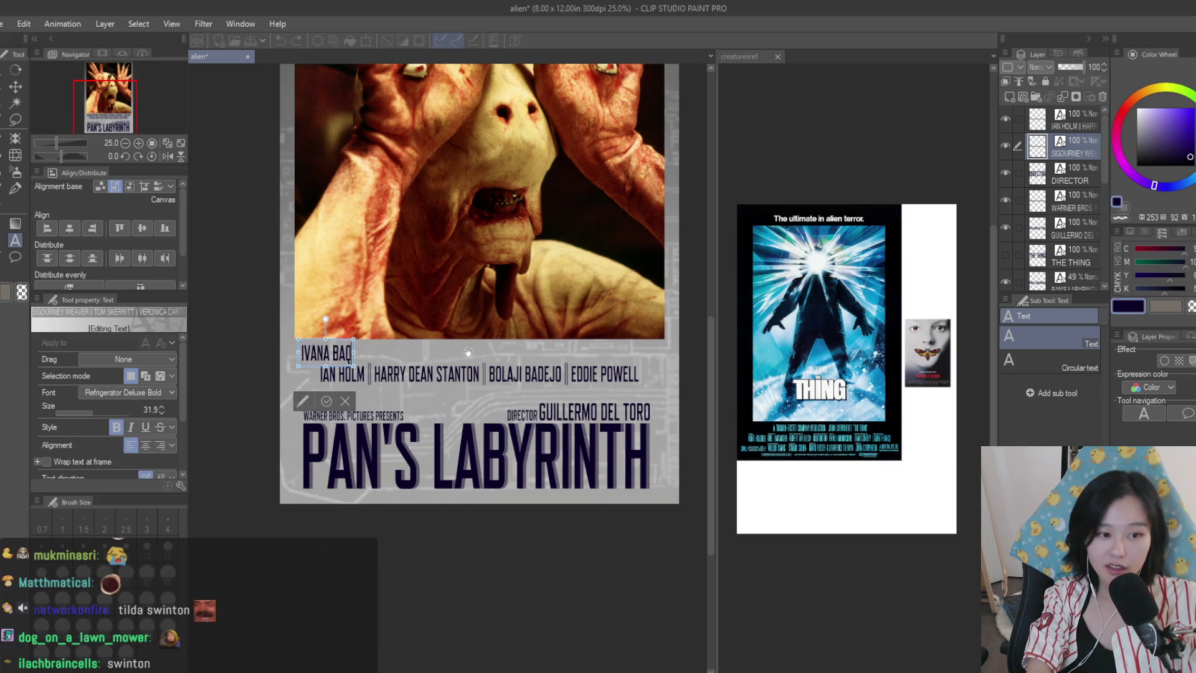
text(UERO | D)
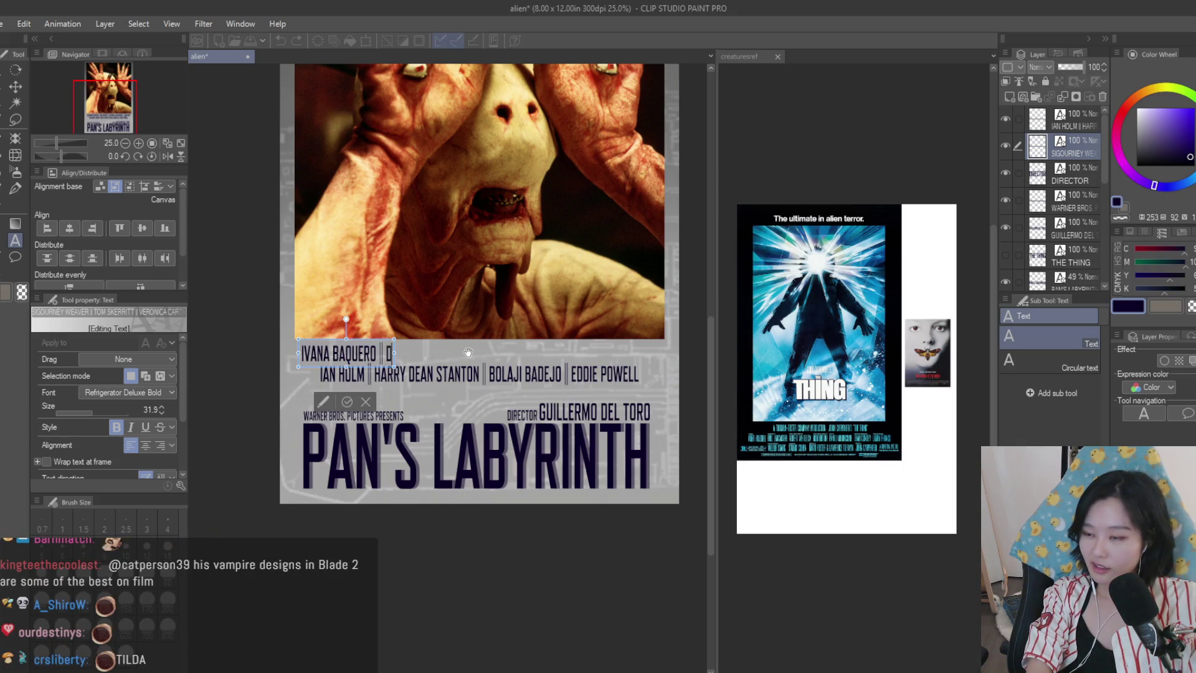
text(OUG JONES | ARIADNA GIL |)
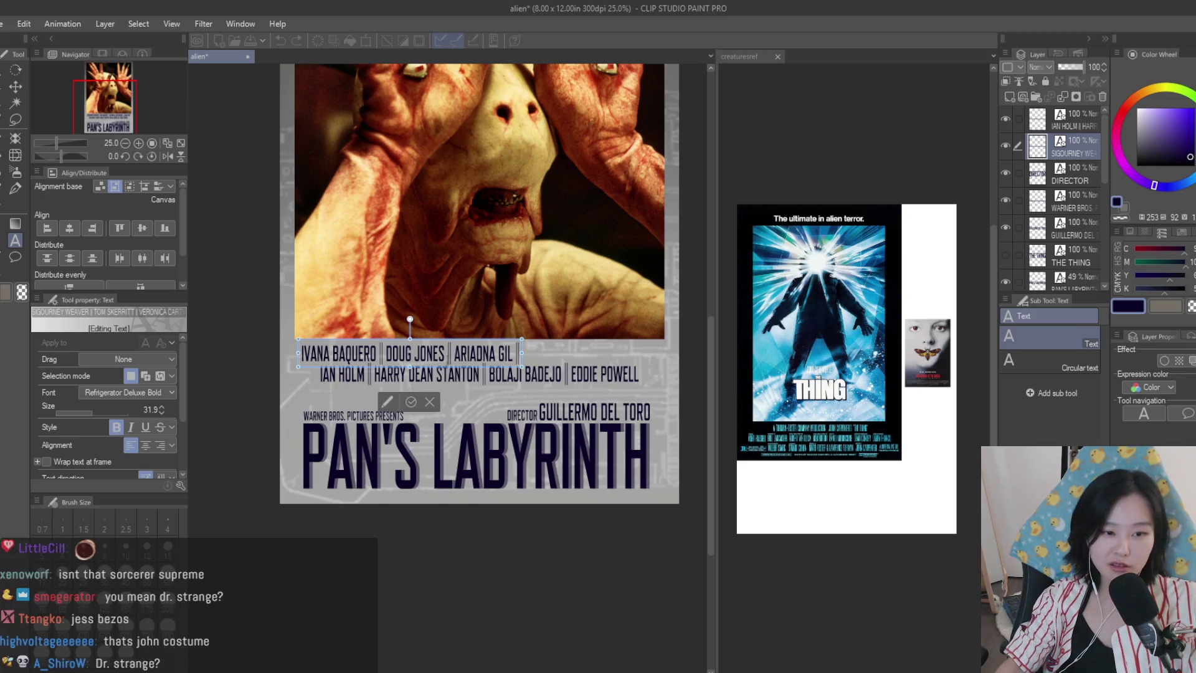
- Insert TILDA SWINTON into the cast line, correcting the misspelled surname
drag(445, 354, 385, 354)
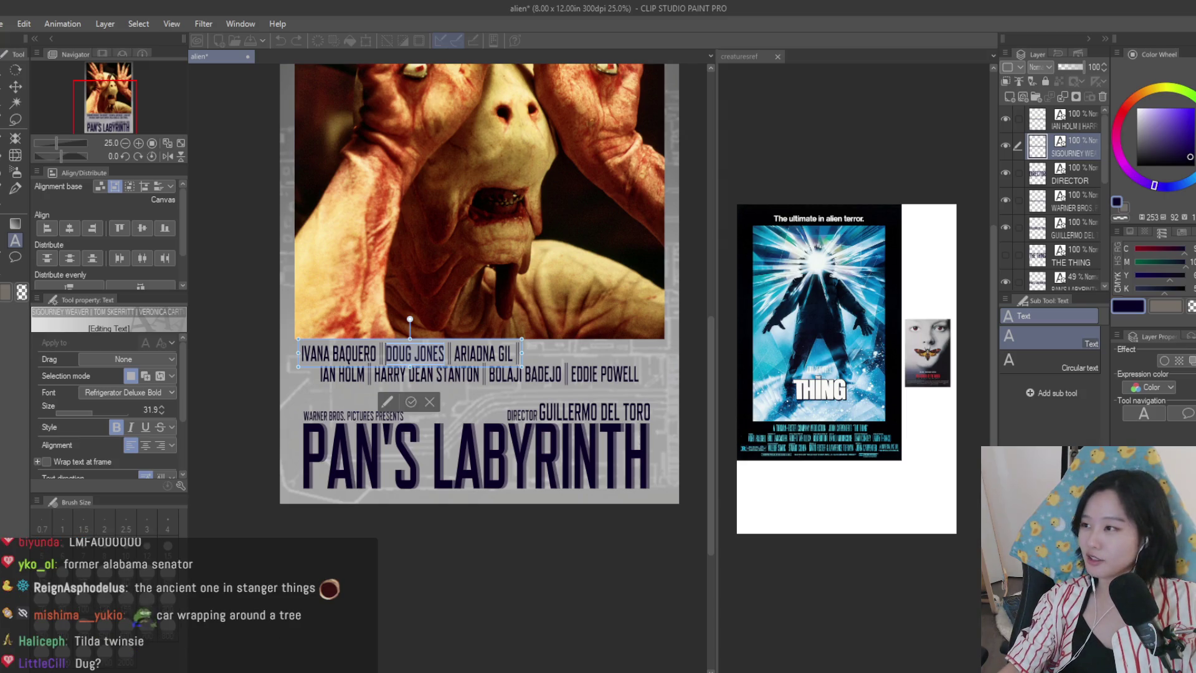
click(443, 355)
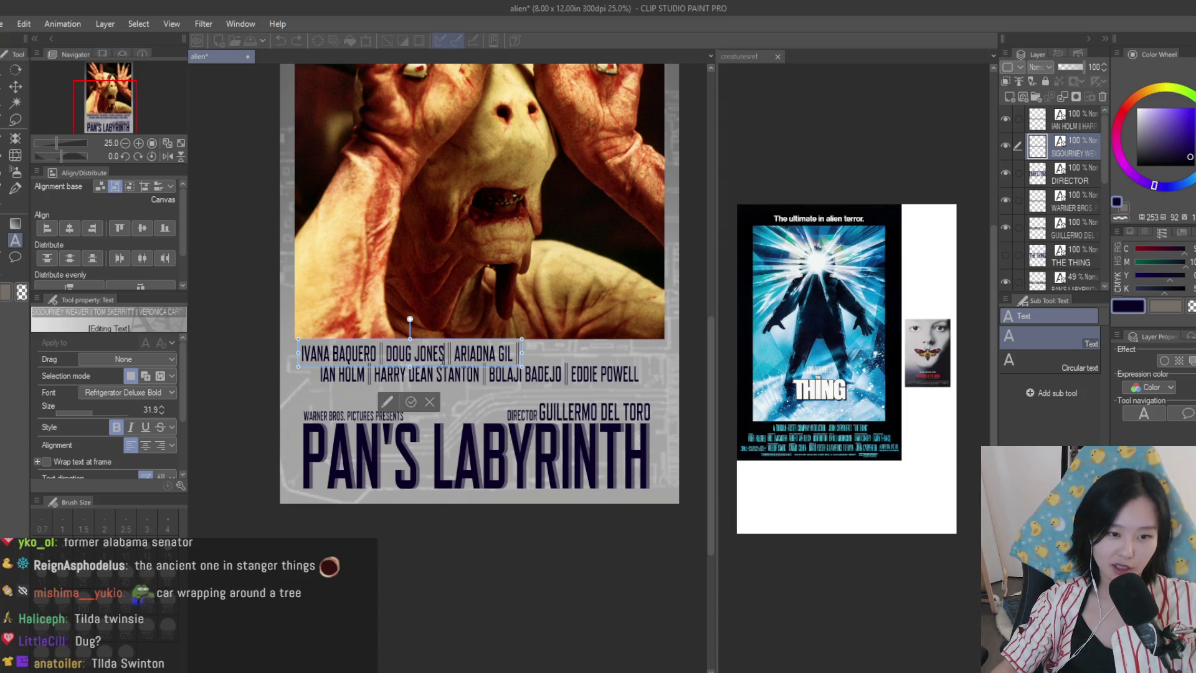
shift+click(386, 355)
text(TILDA SWANSON)
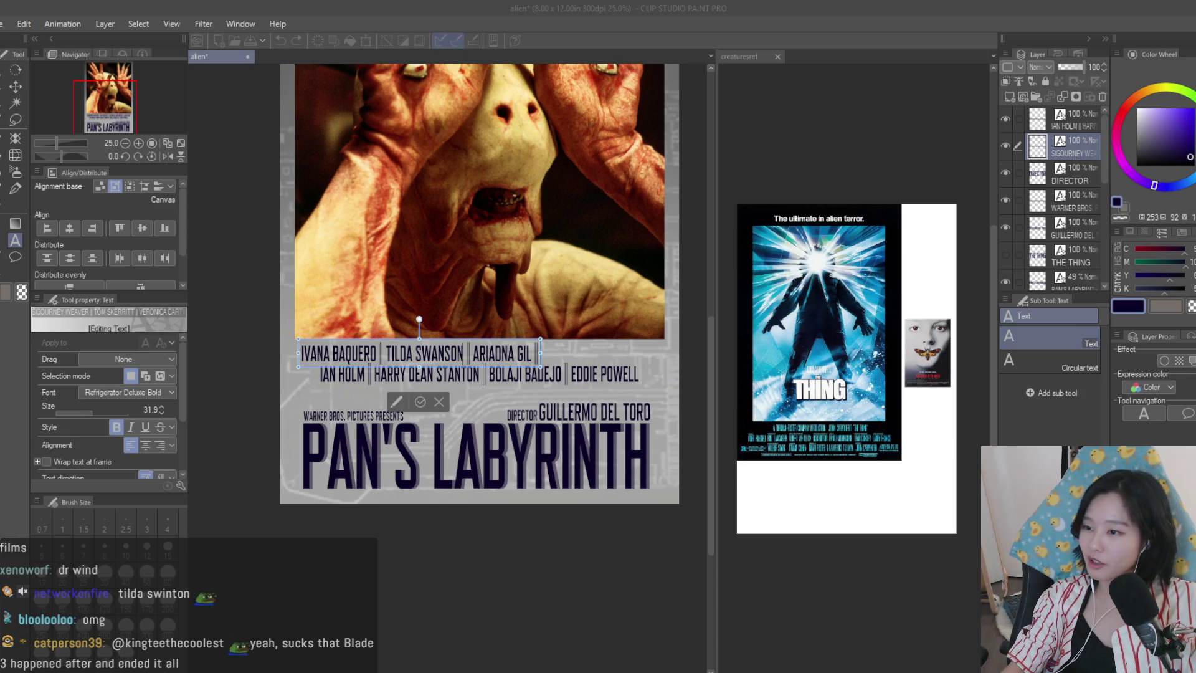
key(BackSpace)
key(BackSpace)
key(BackSpace)
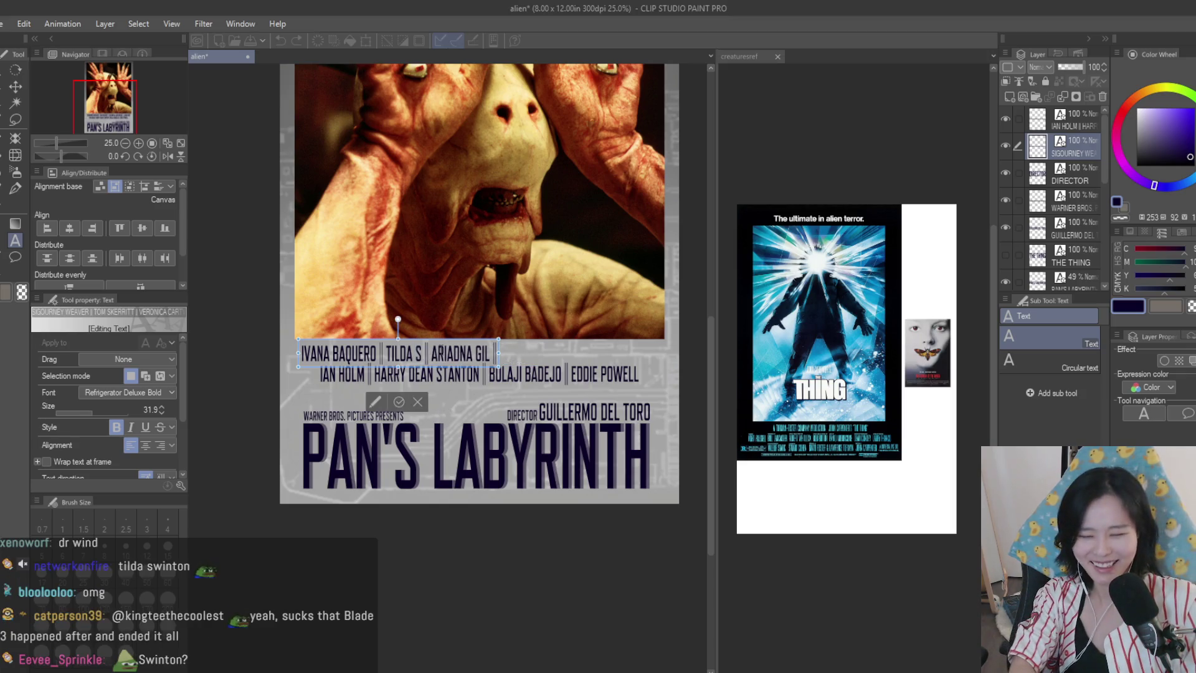
text(WINTON)
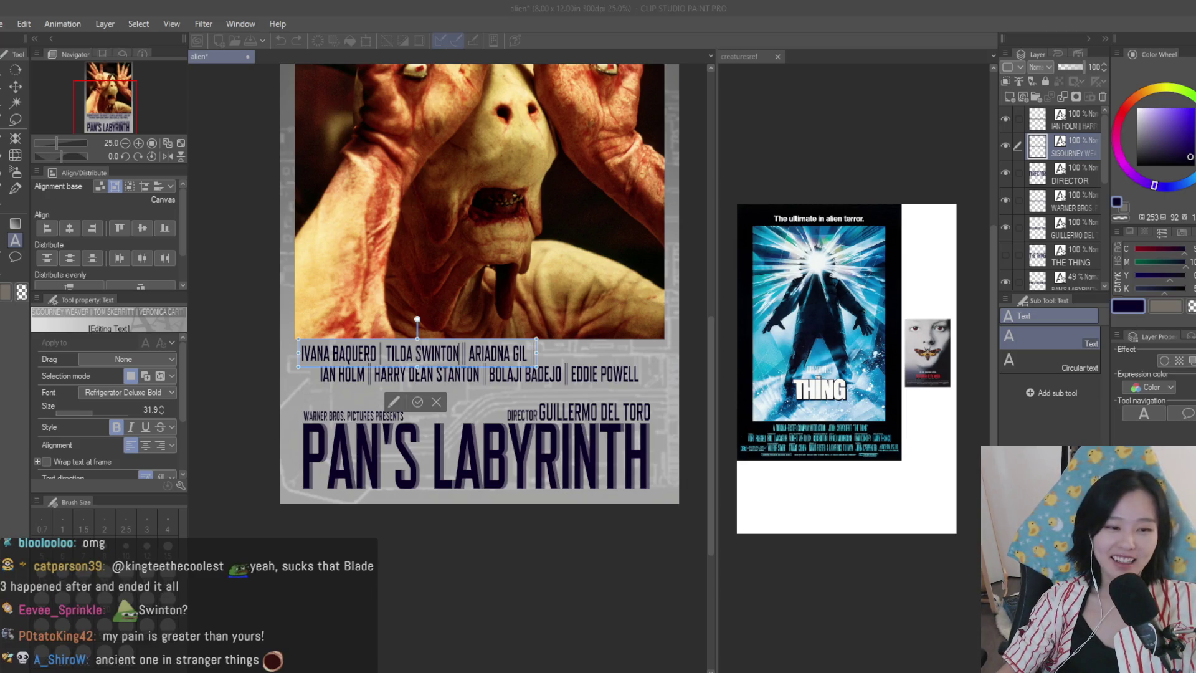
- Append SERGI LOPEZ and MARIBEL VERDU to the end of the top cast line
click(505, 354)
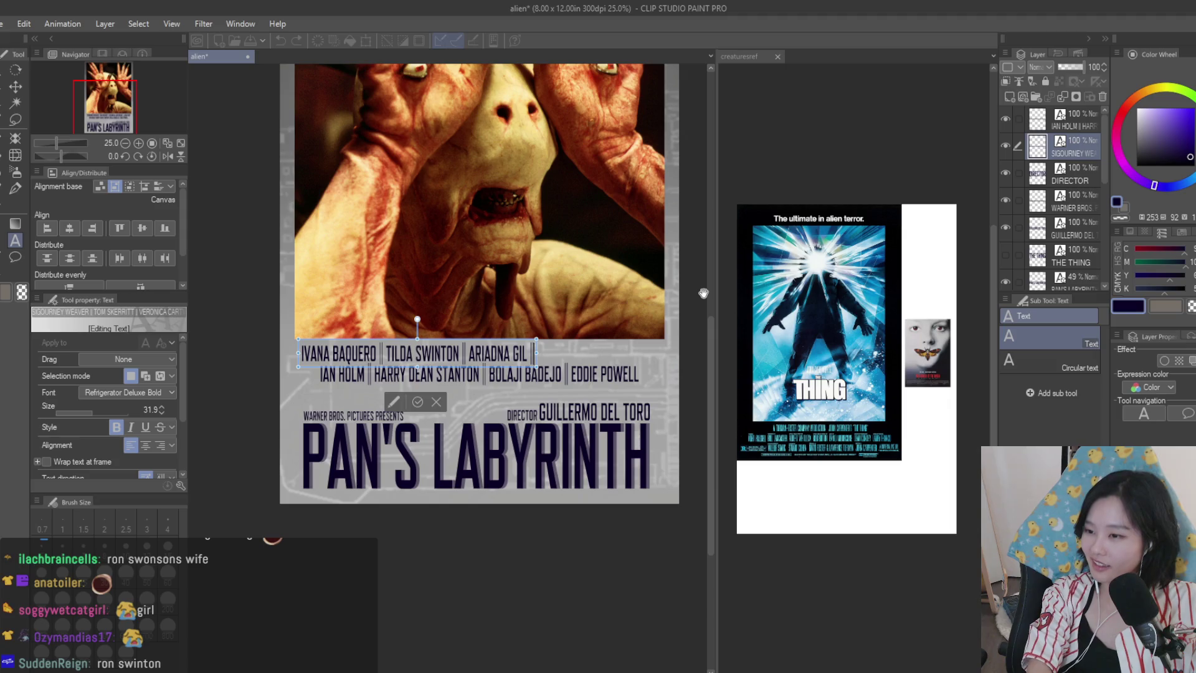
text(S)
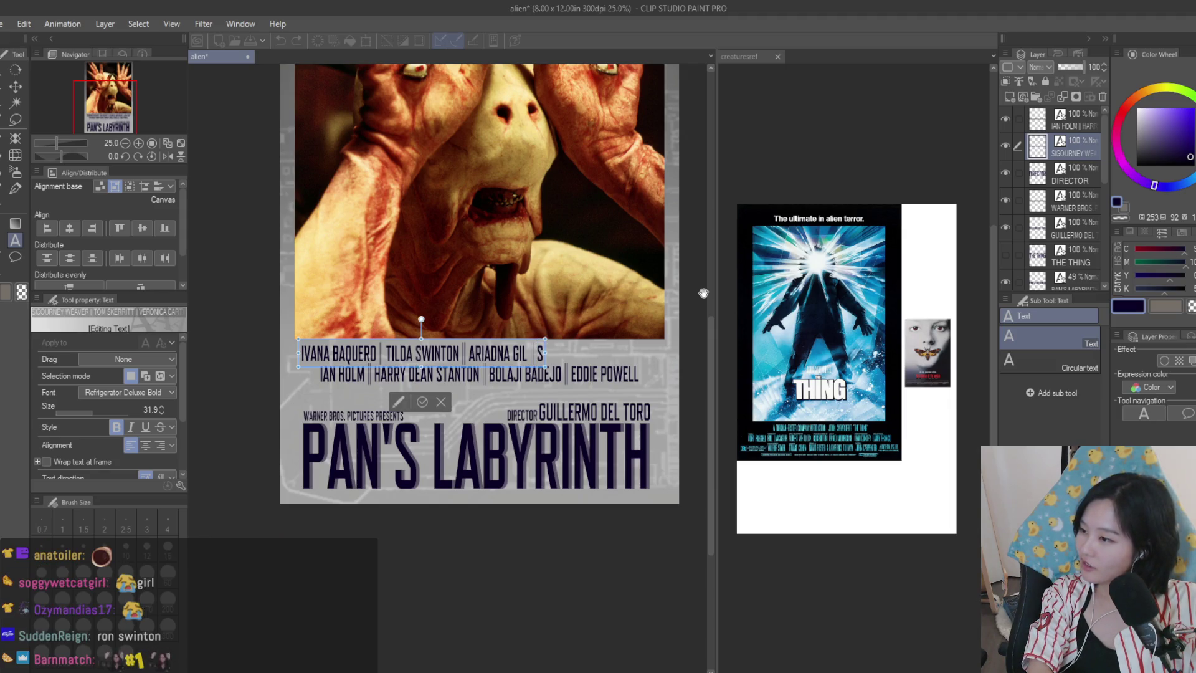
text(ERGI LO)
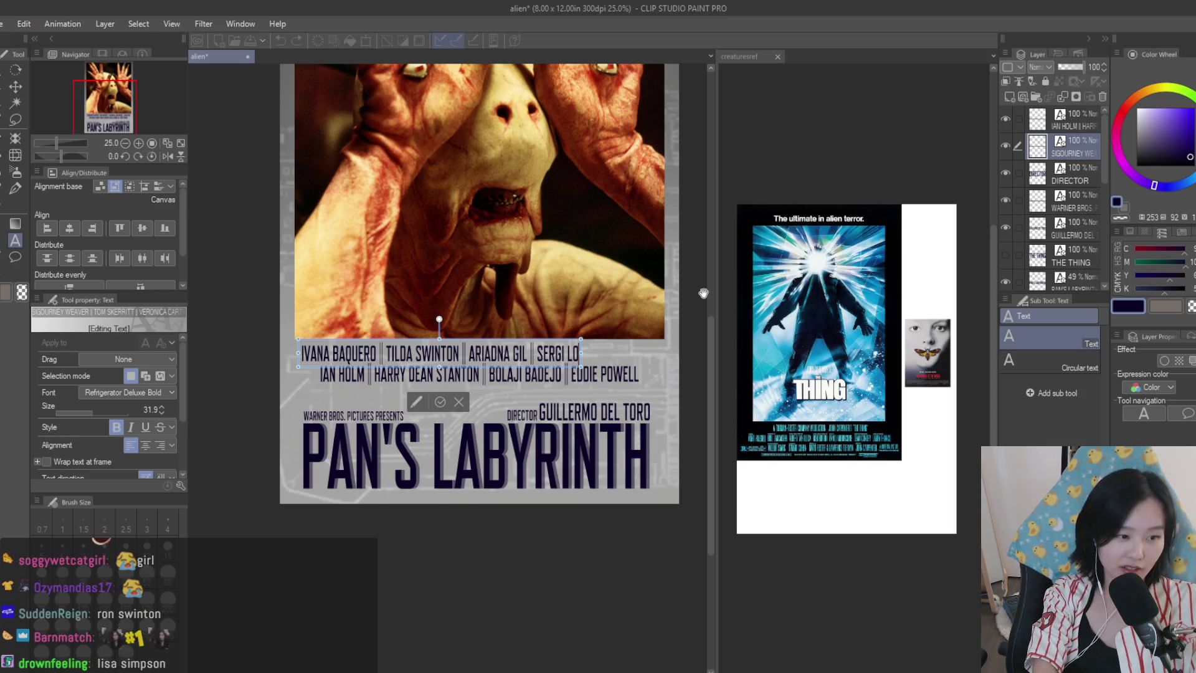
key(BackSpace)
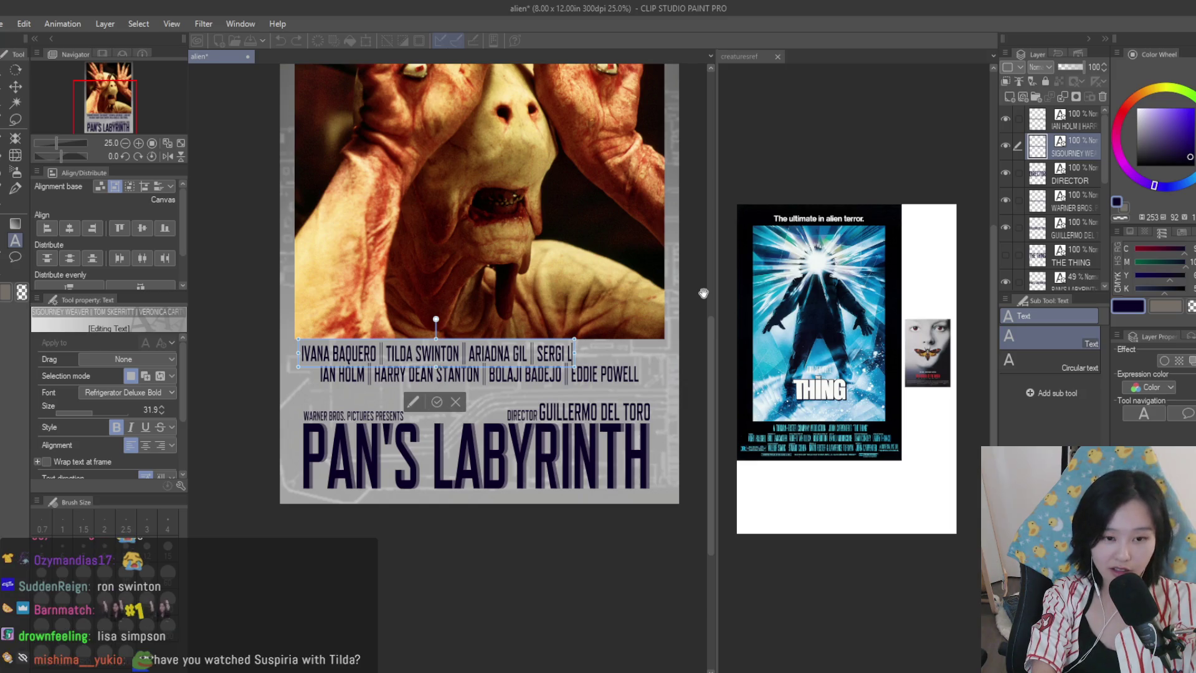
text(O)
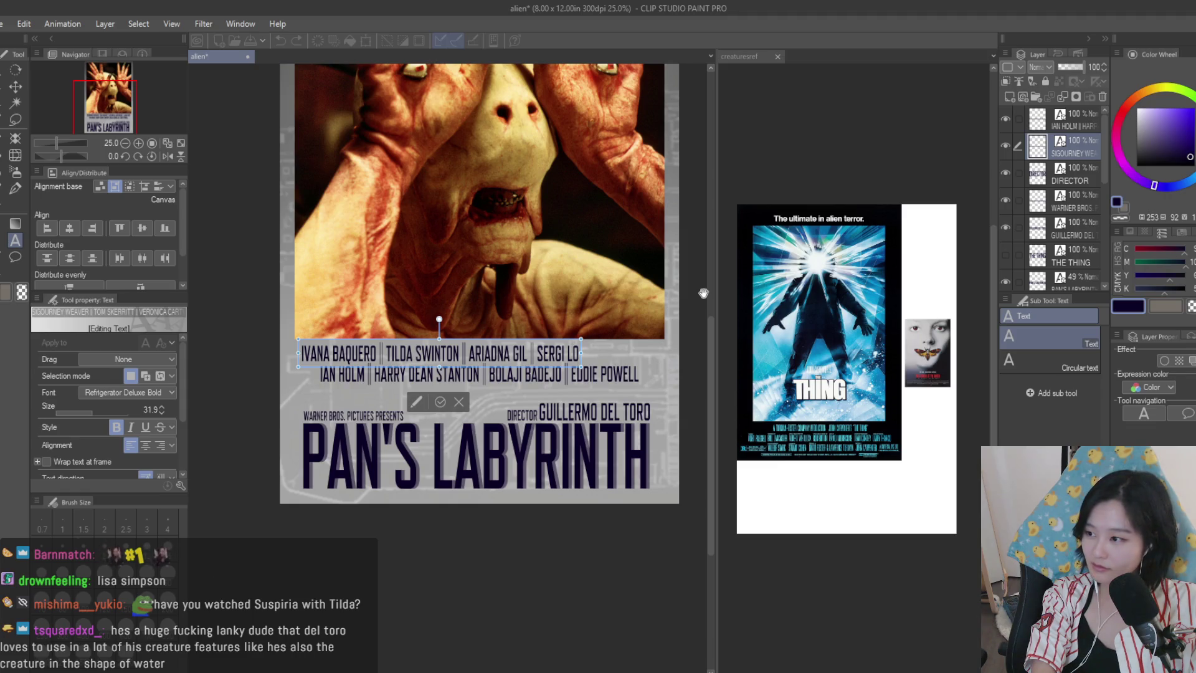
text(PEZ |)
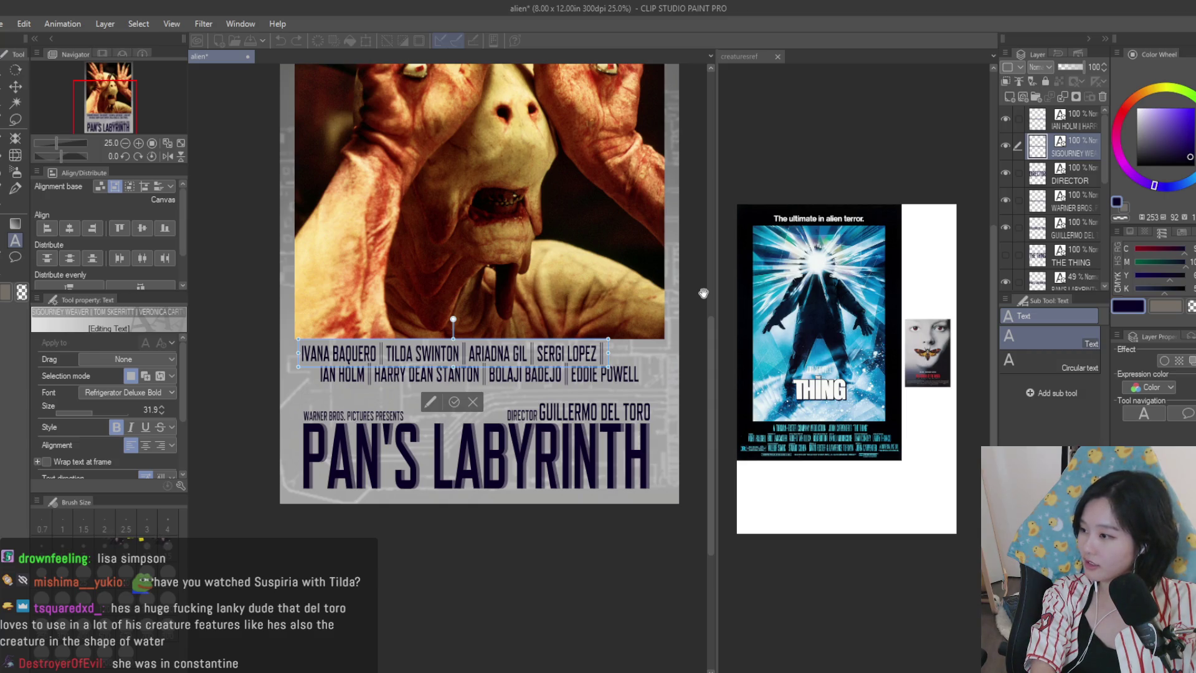
text(ALEX)
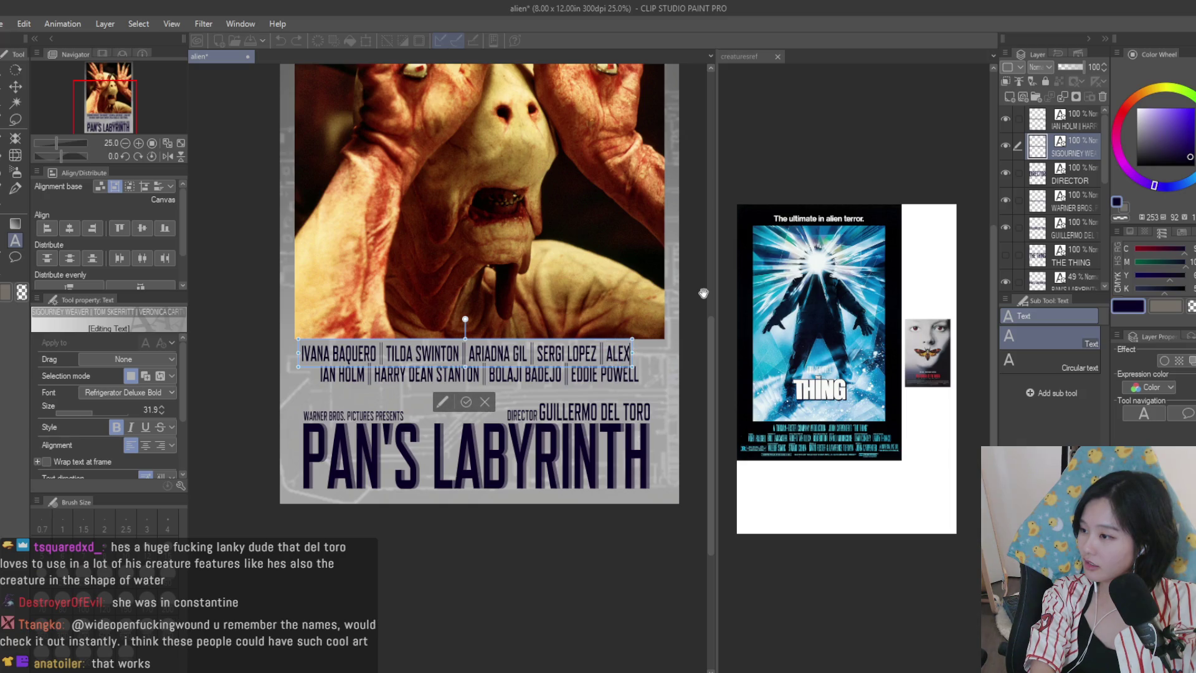
key(BackSpace)
key(BackSpace)
key(BackSpace)
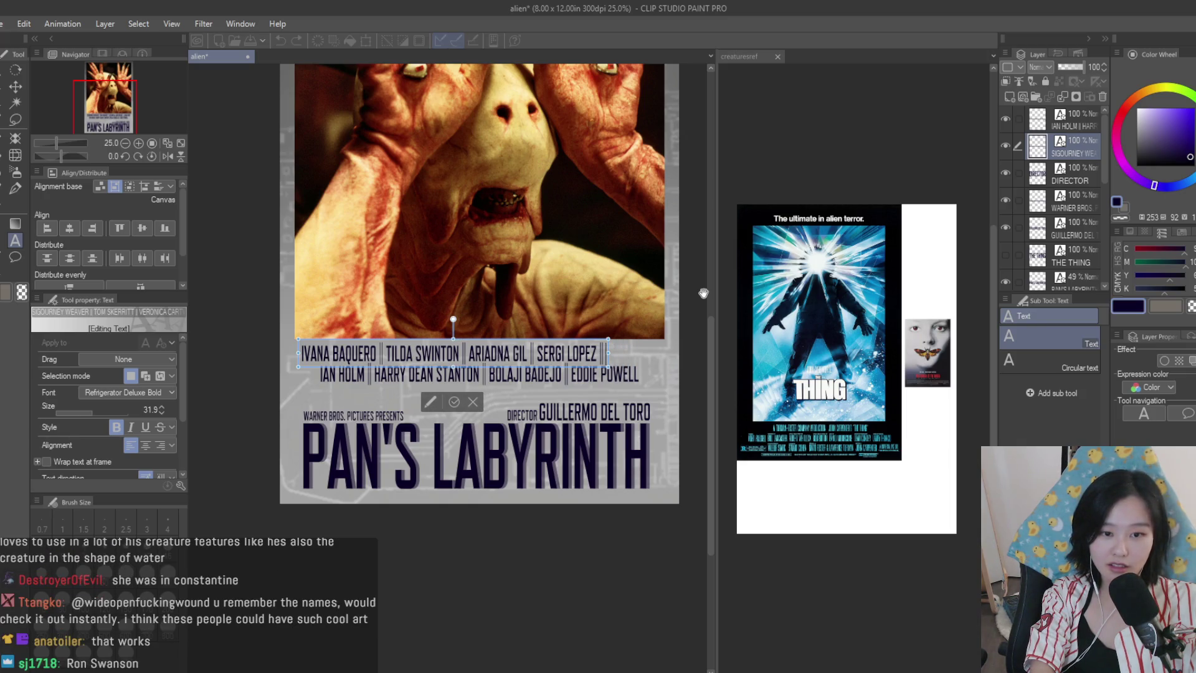
key(BackSpace)
text(MARIBEL V)
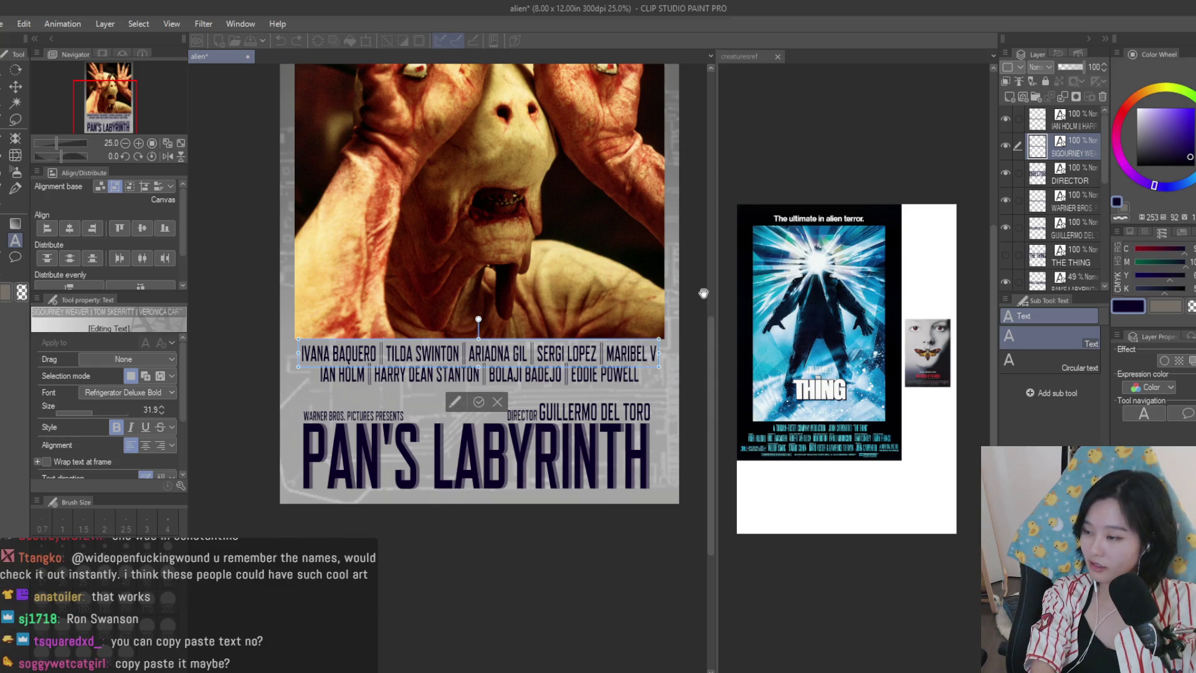
text(ERDUk)
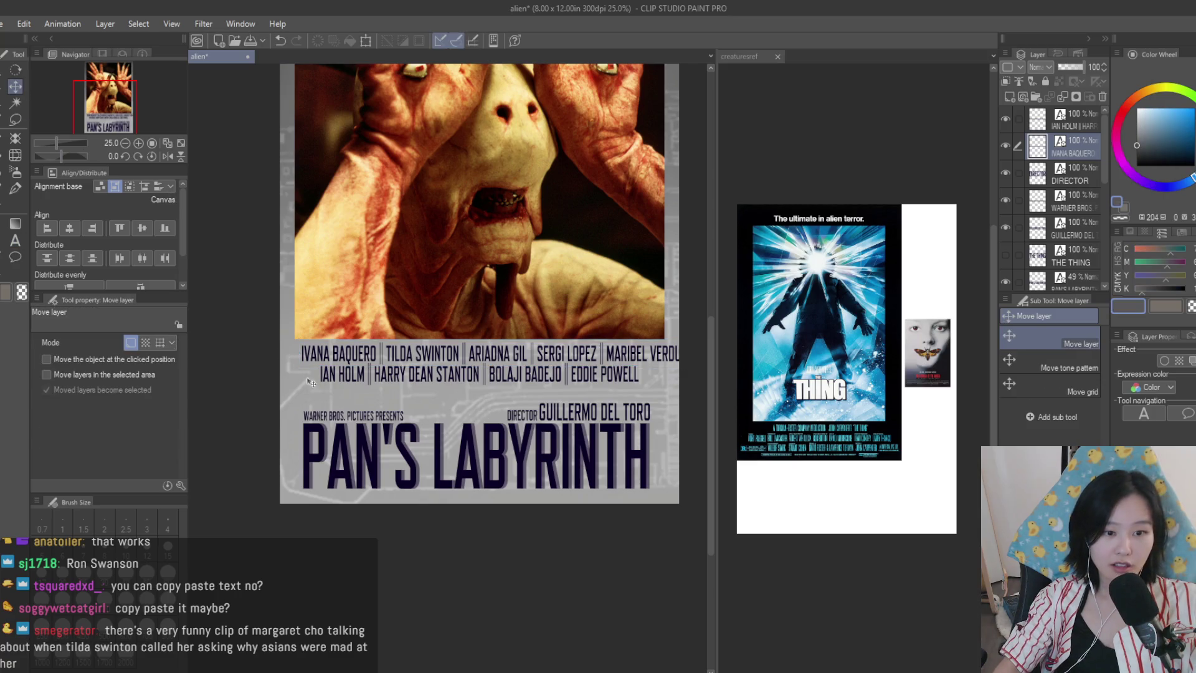
- Scale the top cast line to about 95% width and centre it horizontally on the poster
scroll(642, 371, down, 2)
scroll(642, 371, up, 2)
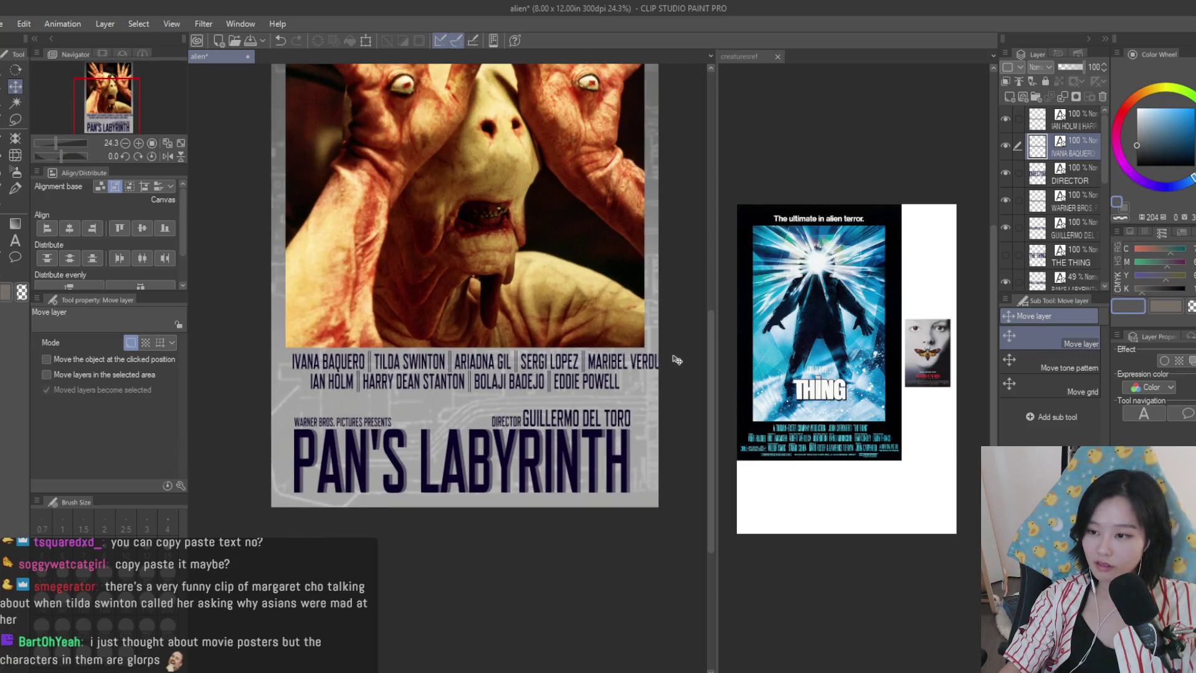
key(ctrl+t)
scroll(678, 360, up, 1)
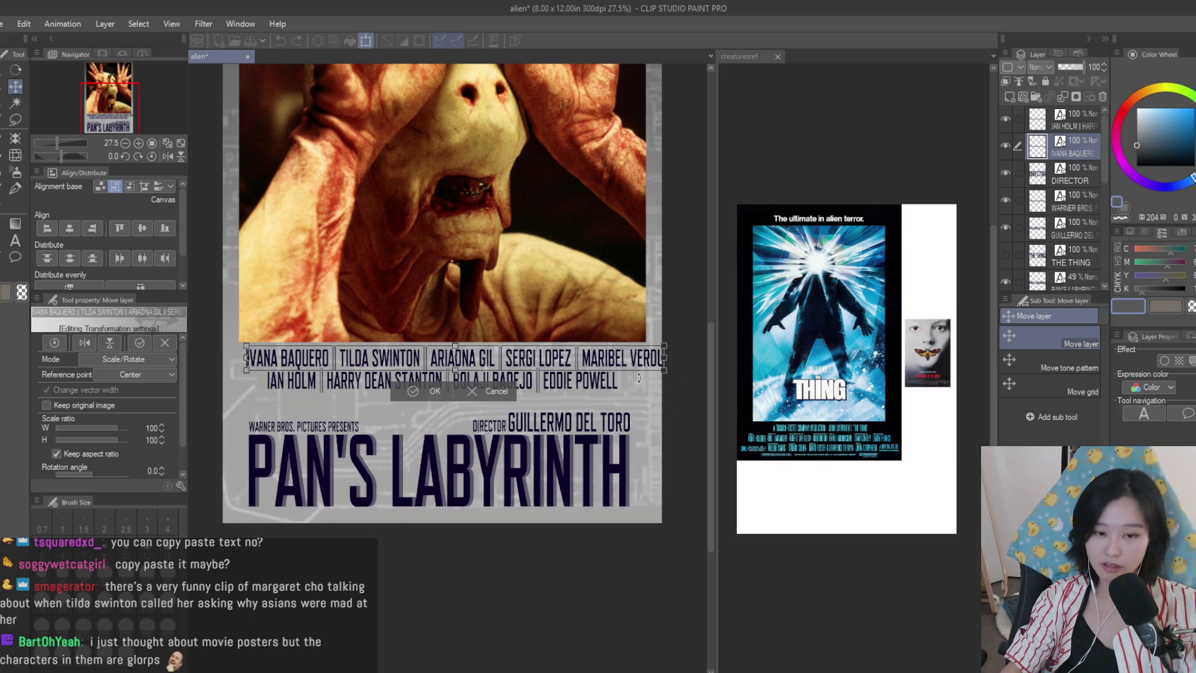
mouse_move(666, 356)
mouse_down()
mouse_move(638, 376)
mouse_move(643, 359)
mouse_up()
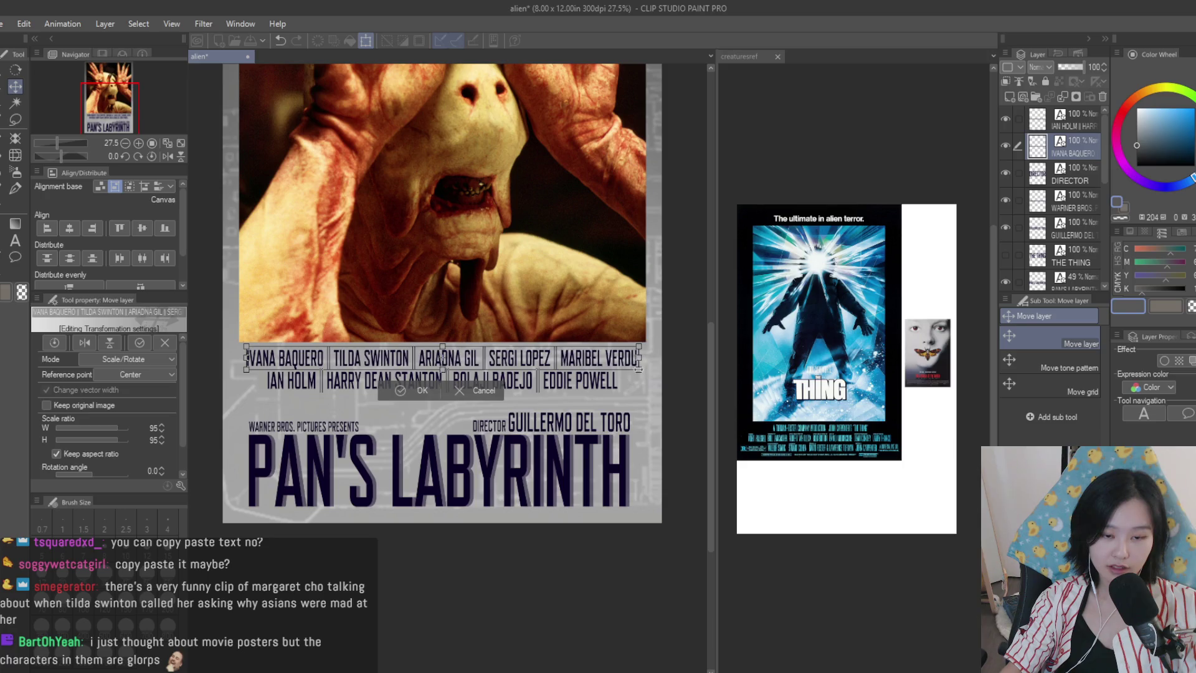
key(Return)
click(71, 230)
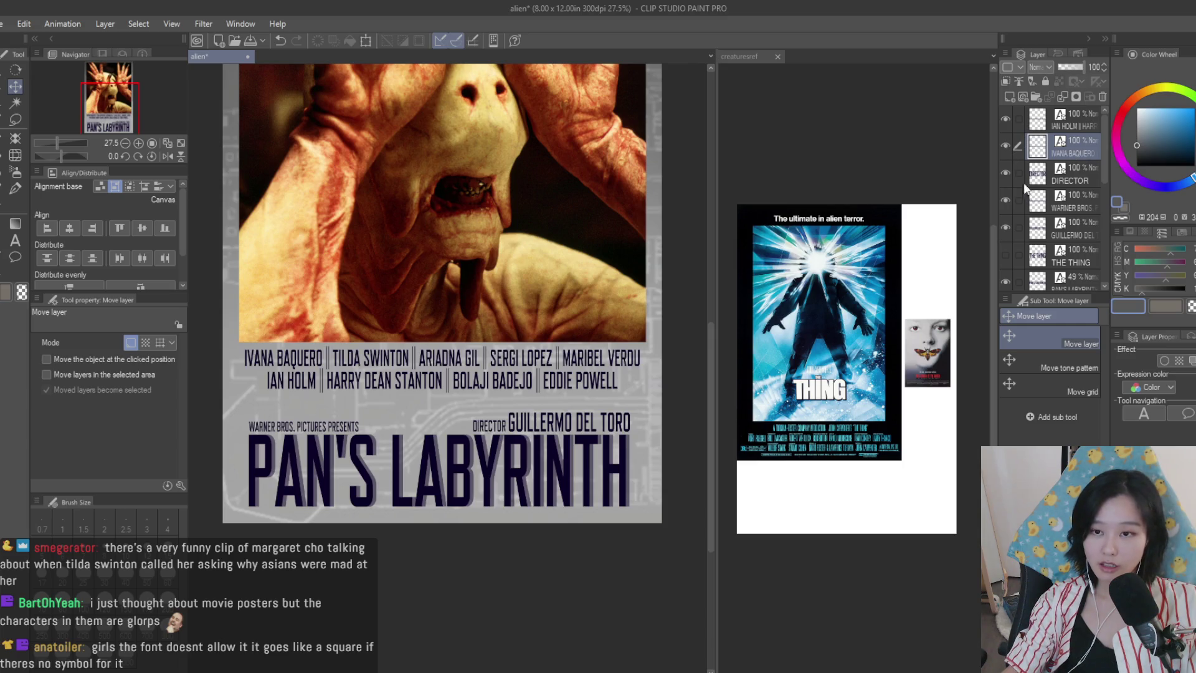
click(1085, 120)
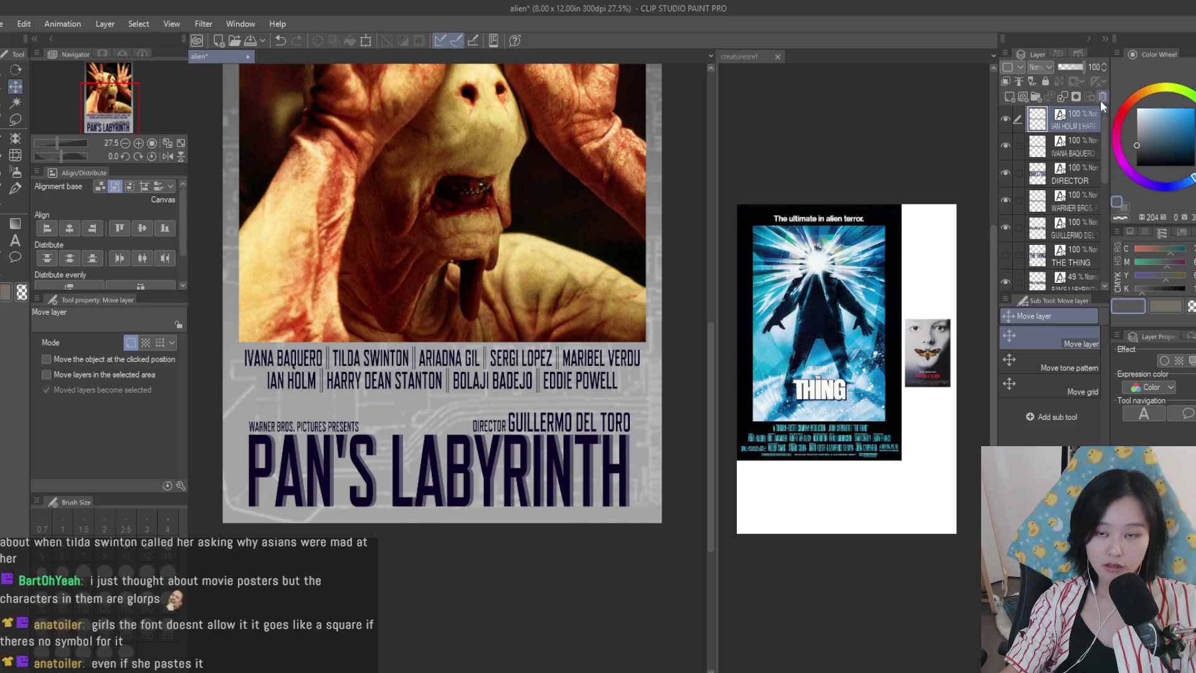
- Delete the old second cast line's layer
click(1100, 98)
key(ctrl+z)
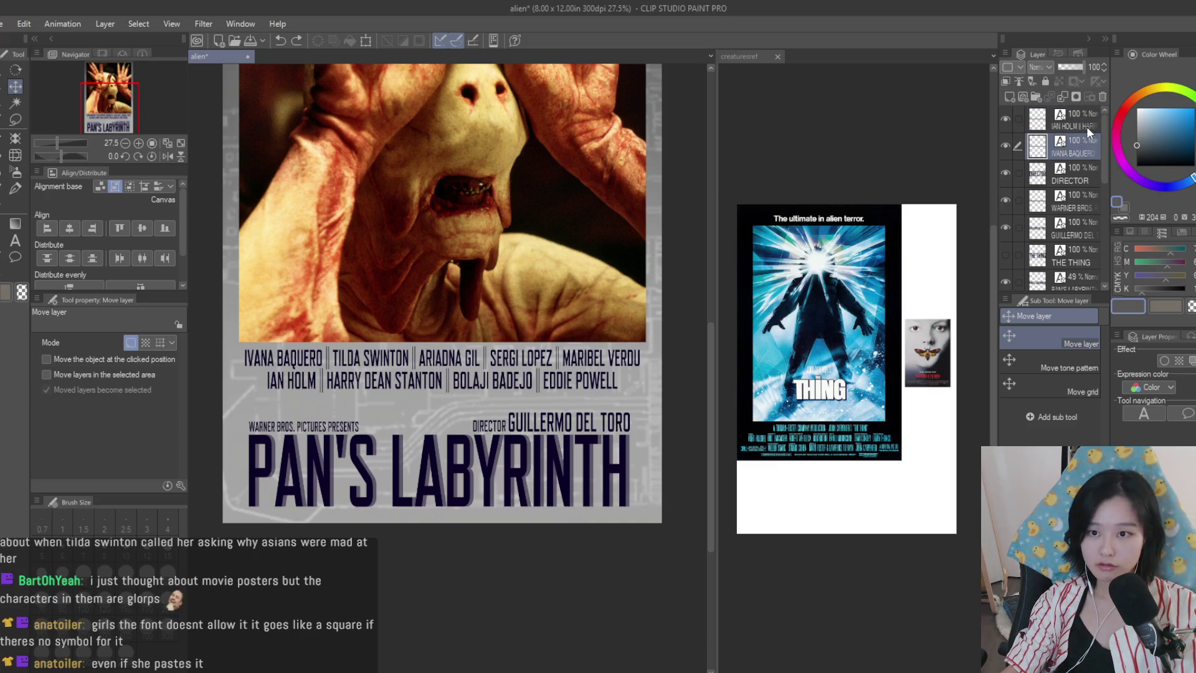
double_click(1007, 120)
click(1014, 119)
click(1104, 97)
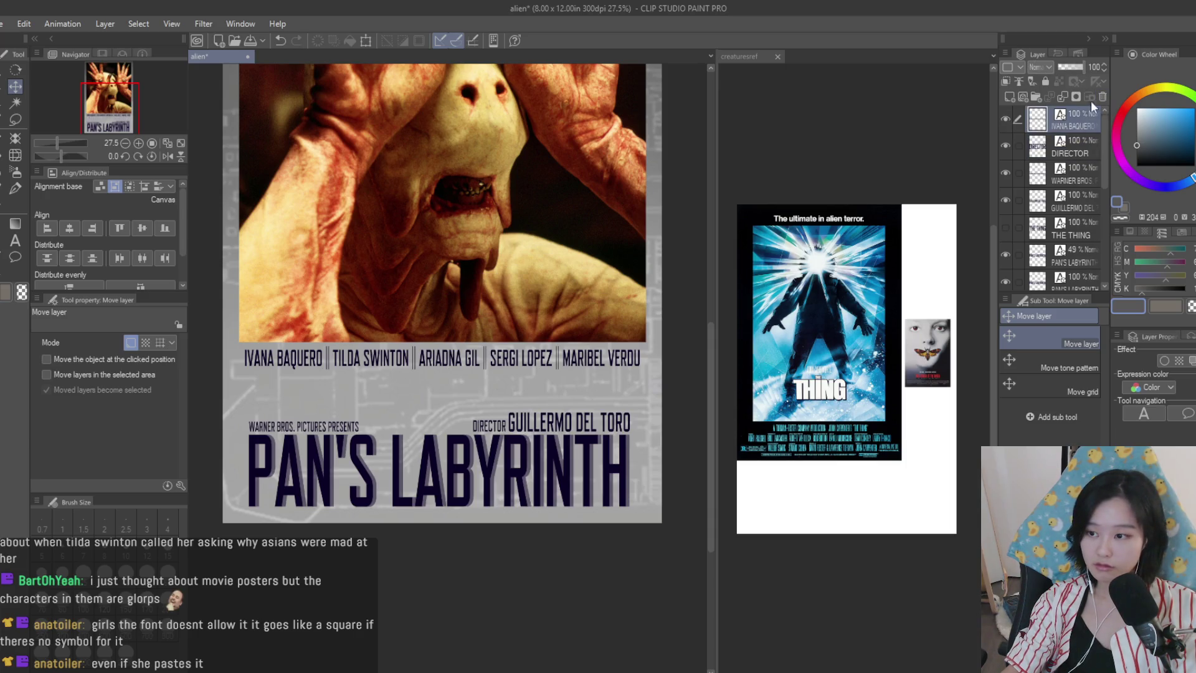
scroll(540, 326, up, 2)
scroll(539, 325, down, 1)
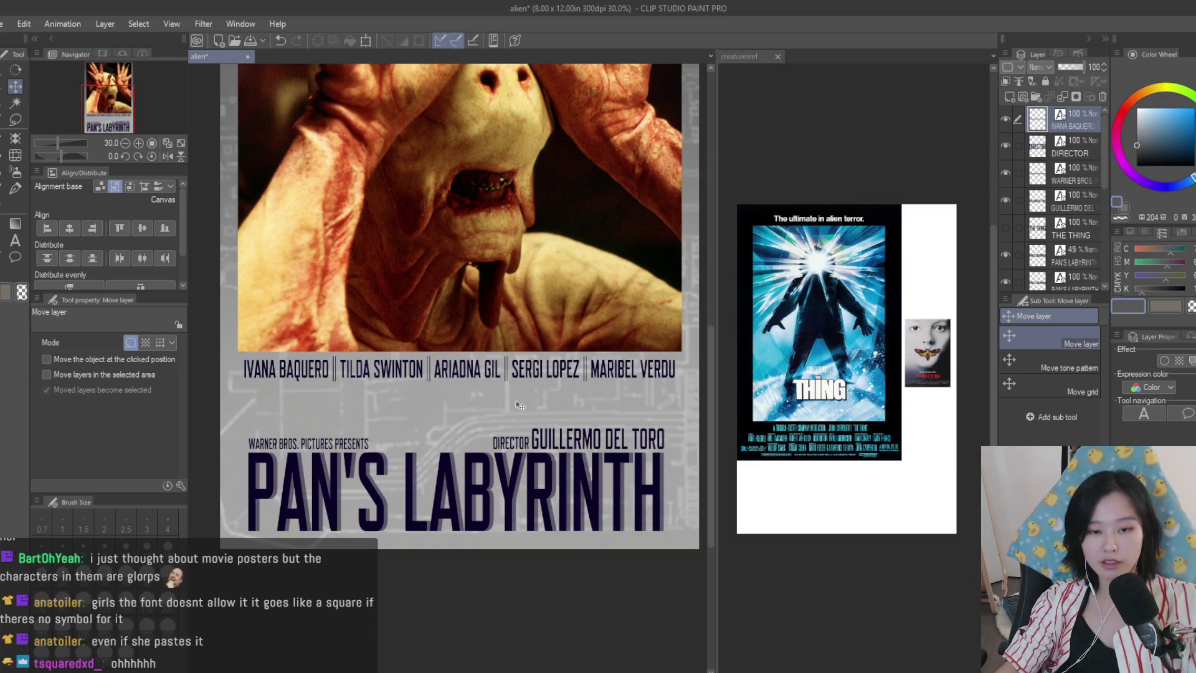
scroll(574, 349, up, 1)
- Duplicate the top cast line and place the copy just below it
key(ctrl+c)
key(ctrl+v)
drag(585, 364, 592, 390)
key(t)
click(286, 392)
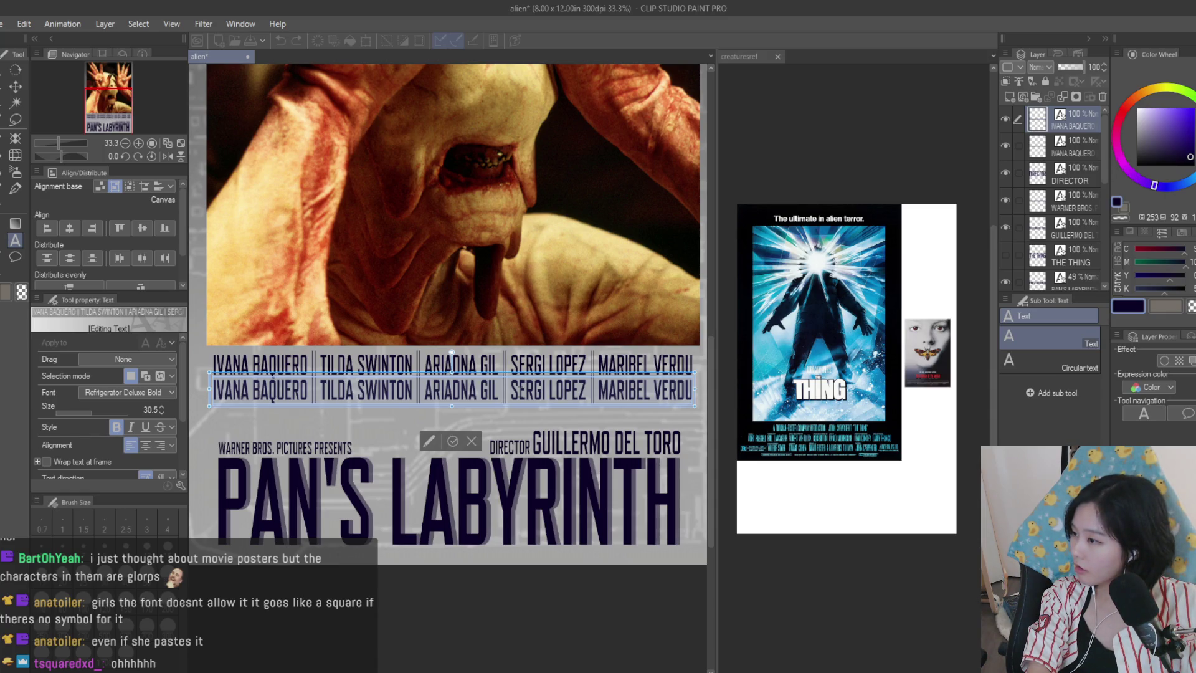
- Replace the copied line's text with 'IVAN MASSAGUE | ROGER CASAMAJOR | CESAR VEA | MANOLO SOLO |'
key(ctrl+a)
key(BackSpace)
text(IVAN MASSA)
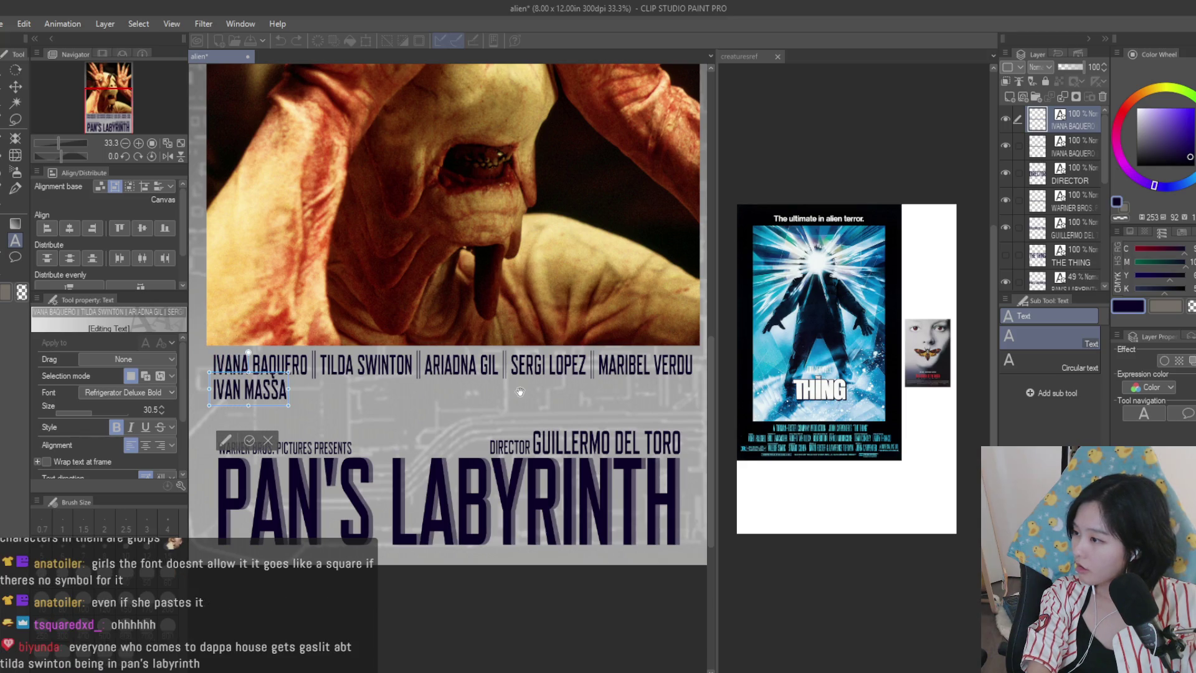
text(GUE | )
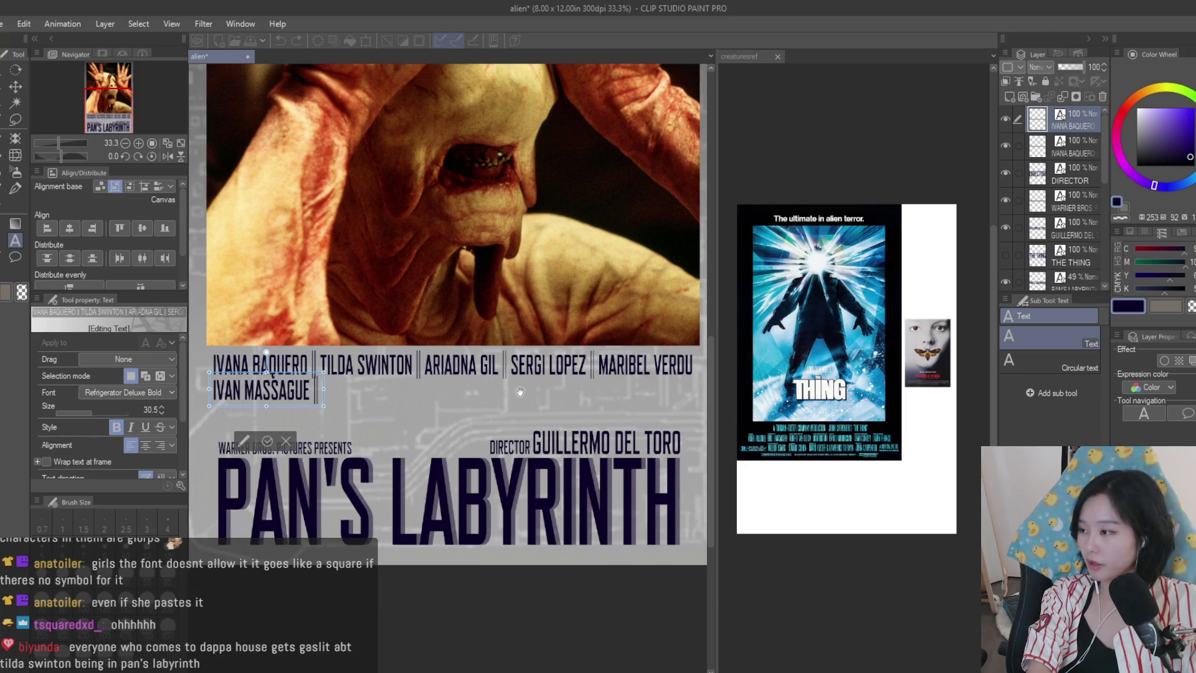
text(ROGER)
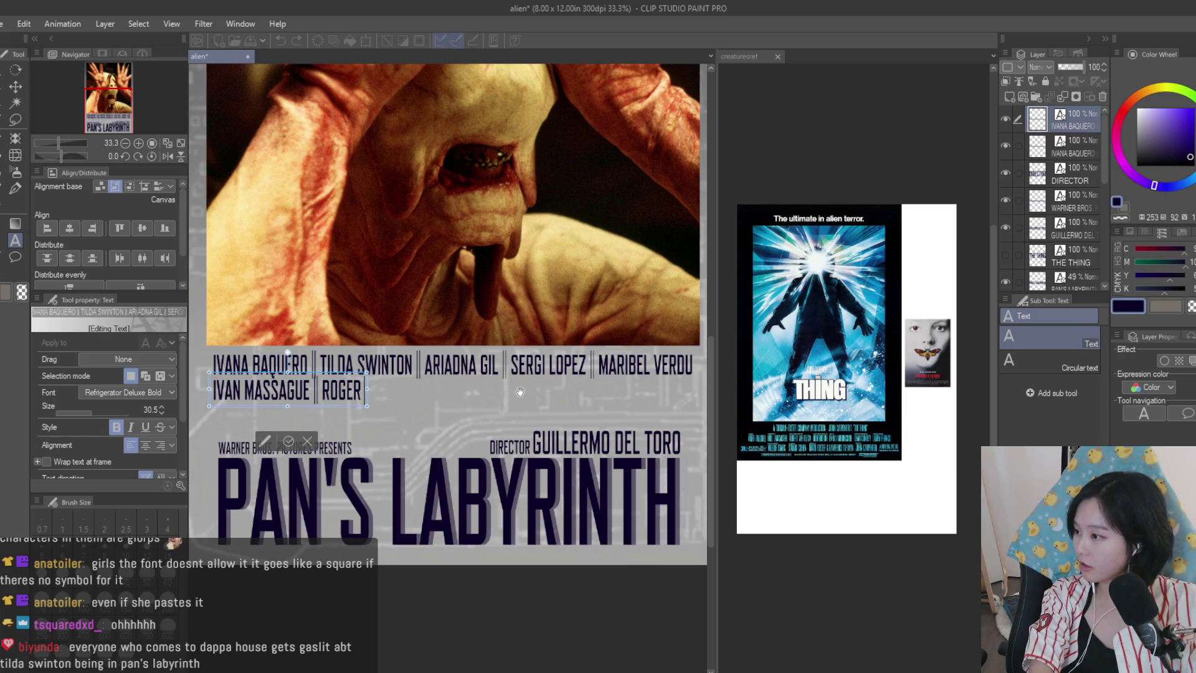
text( CASAMAJOR |)
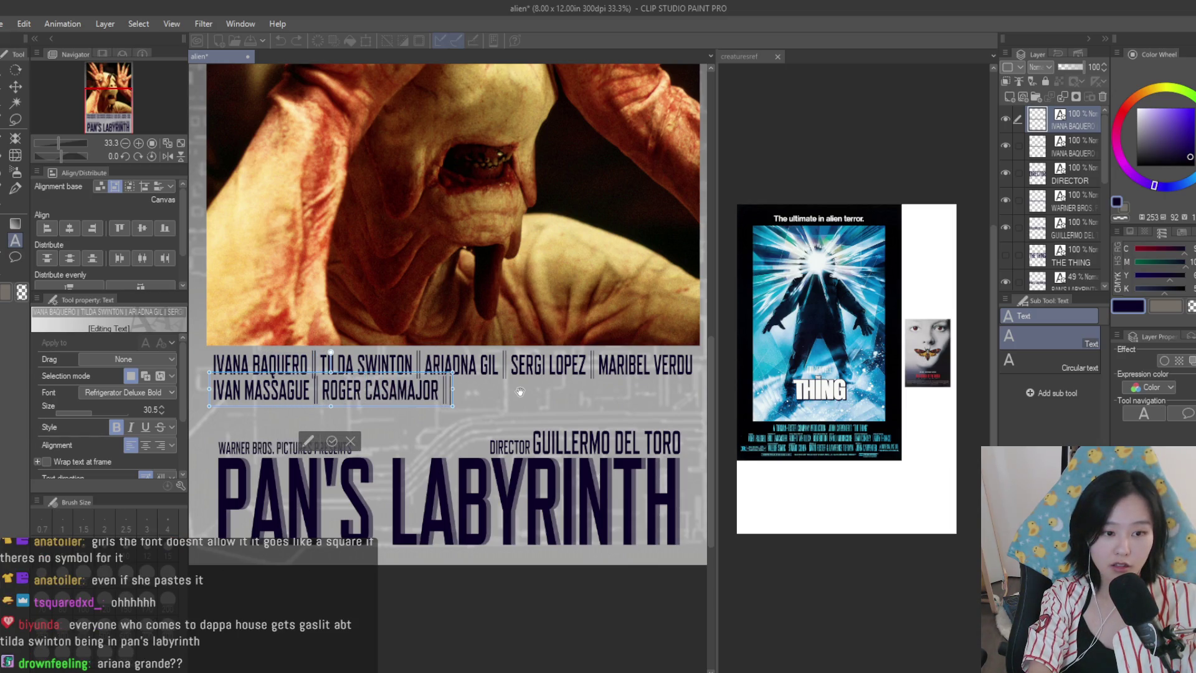
text( CESAR VEA)
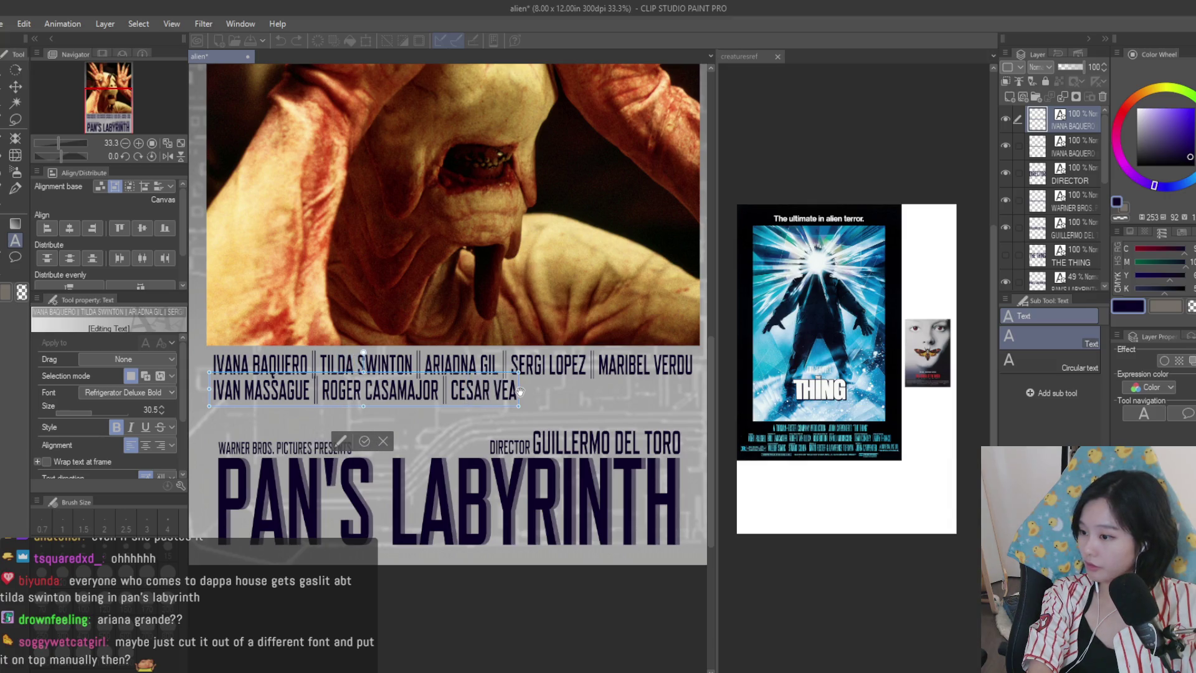
text( | MANO)
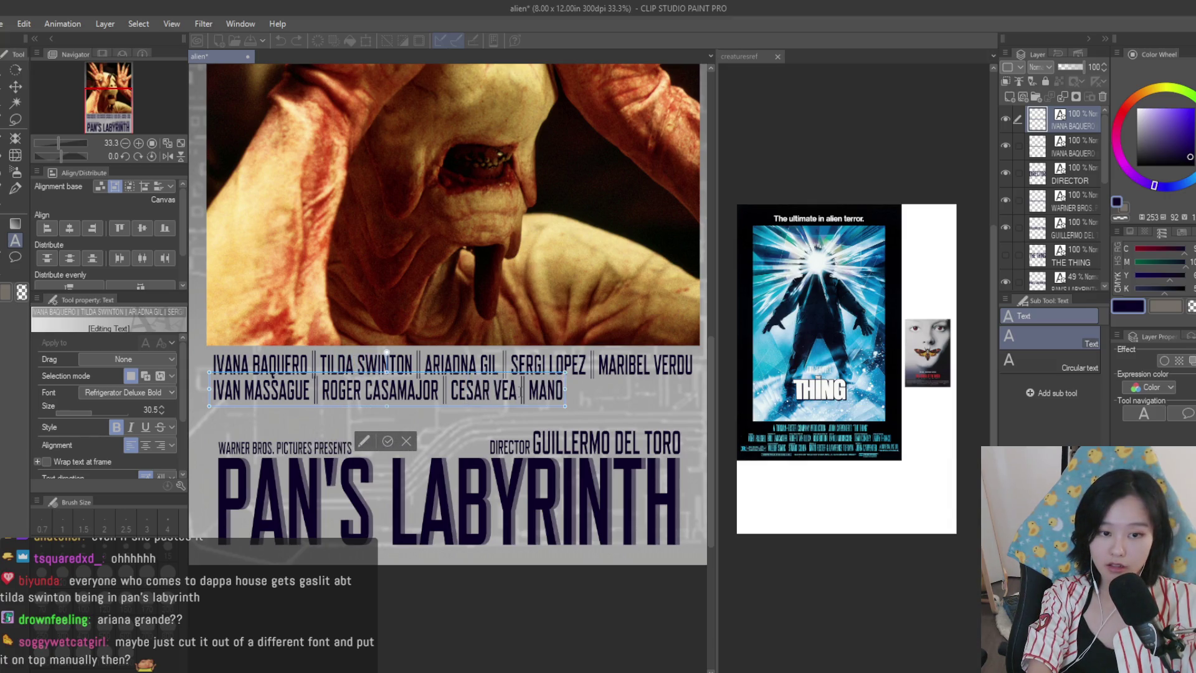
text(LO SOLO |)
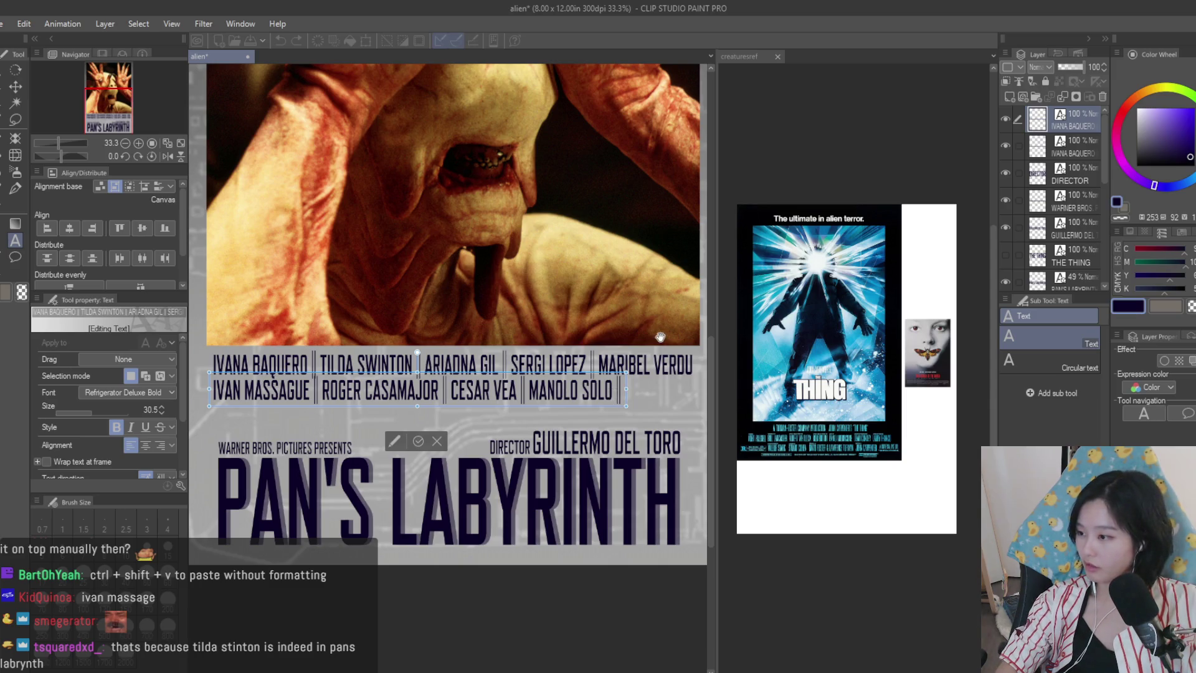
scroll(661, 337, down, 3)
scroll(569, 267, up, 4)
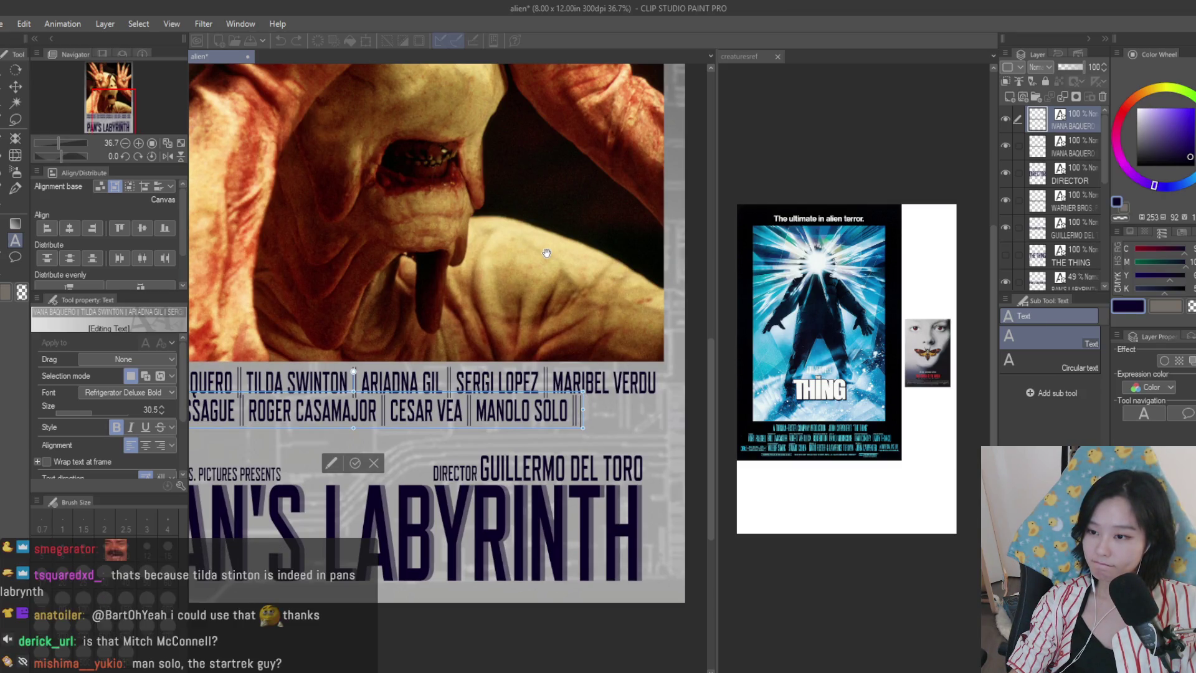
scroll(661, 301, down, 1)
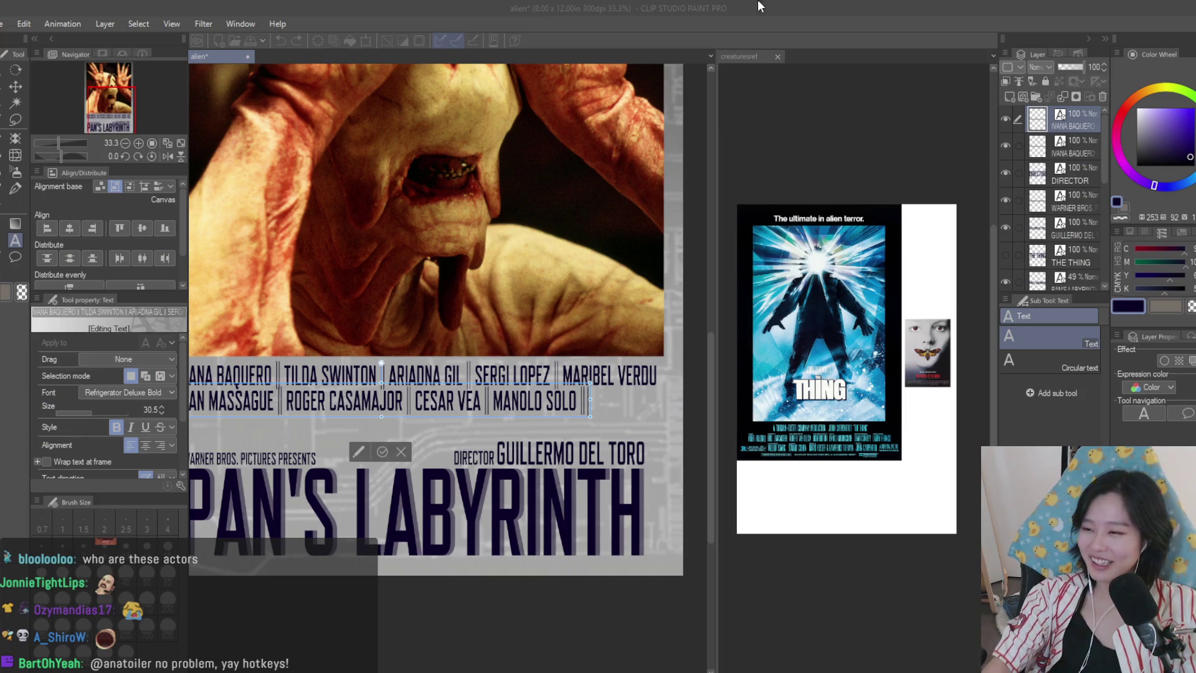
- Return to the Clip Studio Paint poster from the Joe Flacco search results
click(759, 6)
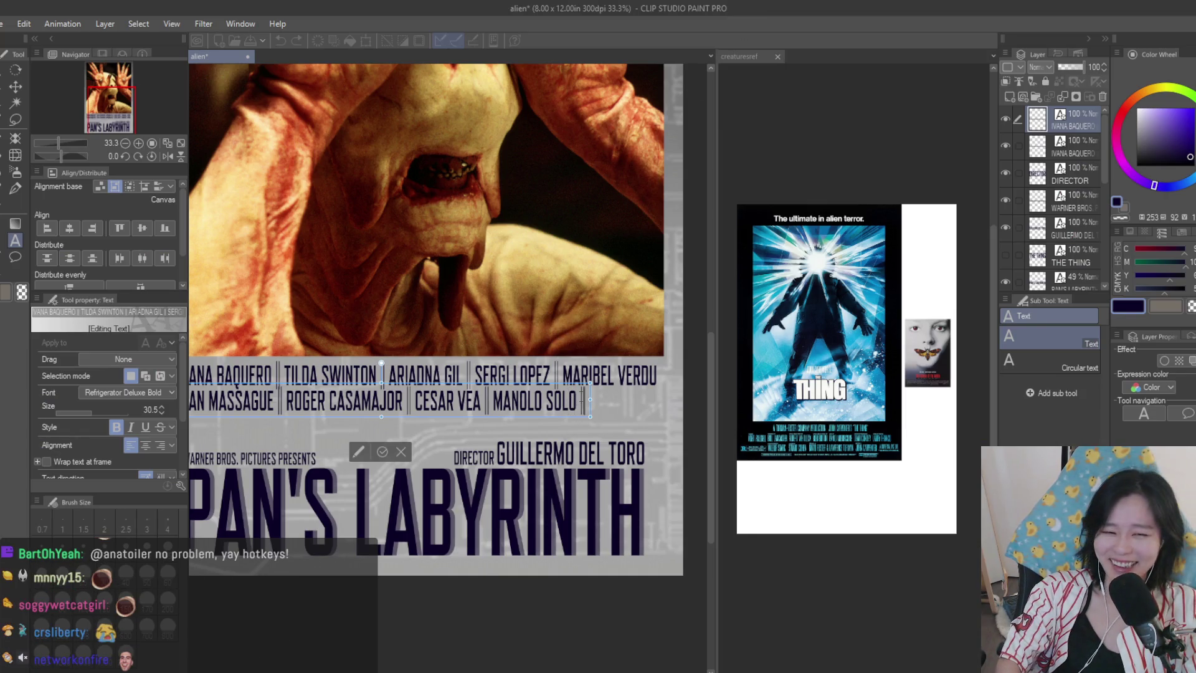
- Append JOE FLACCO to the second cast line and commit the text edit
text(JOE FLACCO)
click(16, 86)
scroll(619, 399, down, 3)
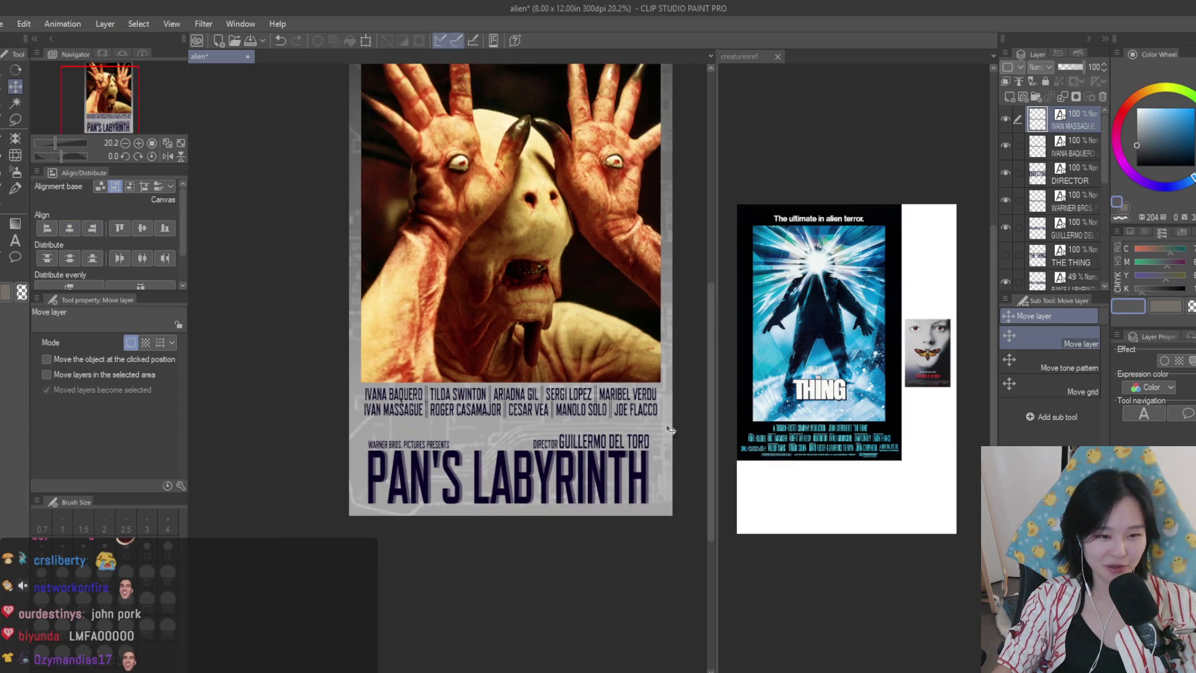
scroll(619, 399, up, 1)
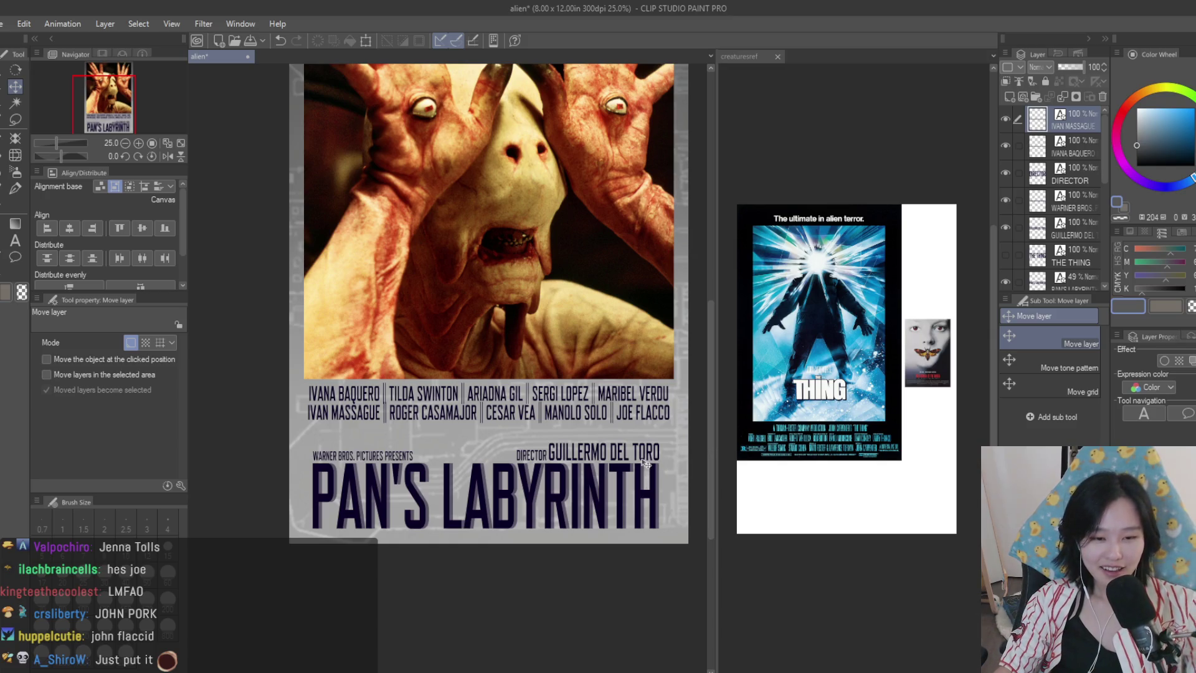
- Save the poster document as panslabyrinth
scroll(646, 464, up, 2)
scroll(629, 452, down, 3)
scroll(615, 441, up, 2)
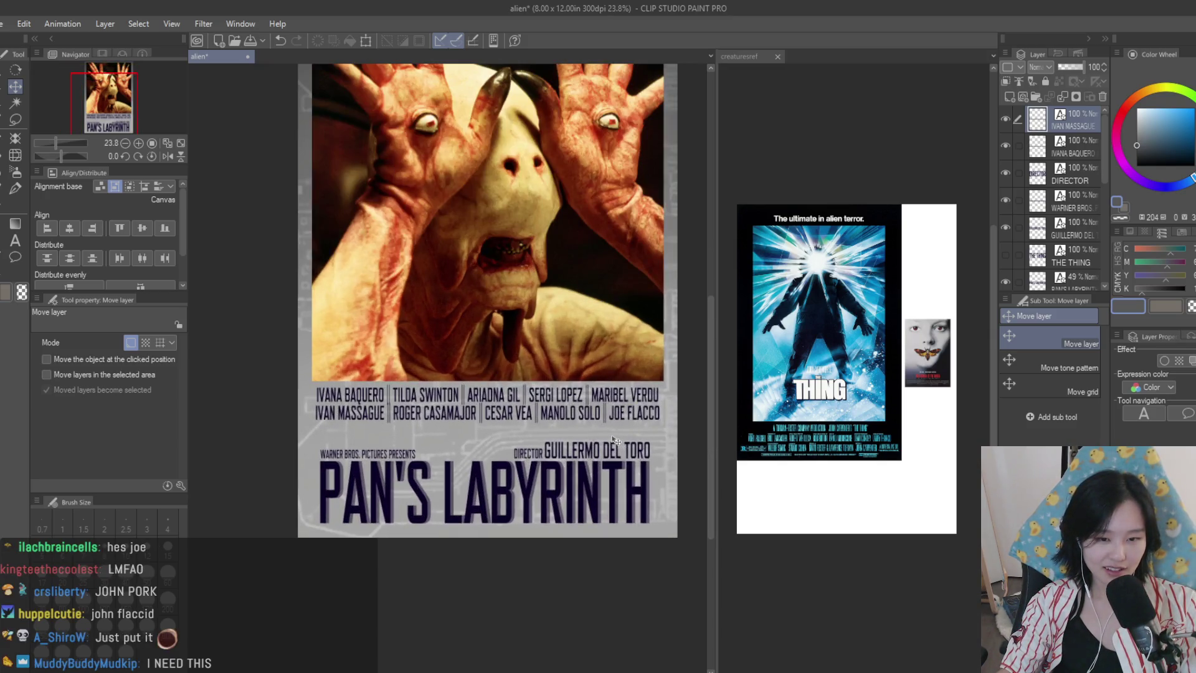
scroll(623, 443, down, 2)
scroll(646, 462, up, 2)
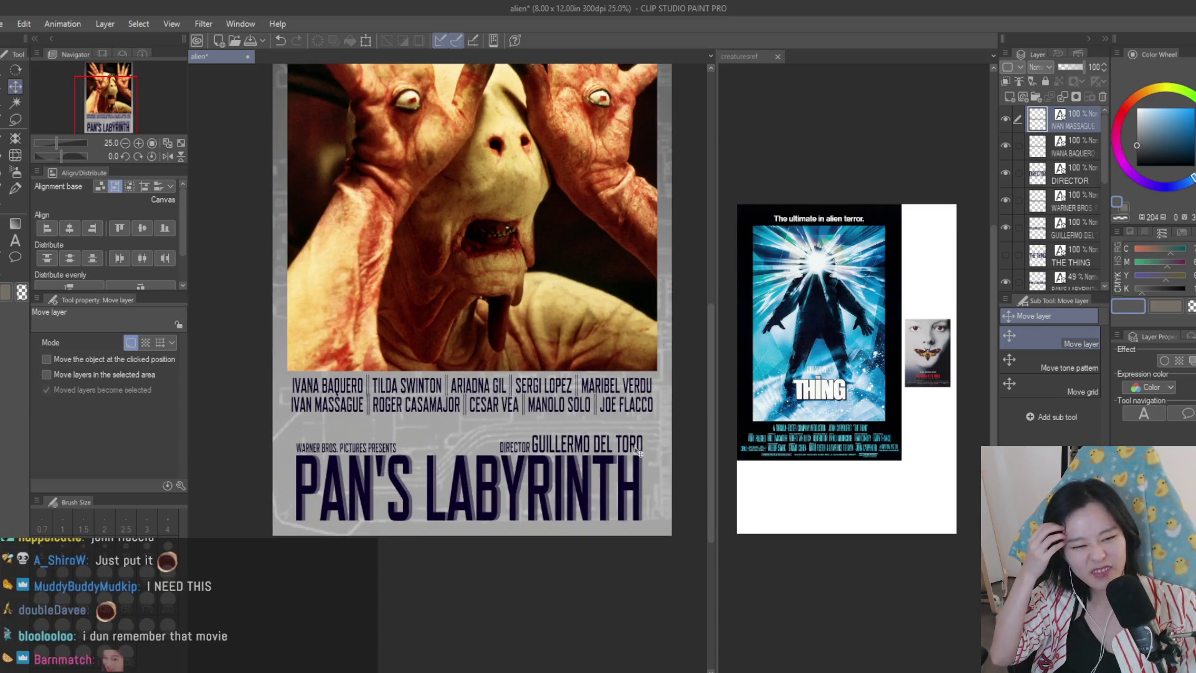
scroll(673, 433, down, 3)
scroll(676, 434, up, 3)
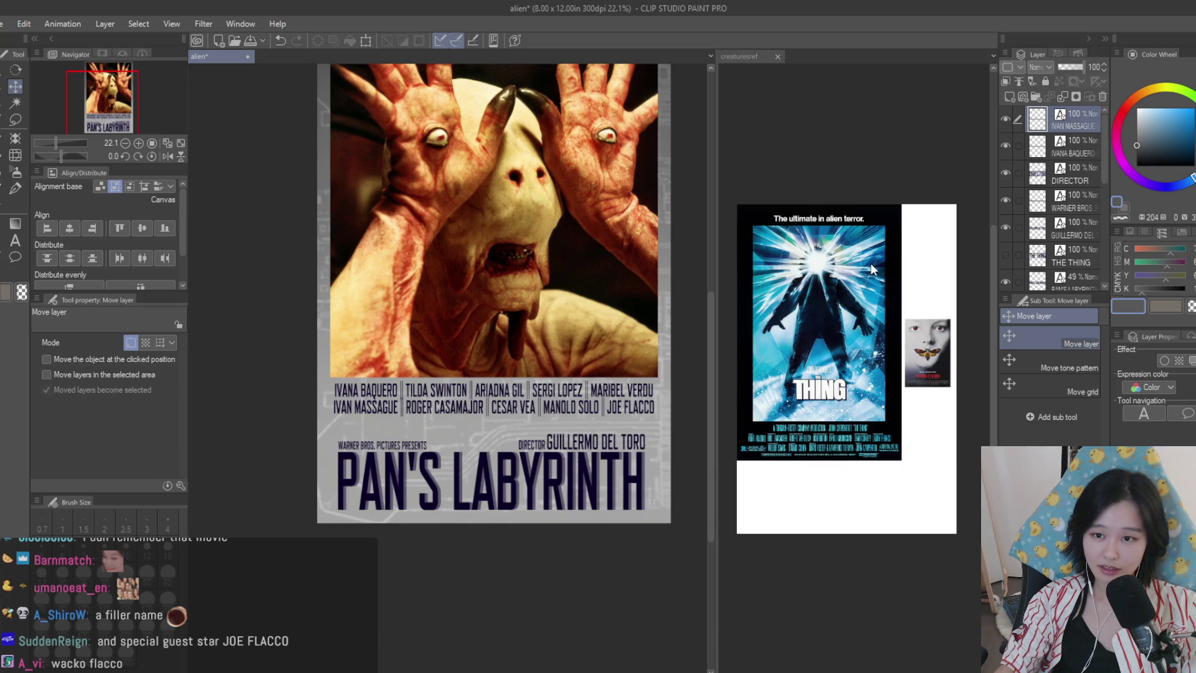
scroll(1083, 244, down, 1)
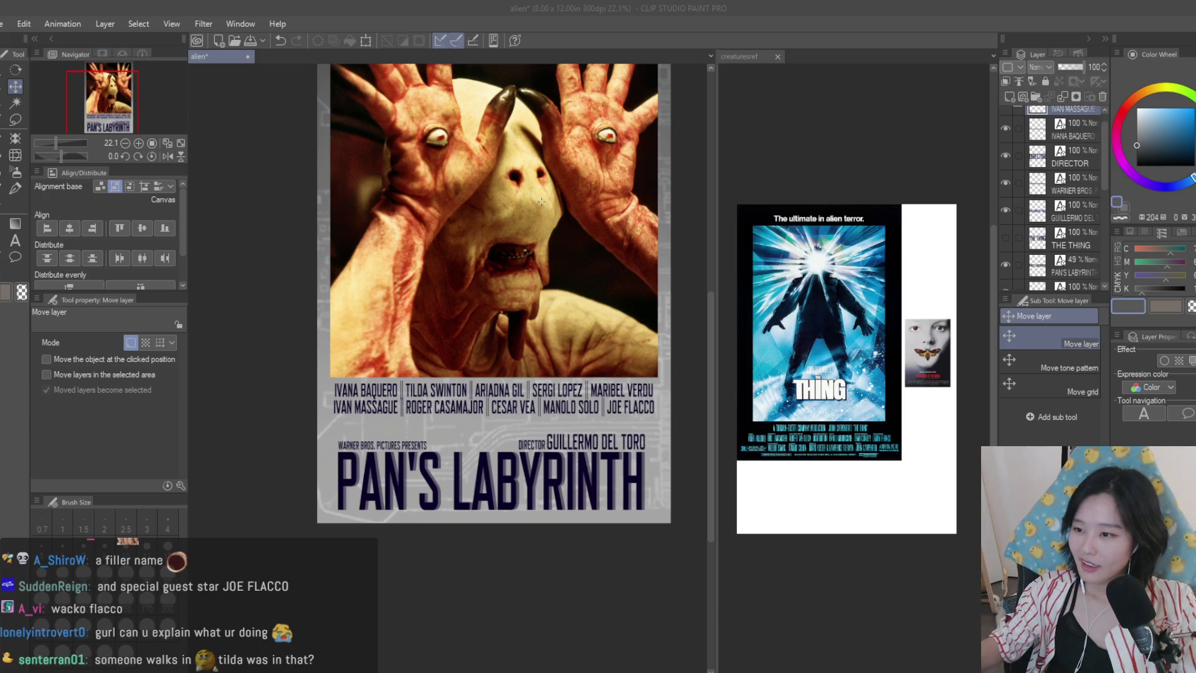
key(Return)
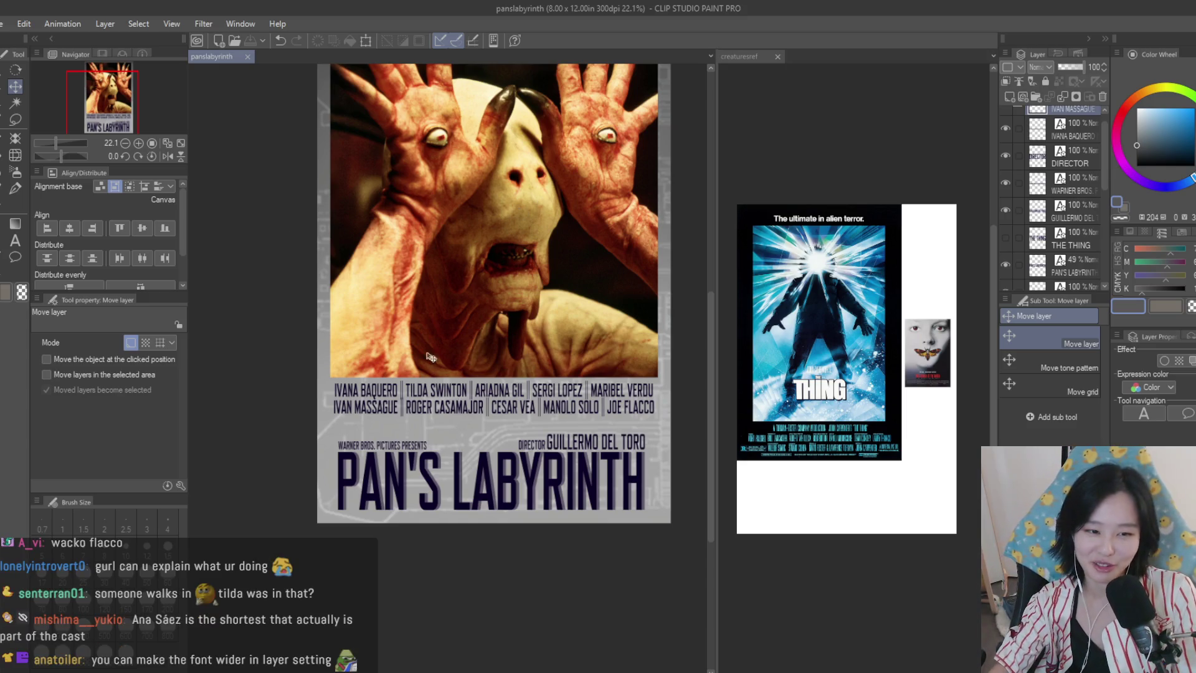
- Scale the bottom cast row down slightly and centre it horizontally on the poster
scroll(461, 385, up, 7)
scroll(462, 385, down, 6)
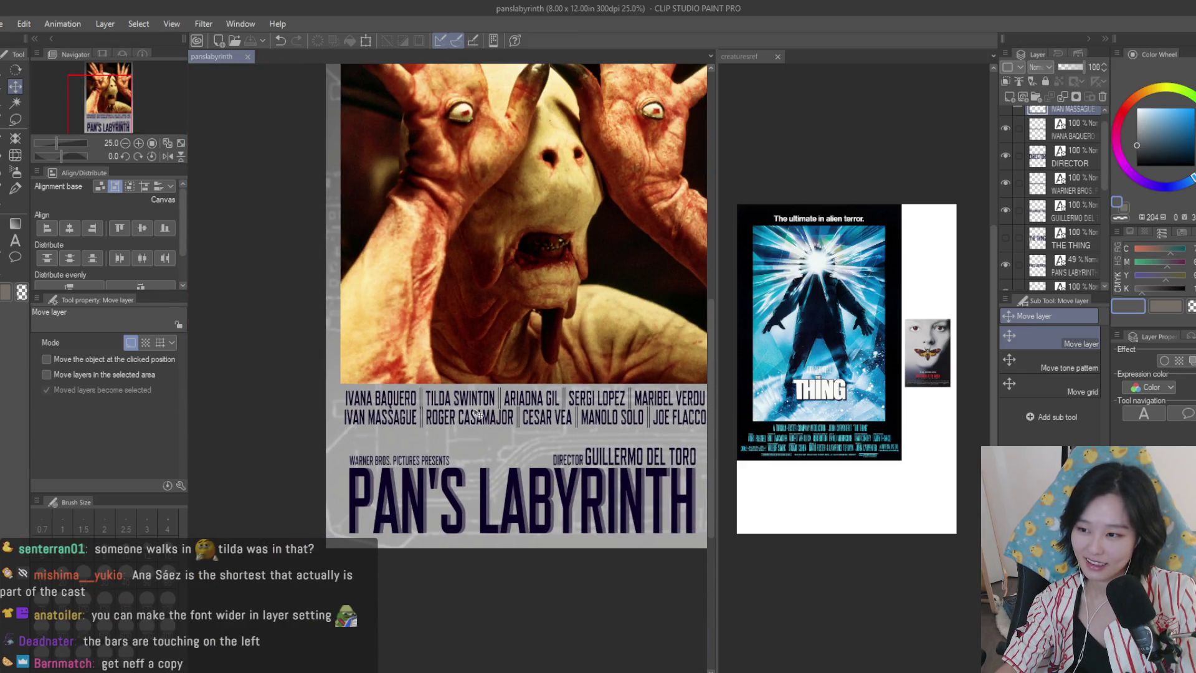
scroll(479, 414, up, 1)
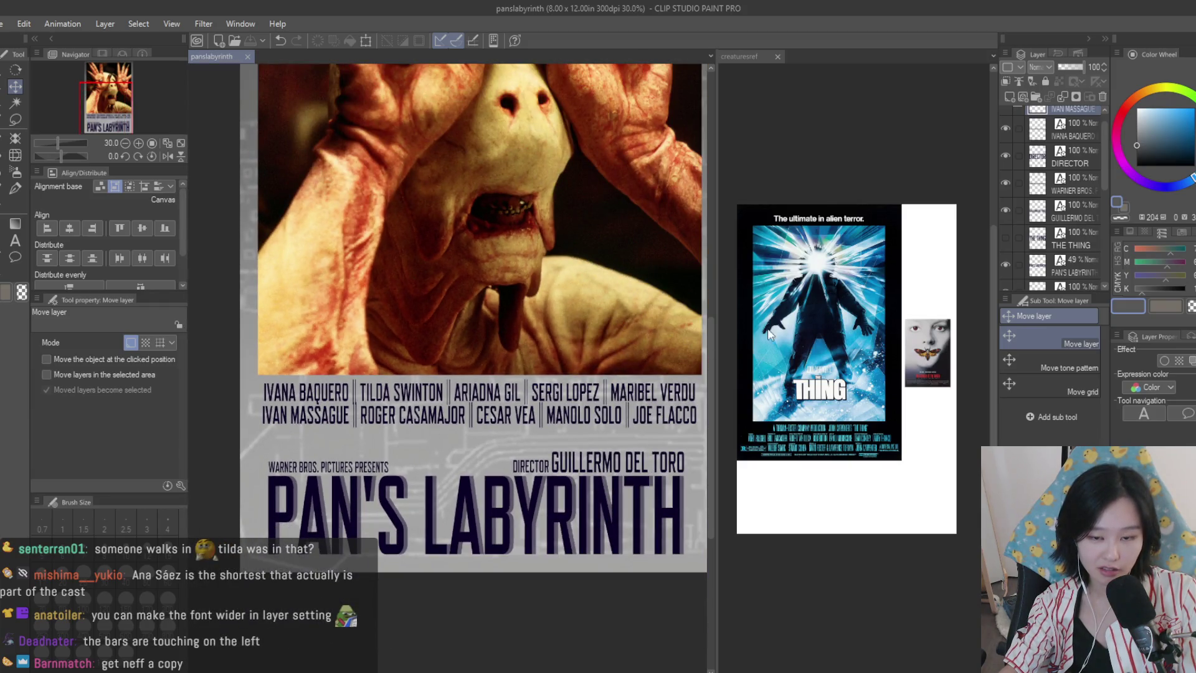
scroll(1014, 125, up, 1)
scroll(537, 297, down, 2)
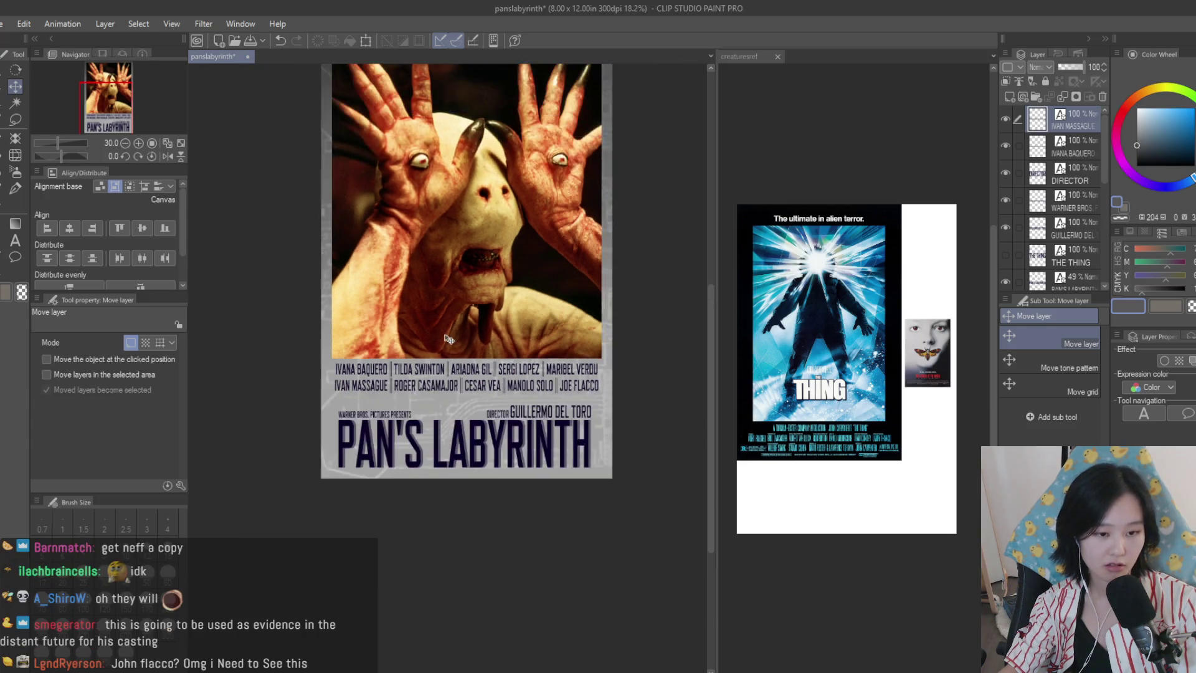
scroll(488, 320, up, 1)
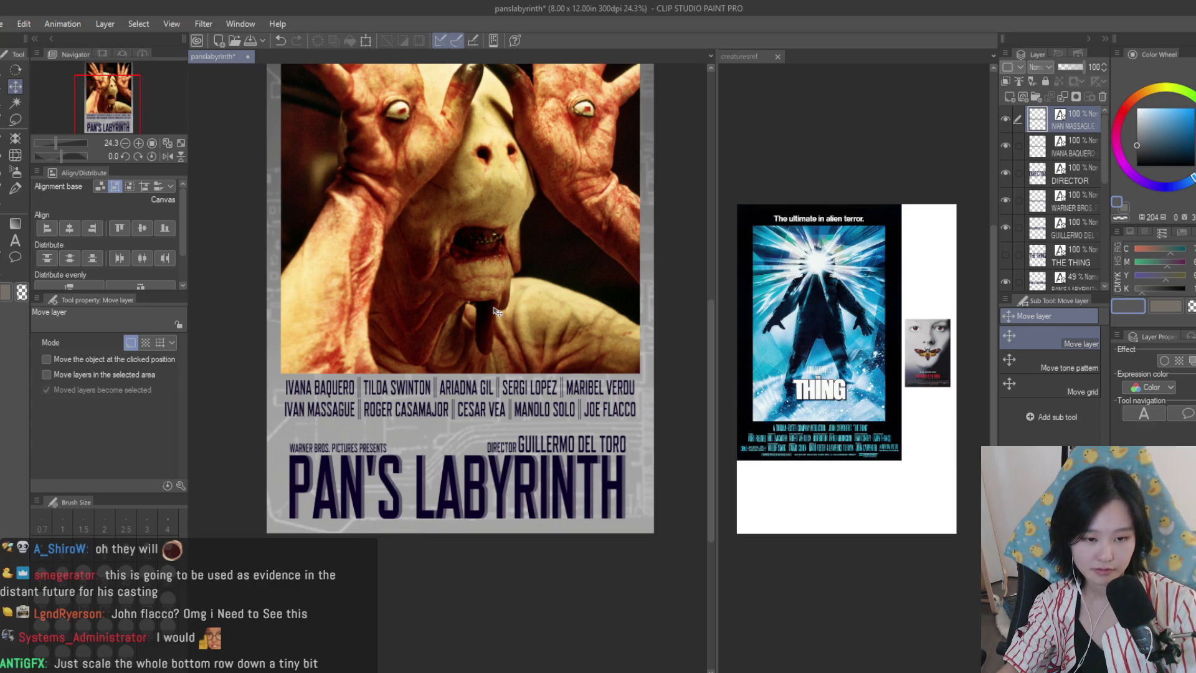
scroll(496, 311, down, 2)
scroll(517, 313, up, 2)
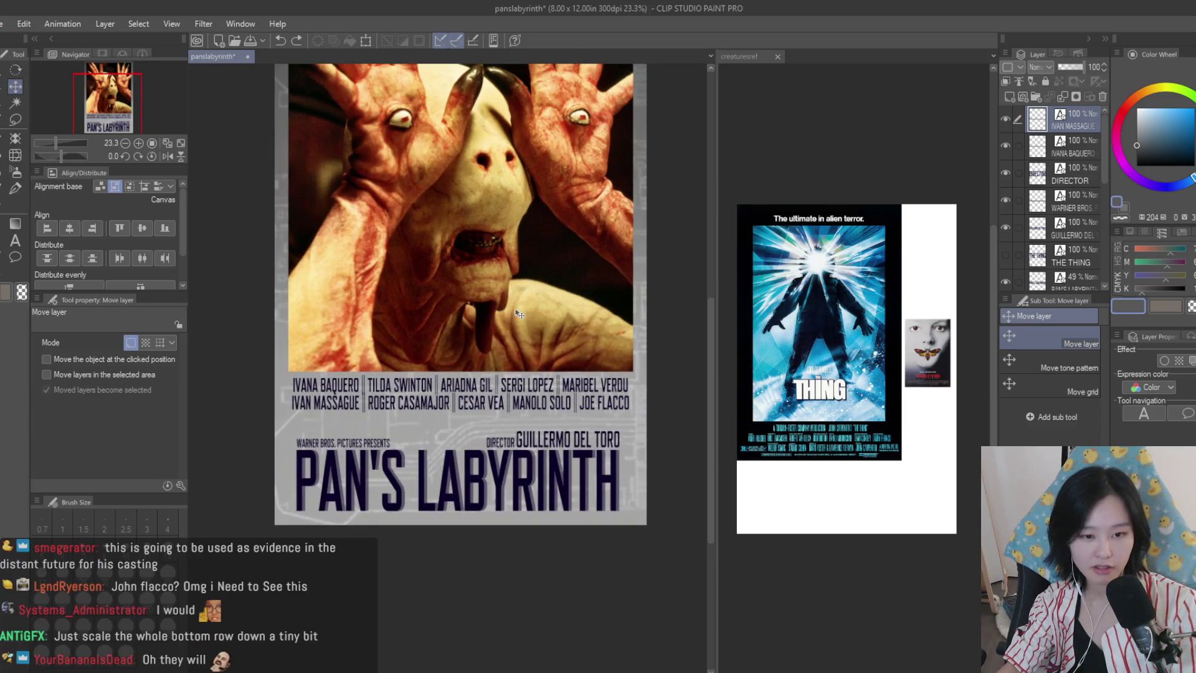
scroll(517, 313, up, 1)
key(ctrl+t)
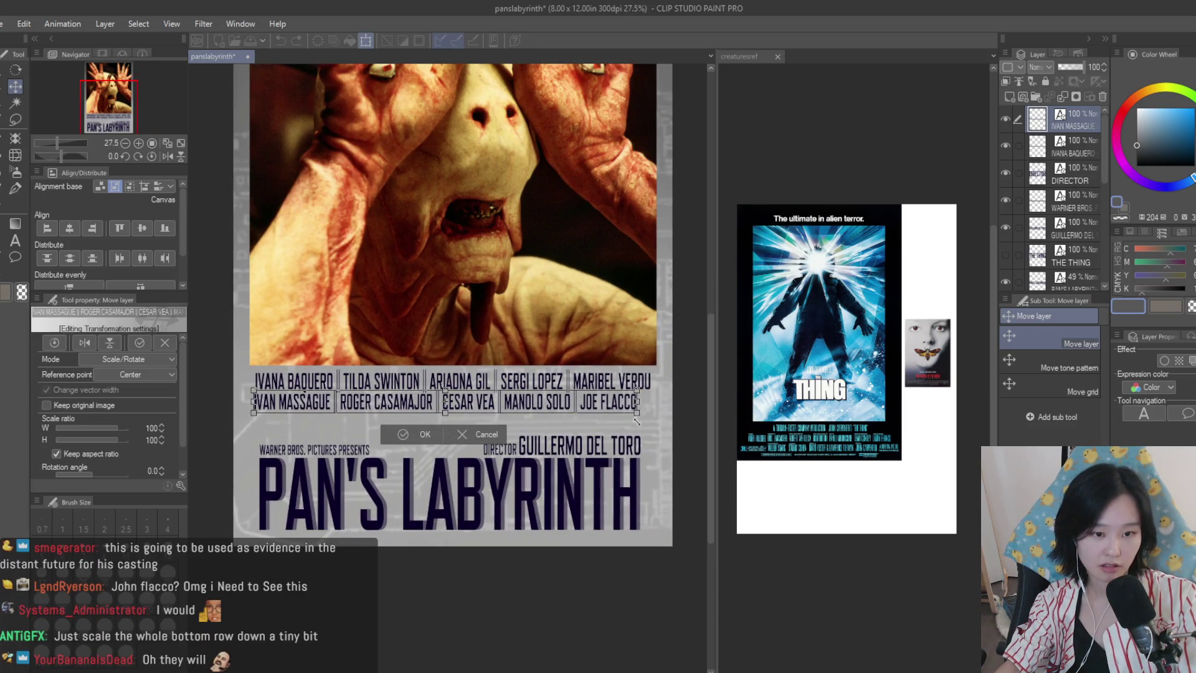
drag(636, 421, 630, 420)
key(Return)
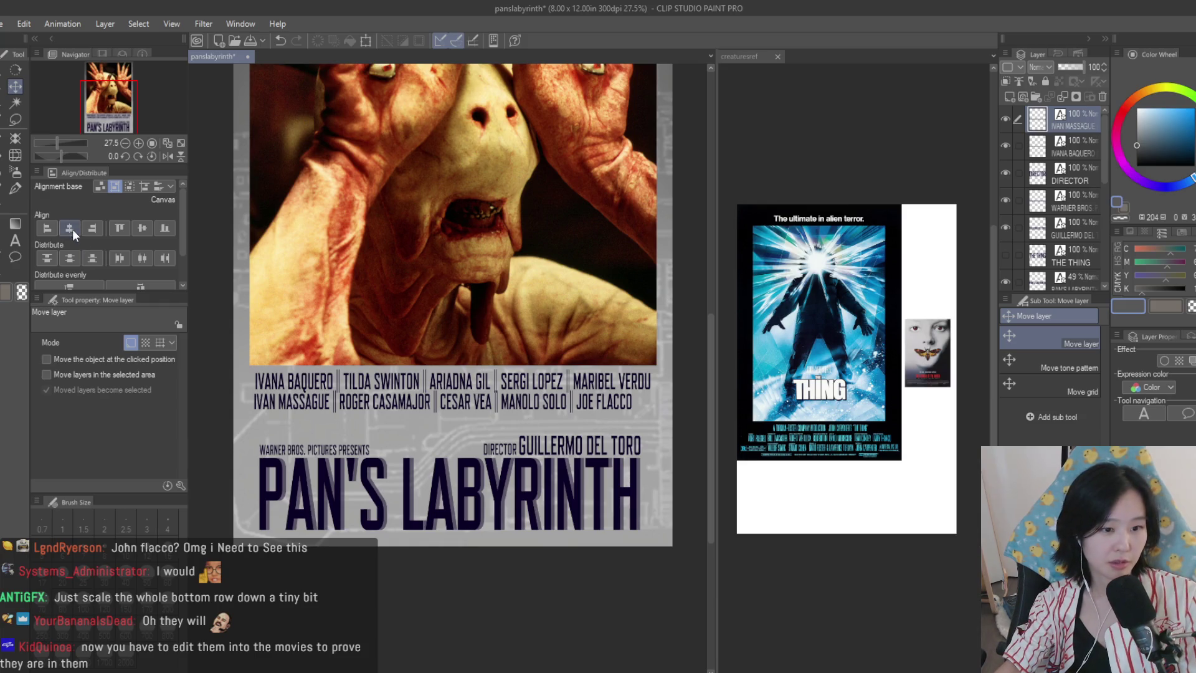
click(70, 229)
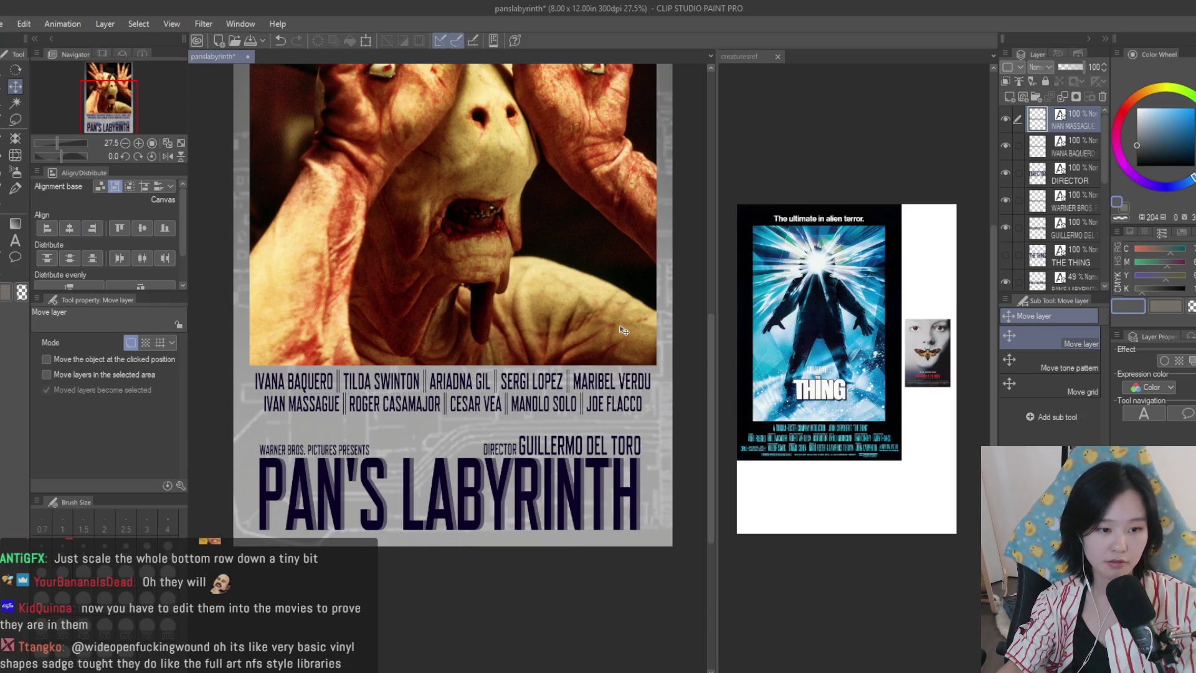
- Open alien.png, annihilation.png and thething.png by dragging them into the app
scroll(676, 442, down, 5)
scroll(679, 430, up, 3)
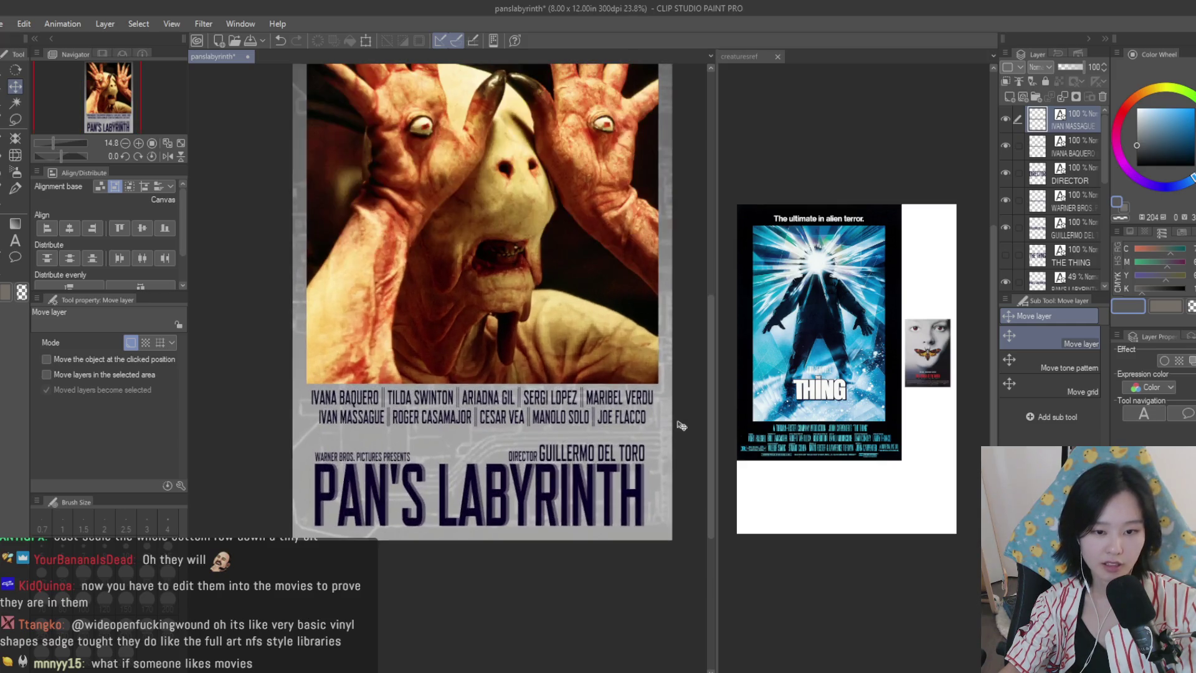
scroll(645, 370, up, 1)
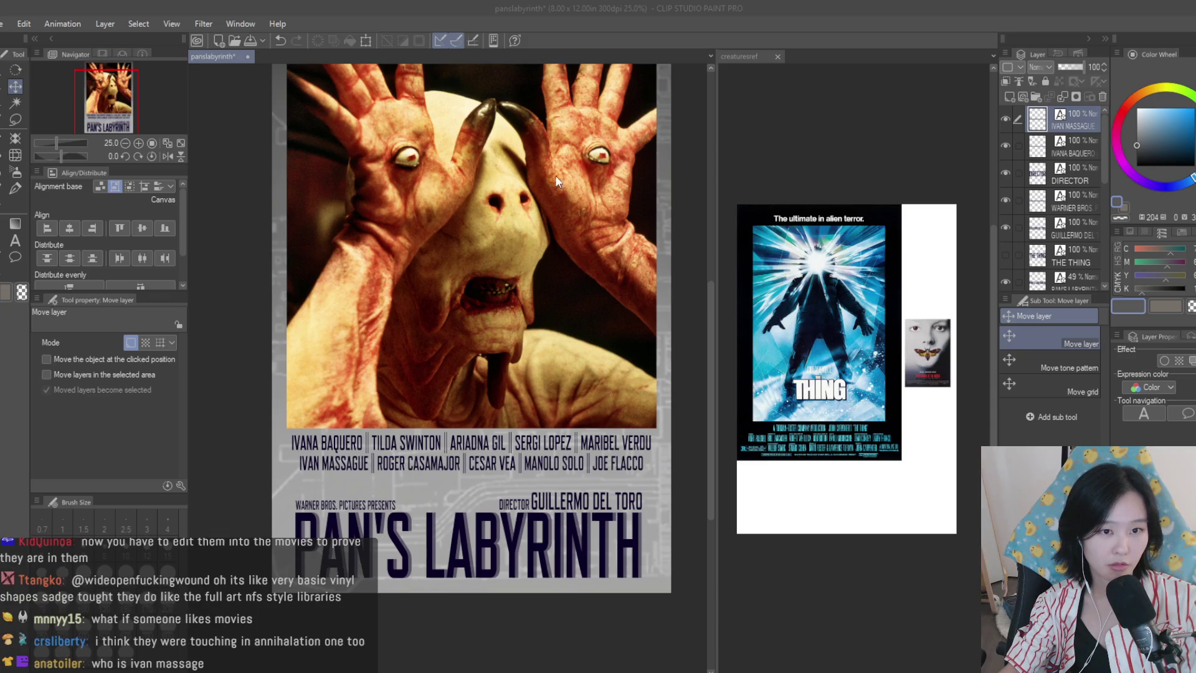
drag(502, 330, 510, 329)
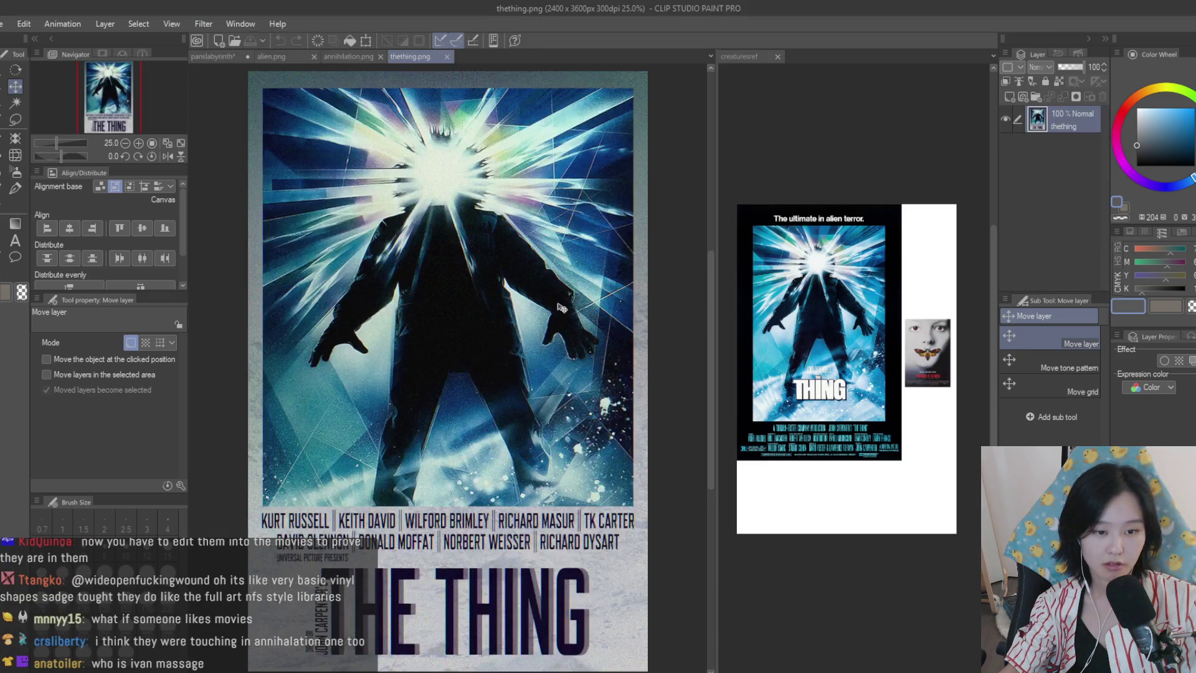
- Copy The Thing poster and paste it into the creaturesref reference sheet
key(ctrl+a)
key(ctrl+c)
click(795, 165)
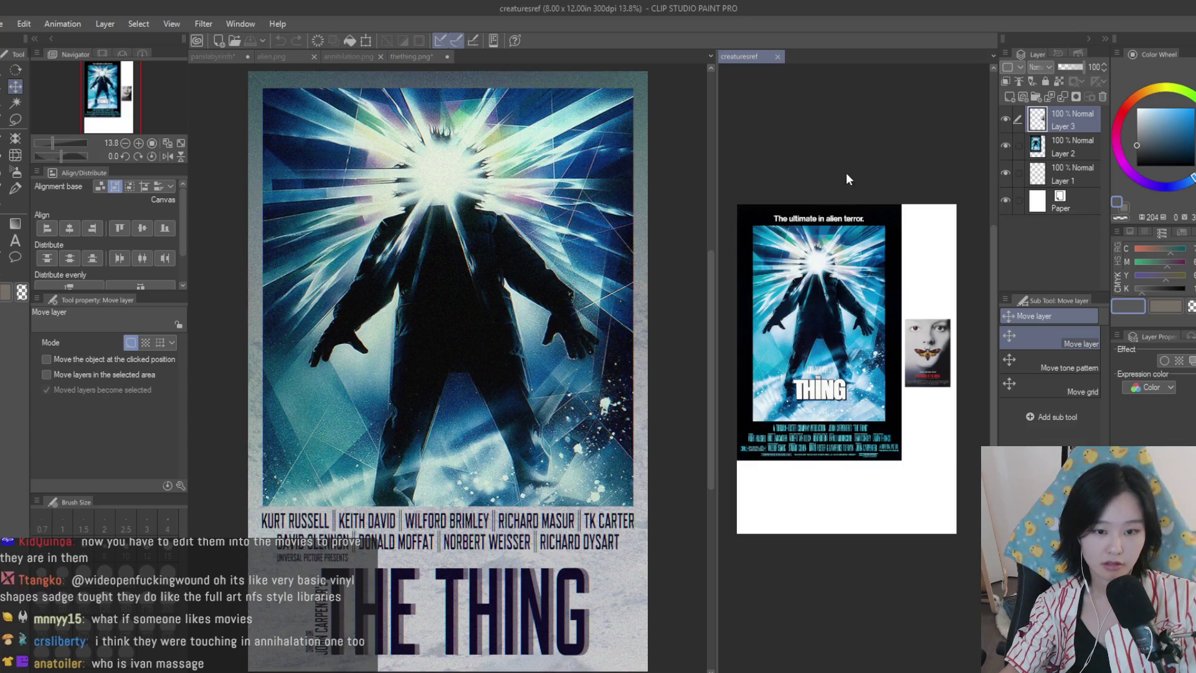
key(ctrl+v)
key(ctrl+t)
key(Return)
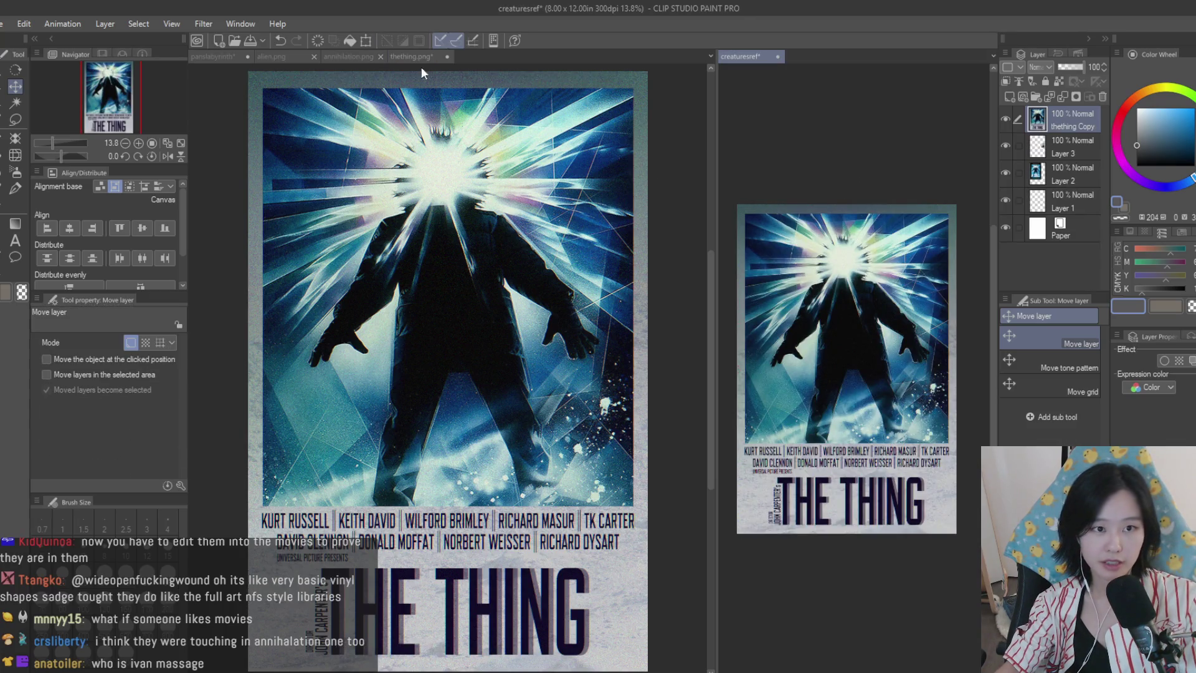
- Close The Thing, Annihilation and Alien source files and paste the Alien poster into the sheet
click(429, 57)
click(447, 57)
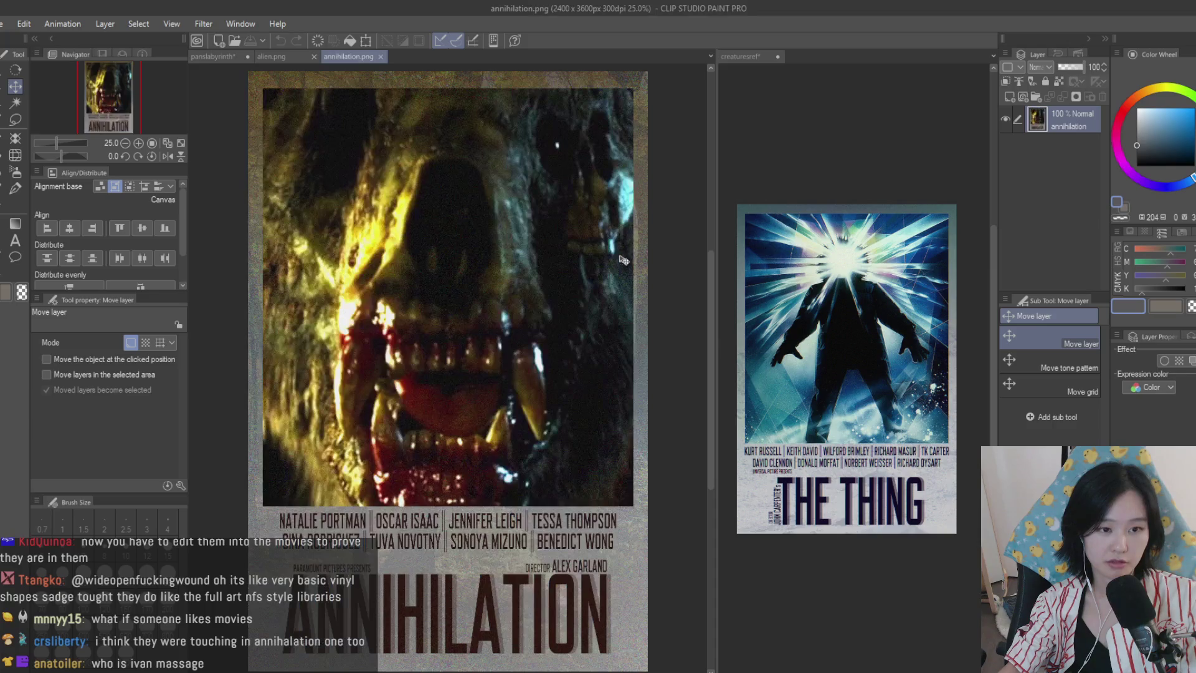
key(ctrl+w)
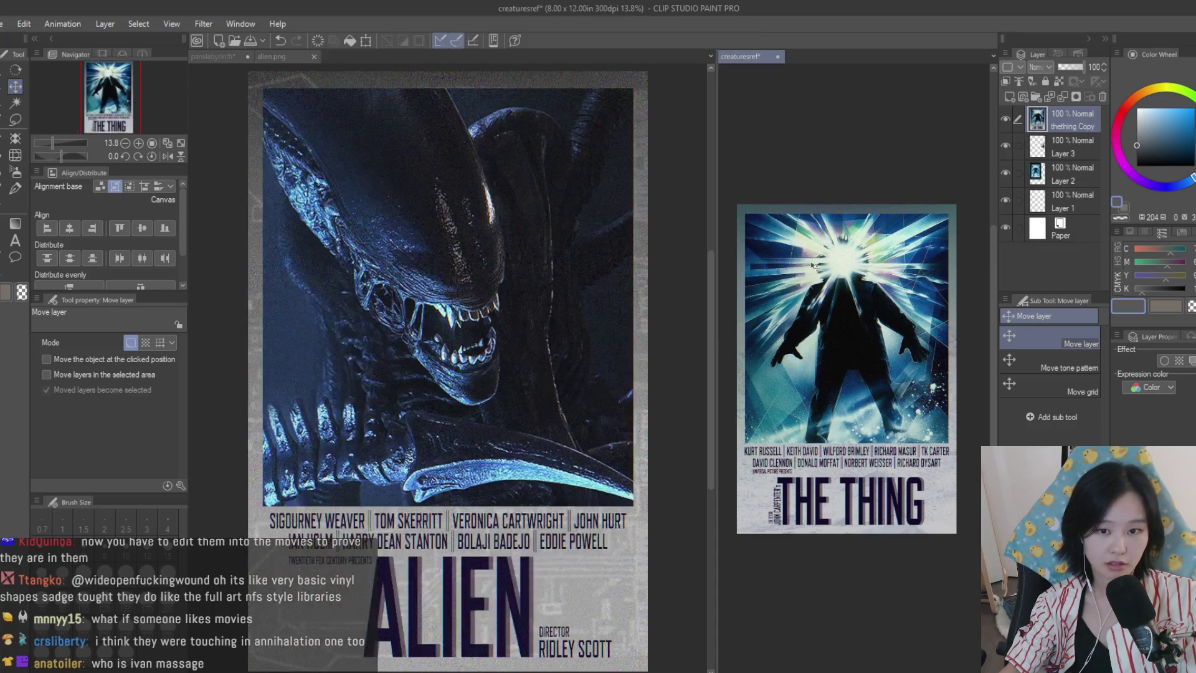
click(315, 57)
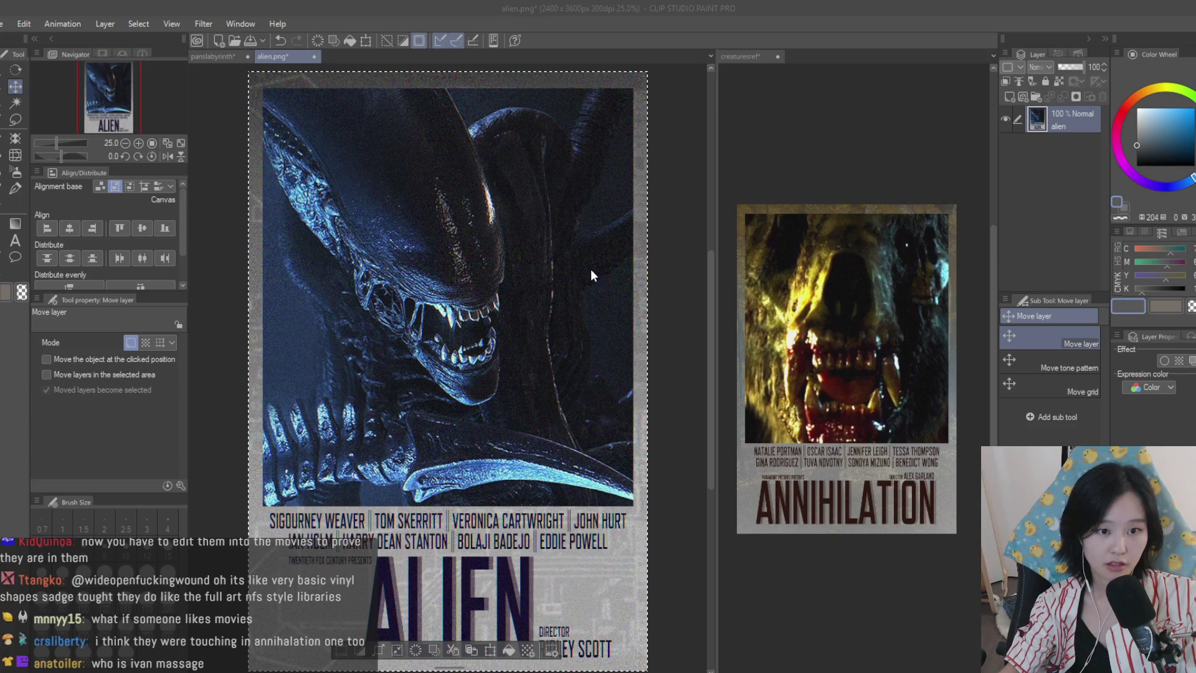
click(781, 272)
key(ctrl+v)
- Shrink the three pasted posters together toward the sheet's top-left corner
shift+click(1084, 181)
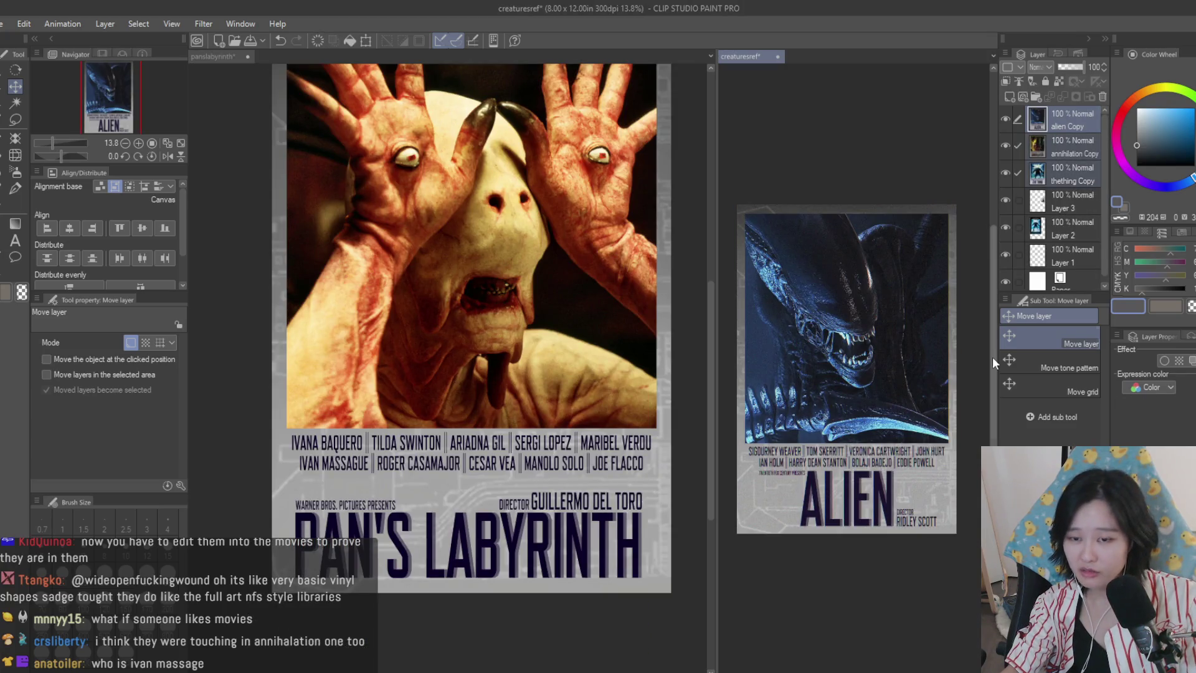
key(ctrl+t)
drag(956, 533, 809, 311)
key(Return)
- Arrange the Annihilation and Alien posters side by side in a row along the top
scroll(748, 274, up, 3)
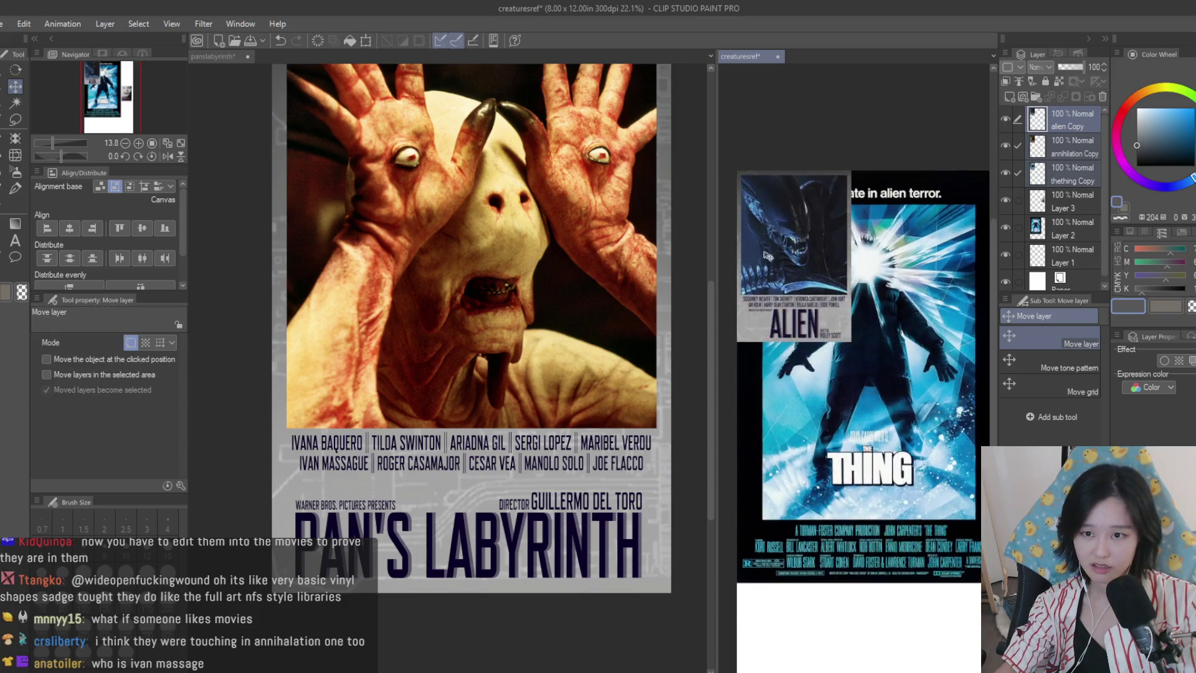
click(1059, 150)
drag(802, 252, 942, 246)
ctrl+shift+click(757, 267)
scroll(778, 266, down, 2)
drag(778, 266, 955, 264)
scroll(834, 264, up, 1)
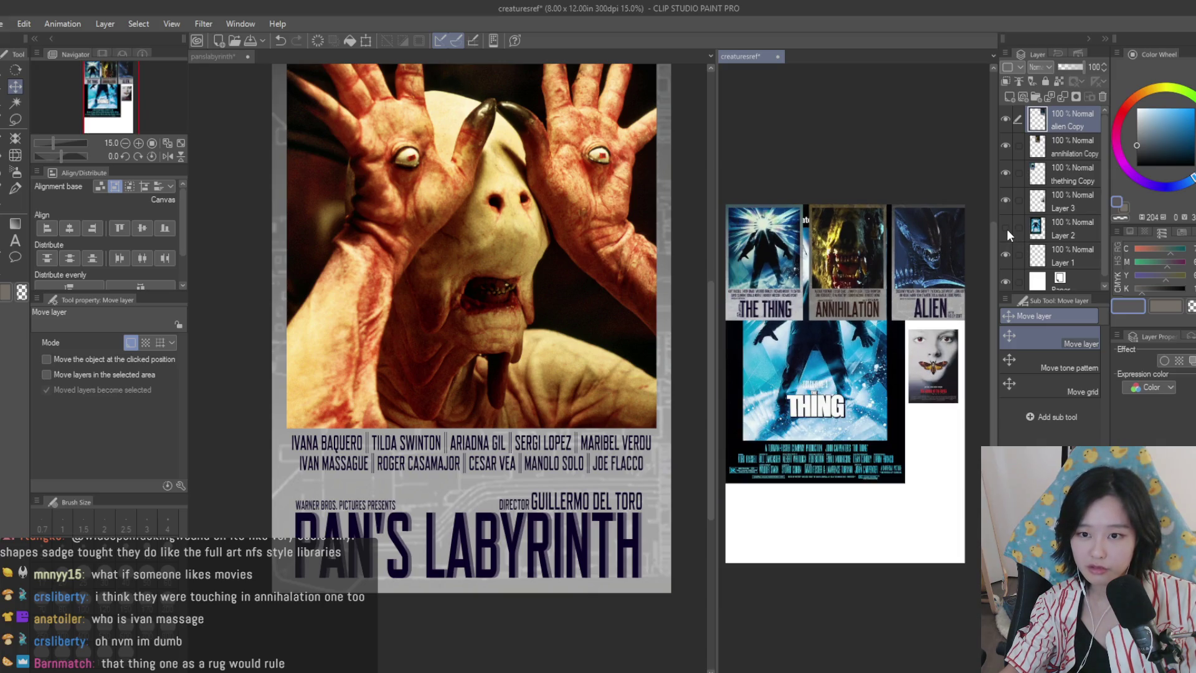
- Hide the large The Thing poster and the small Silence of the Lambs poster layers
click(1007, 229)
click(1005, 200)
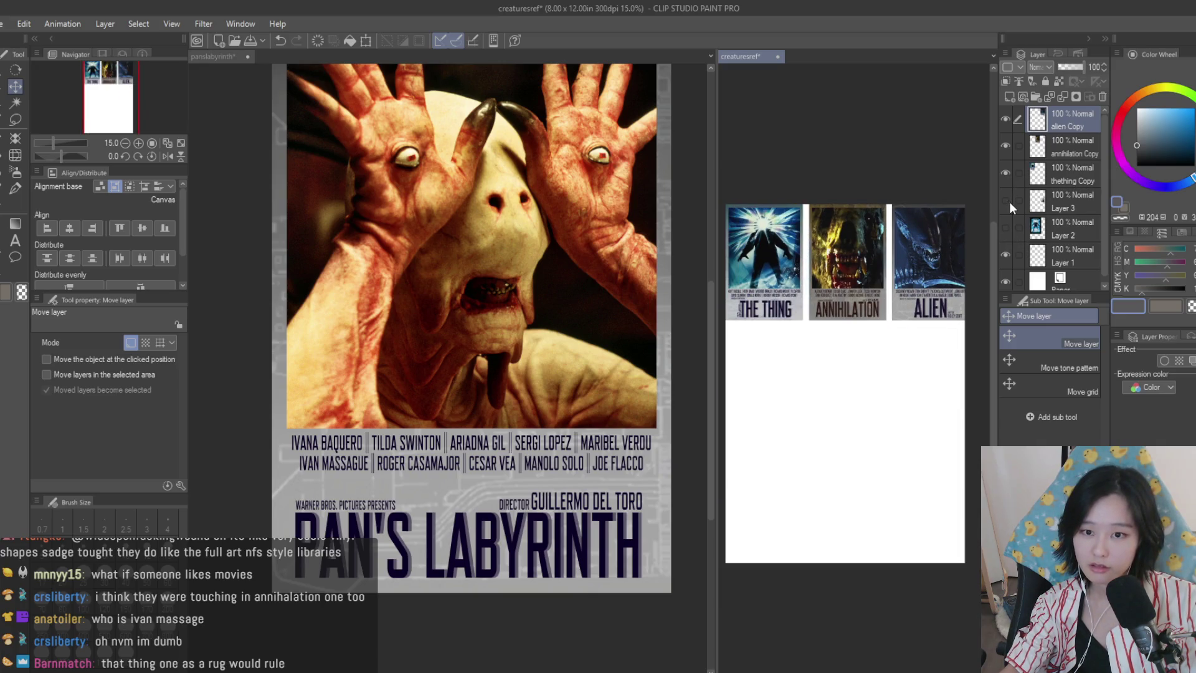
click(660, 436)
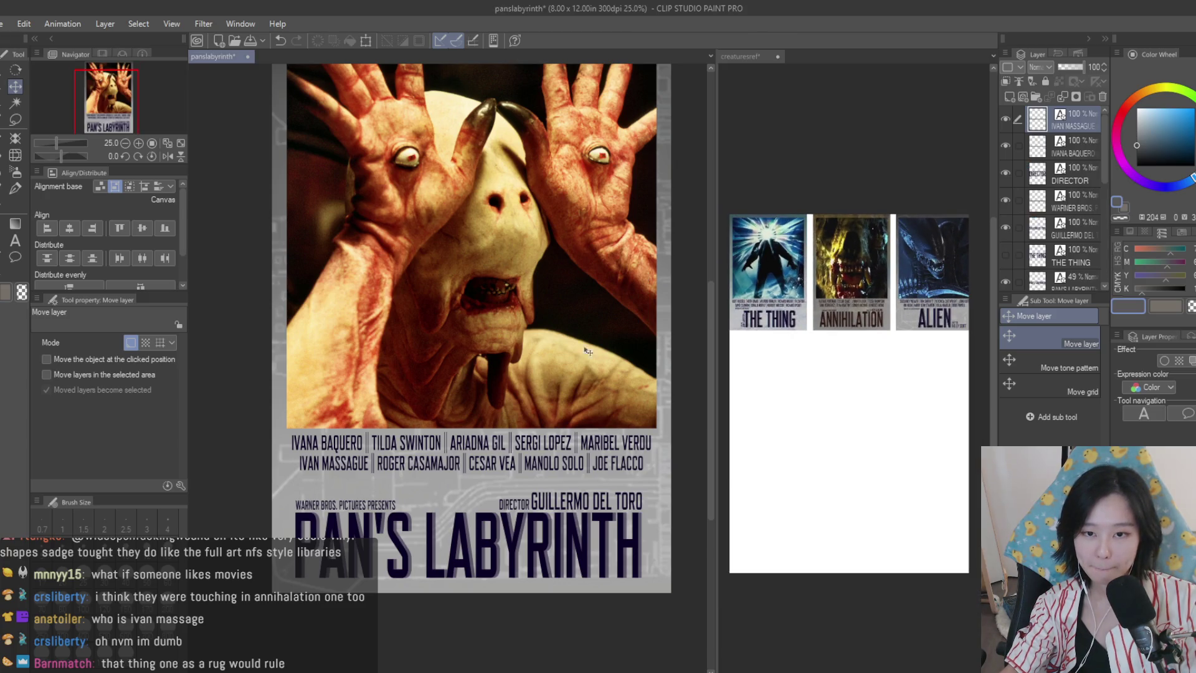
- Recolour the PAN'S LABYRINTH title text to dark red
scroll(656, 439, down, 2)
scroll(656, 439, up, 1)
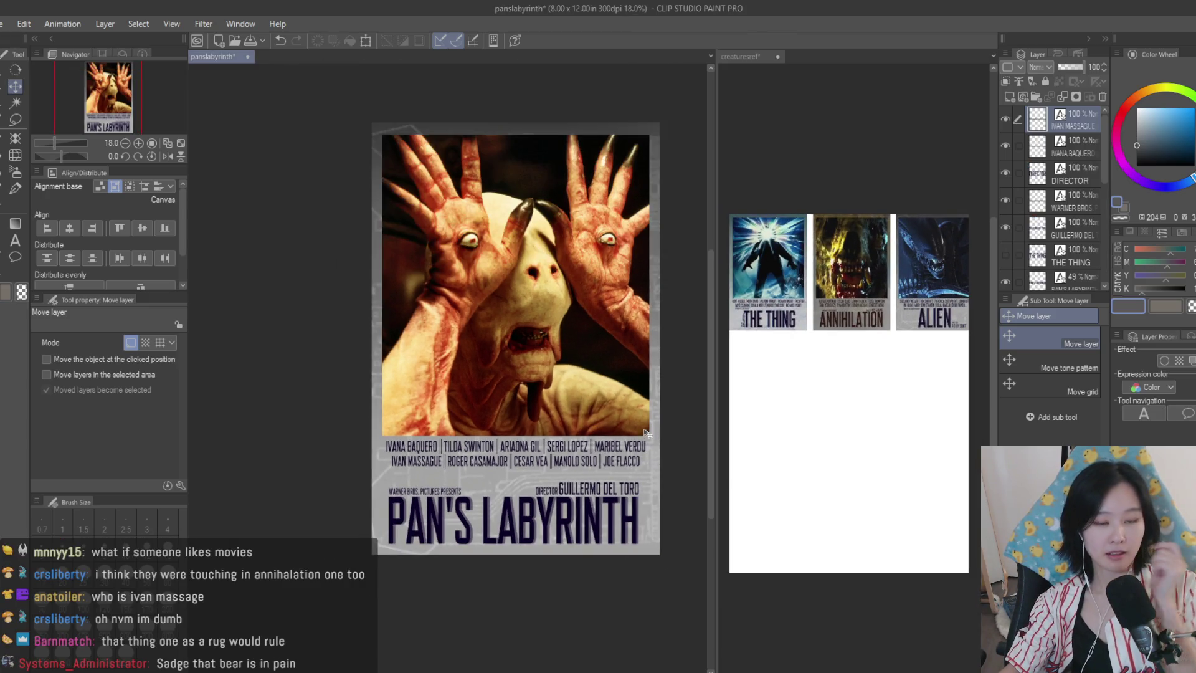
scroll(621, 432, up, 1)
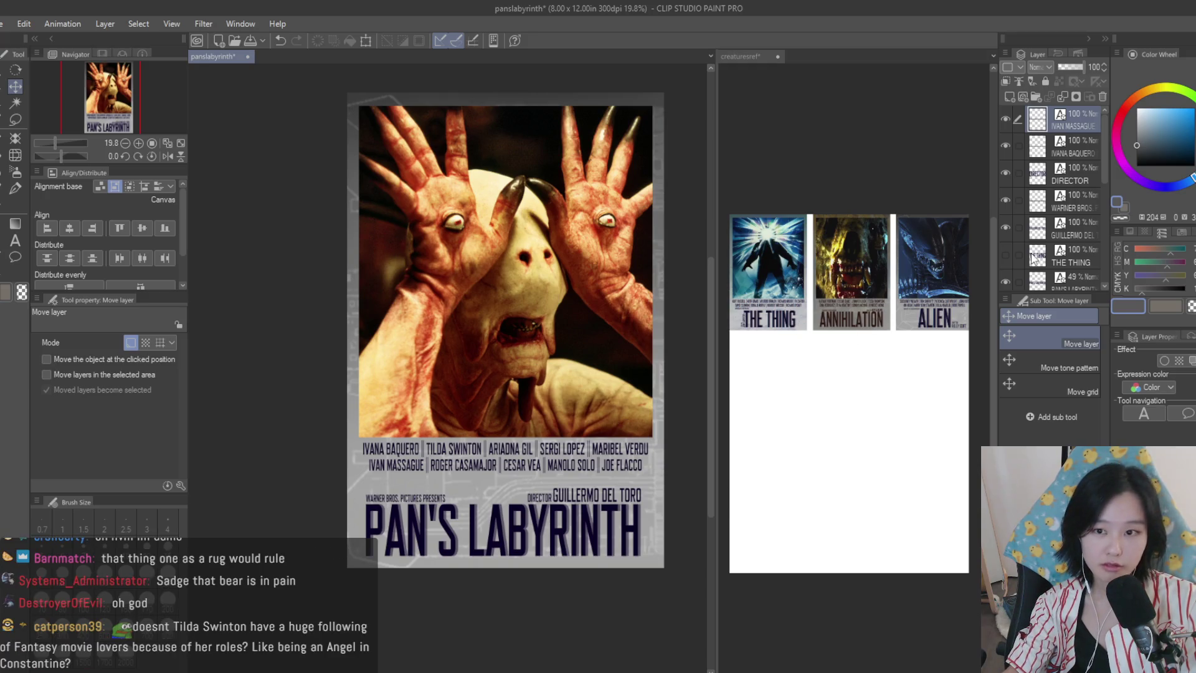
key(t)
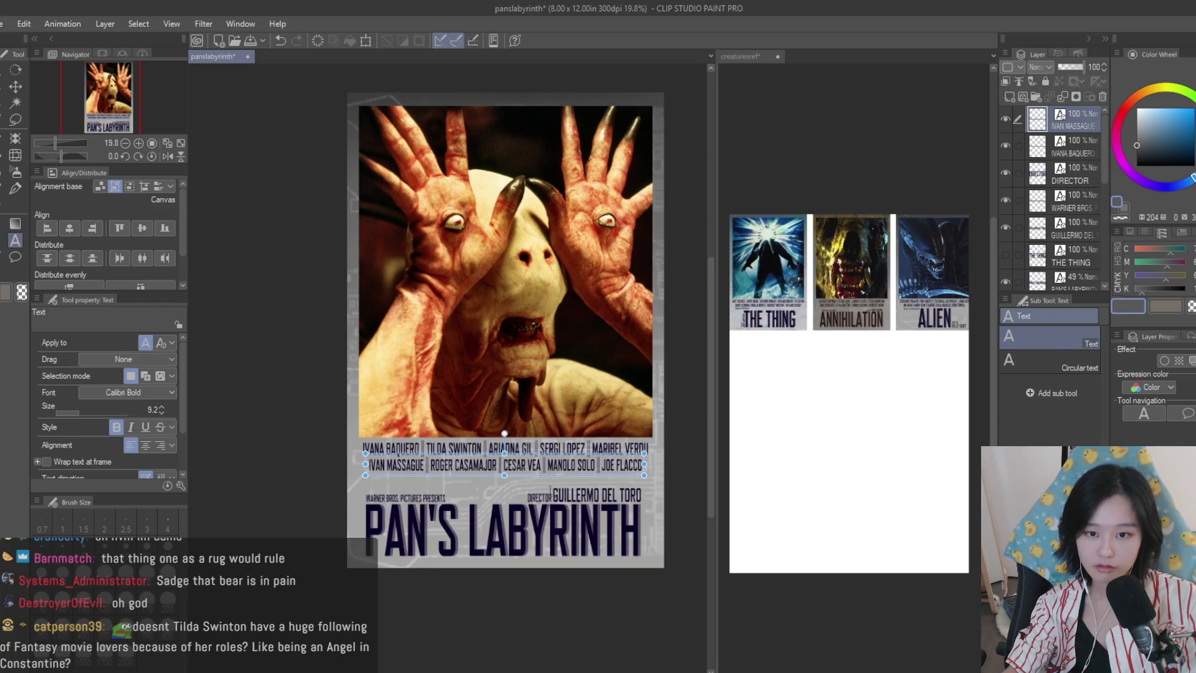
click(530, 533)
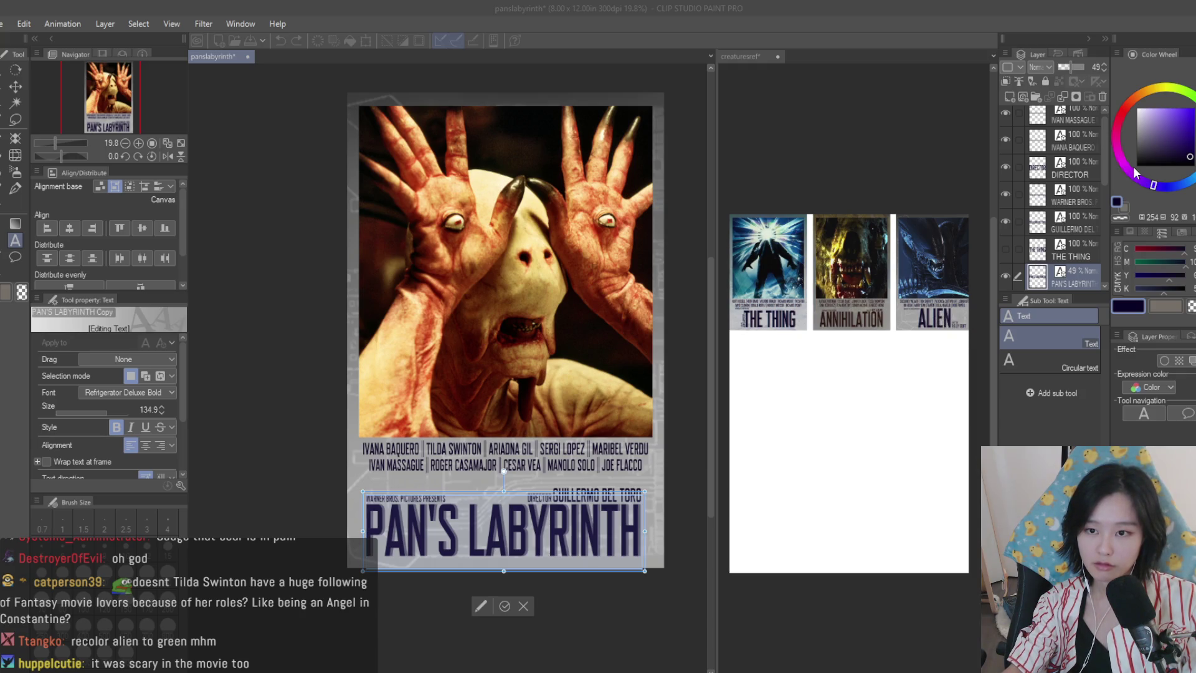
click(1123, 111)
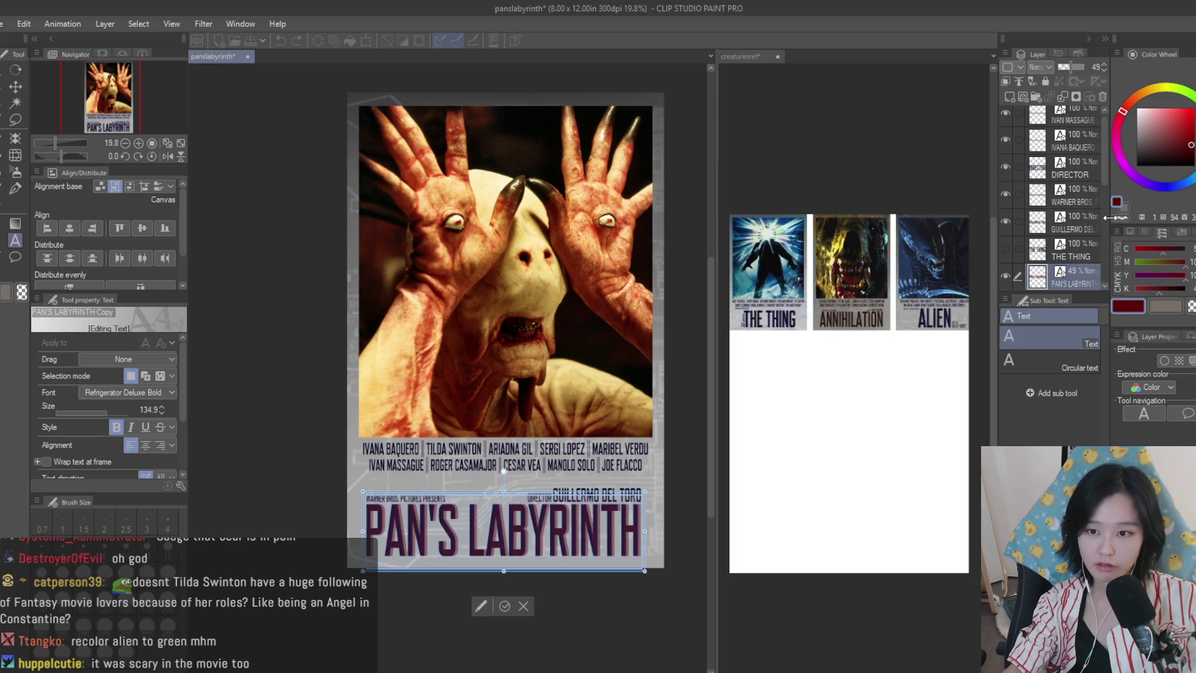
key(Escape)
- Set the main colour to dark maroon for the full-opacity PAN'S LABYRINTH title layer
scroll(1088, 237, down, 3)
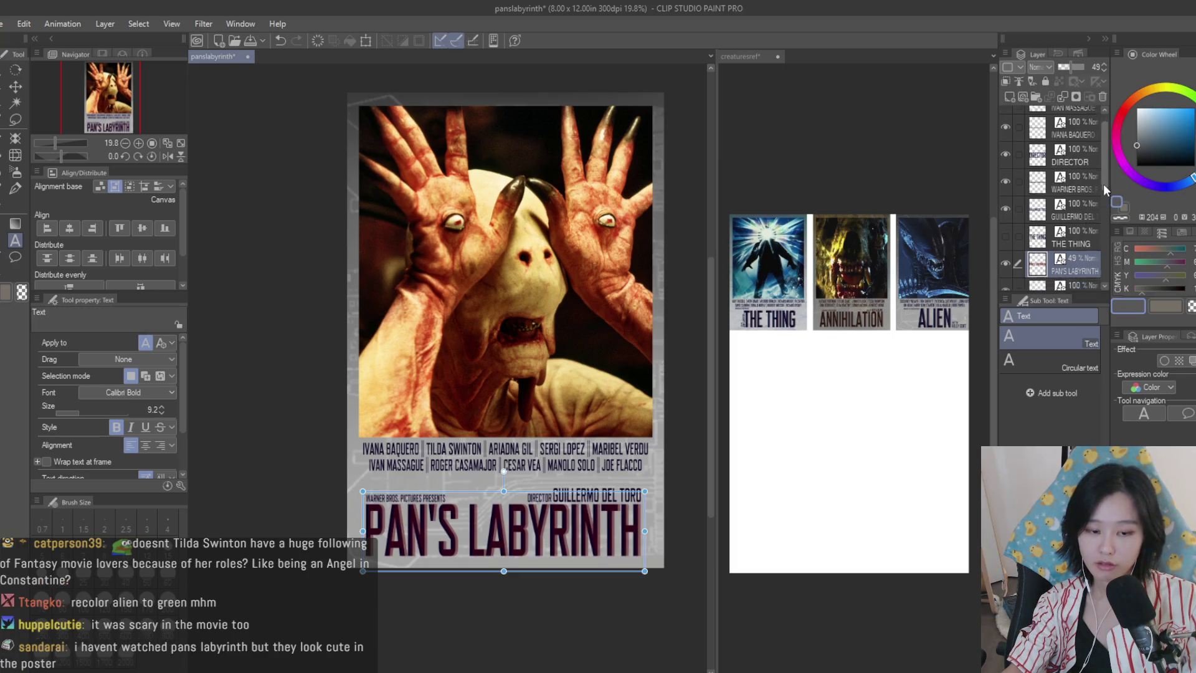
click(1076, 230)
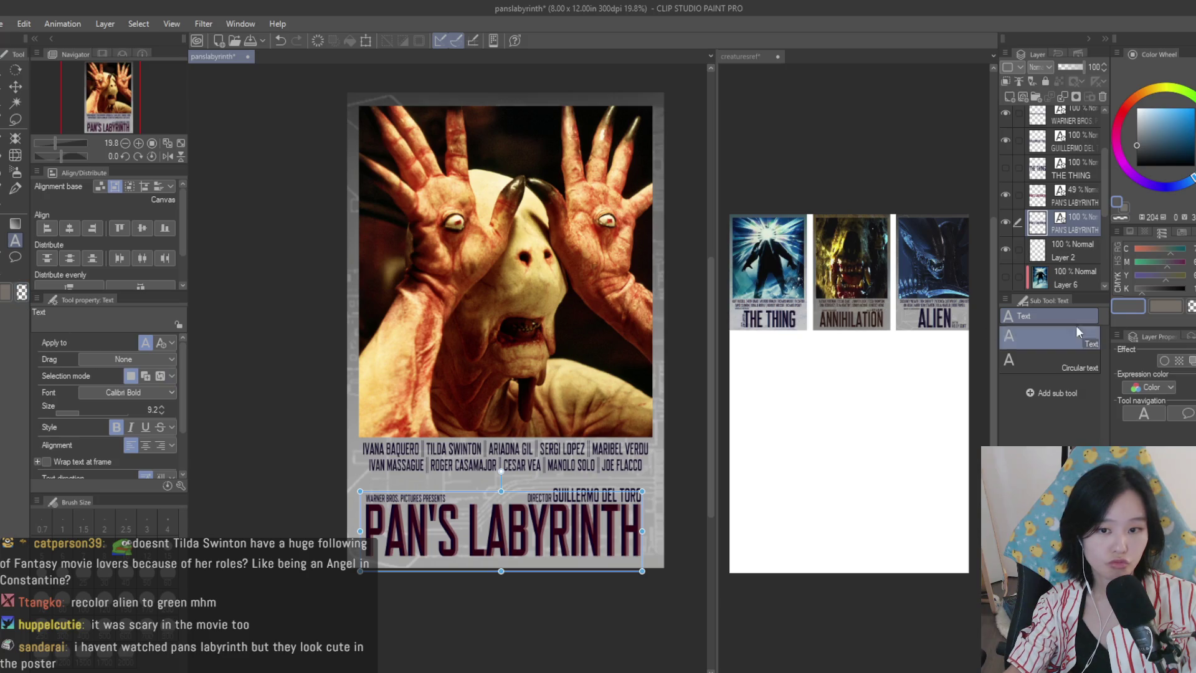
click(1119, 315)
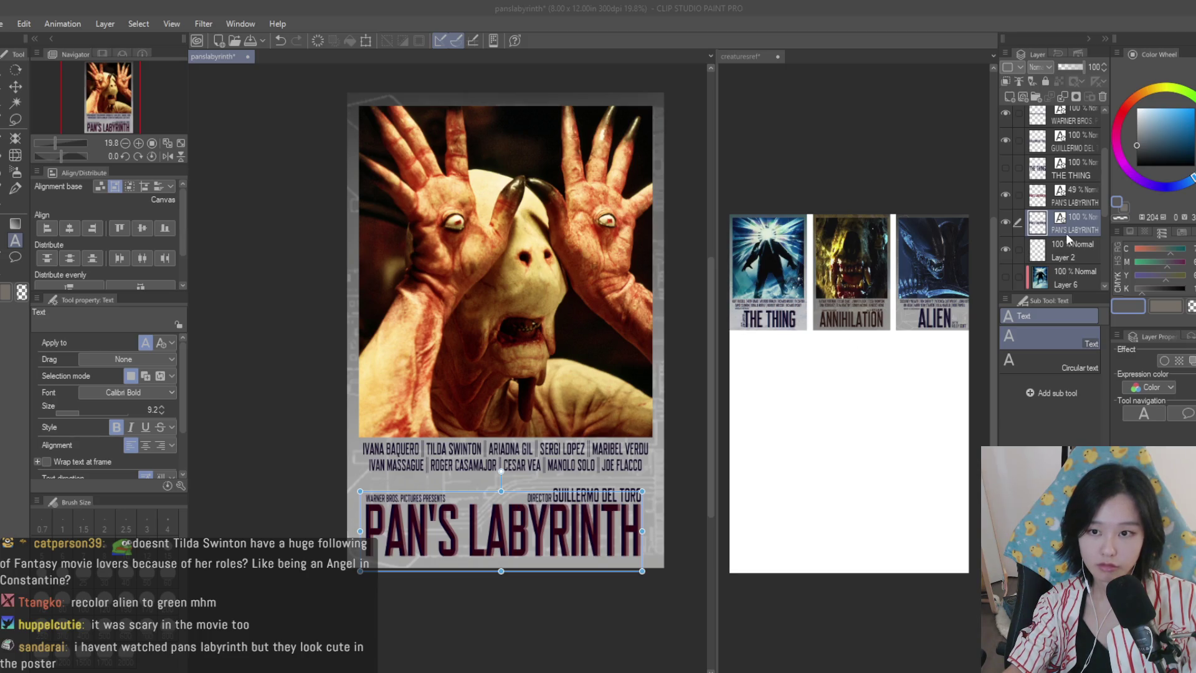
click(1120, 201)
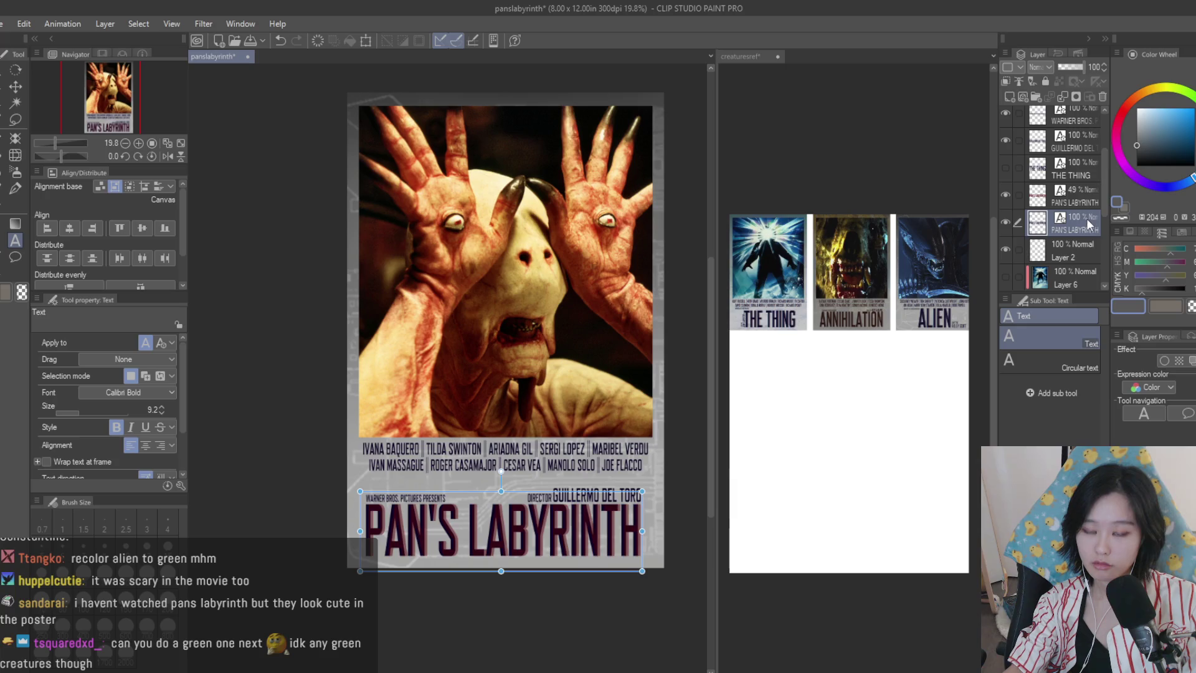
click(1124, 305)
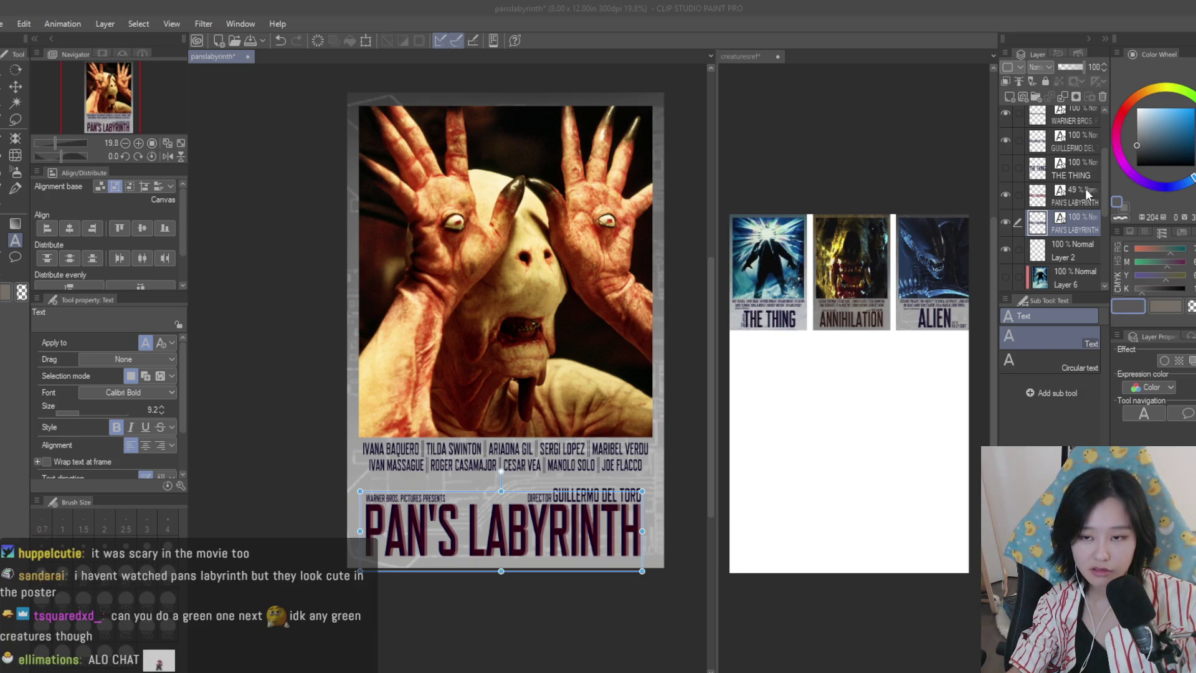
key(Return)
scroll(561, 512, up, 2)
scroll(564, 547, up, 2)
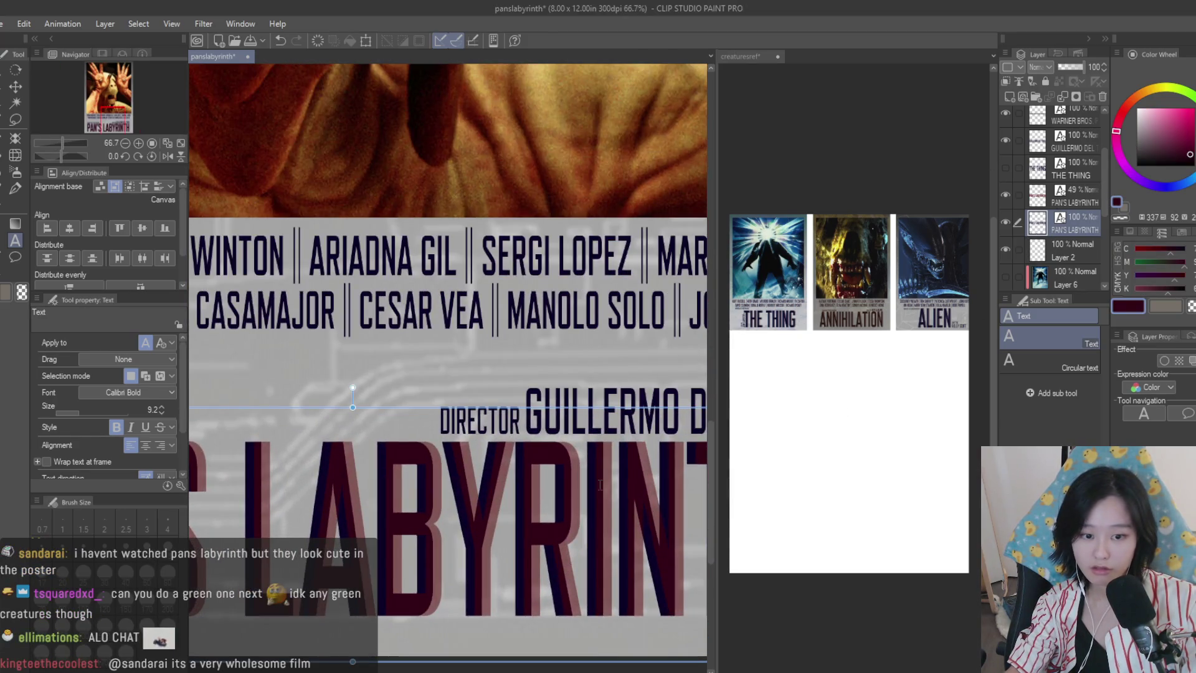
double_click(1035, 226)
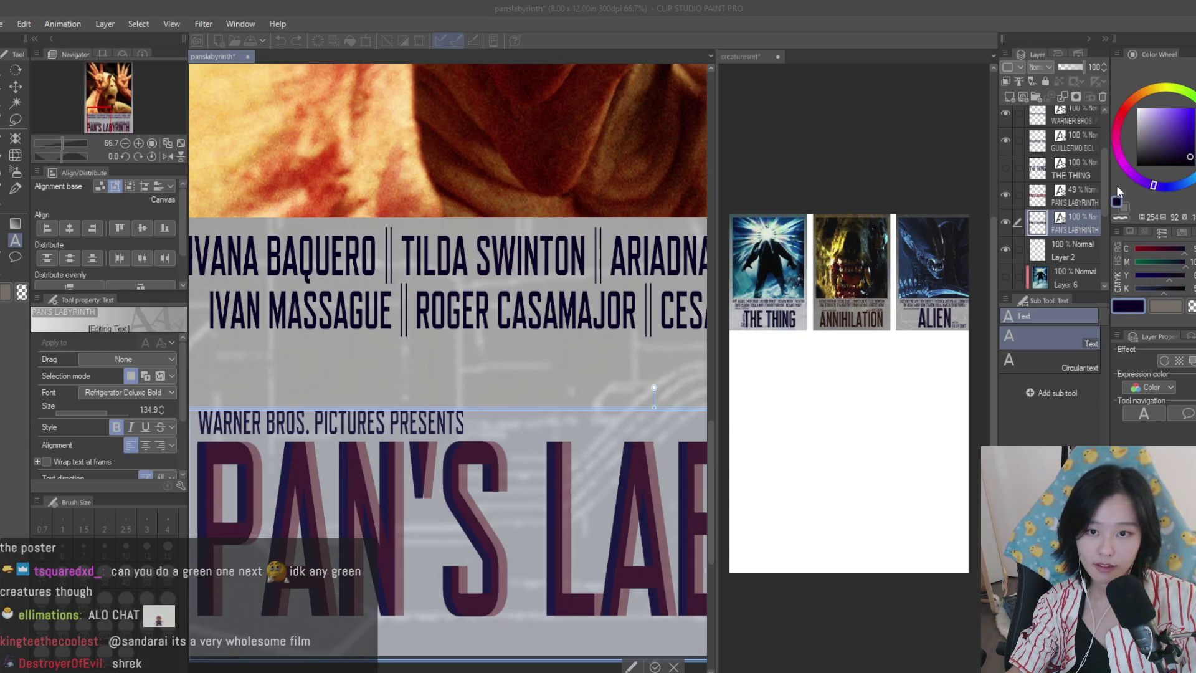
scroll(431, 389, down, 2)
click(16, 86)
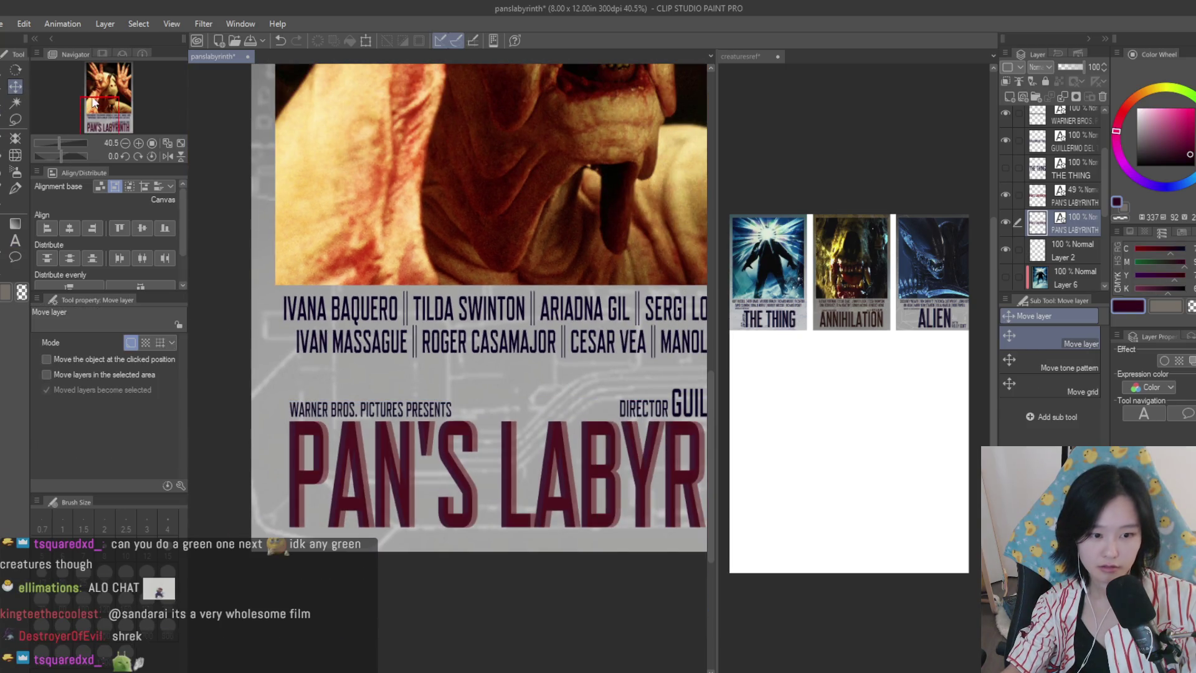
click(1006, 222)
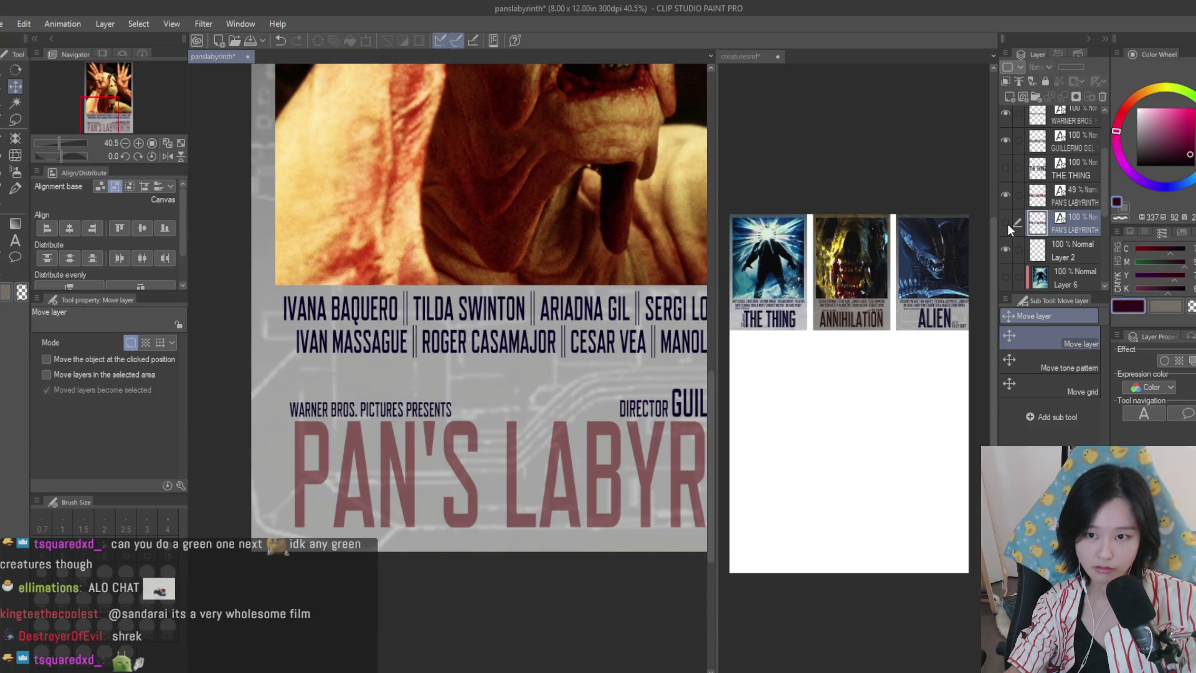
click(1008, 223)
drag(1081, 204, 1081, 237)
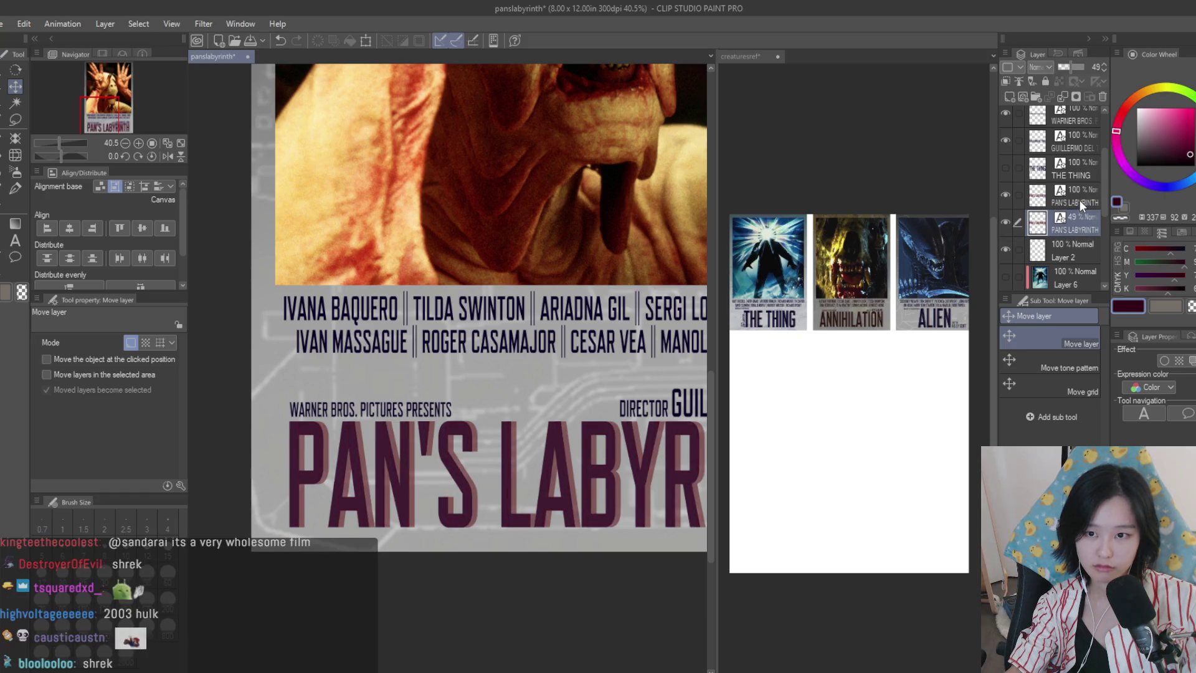
click(1079, 200)
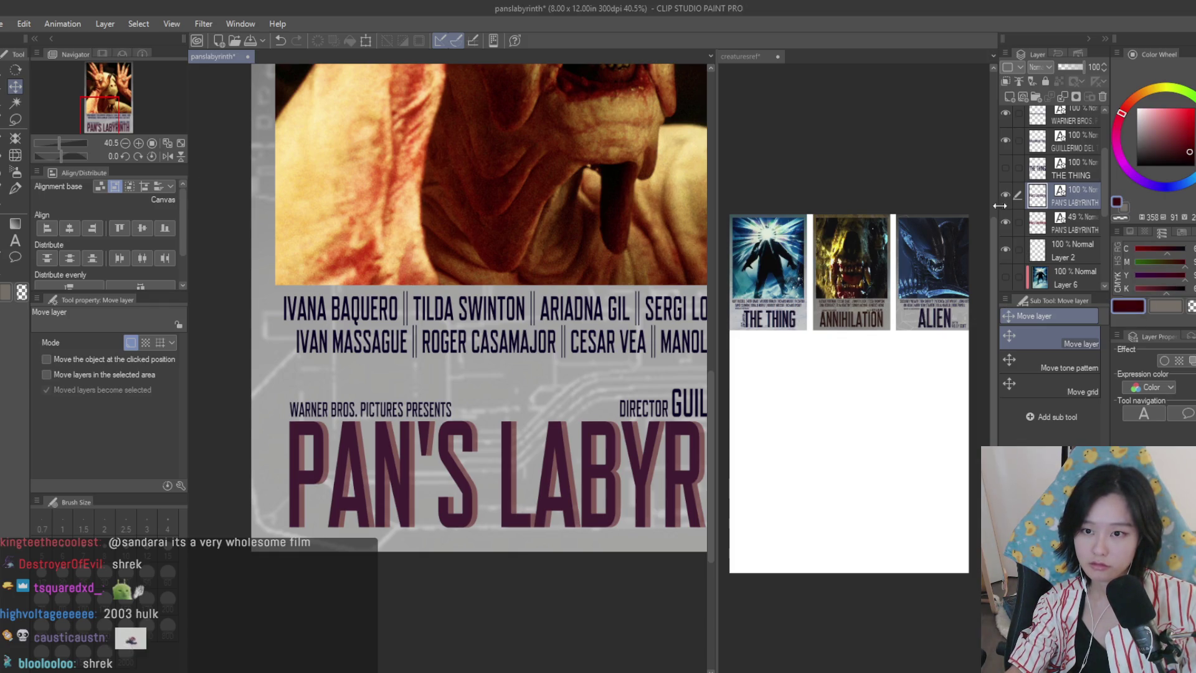
click(1088, 223)
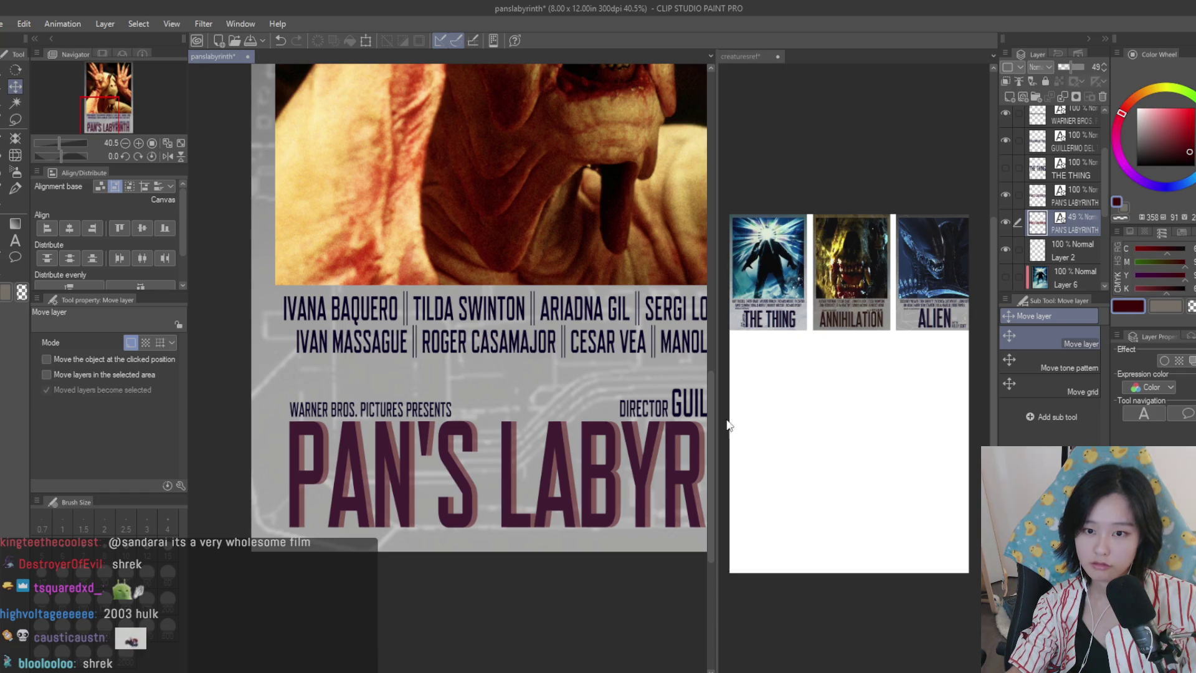
click(15, 241)
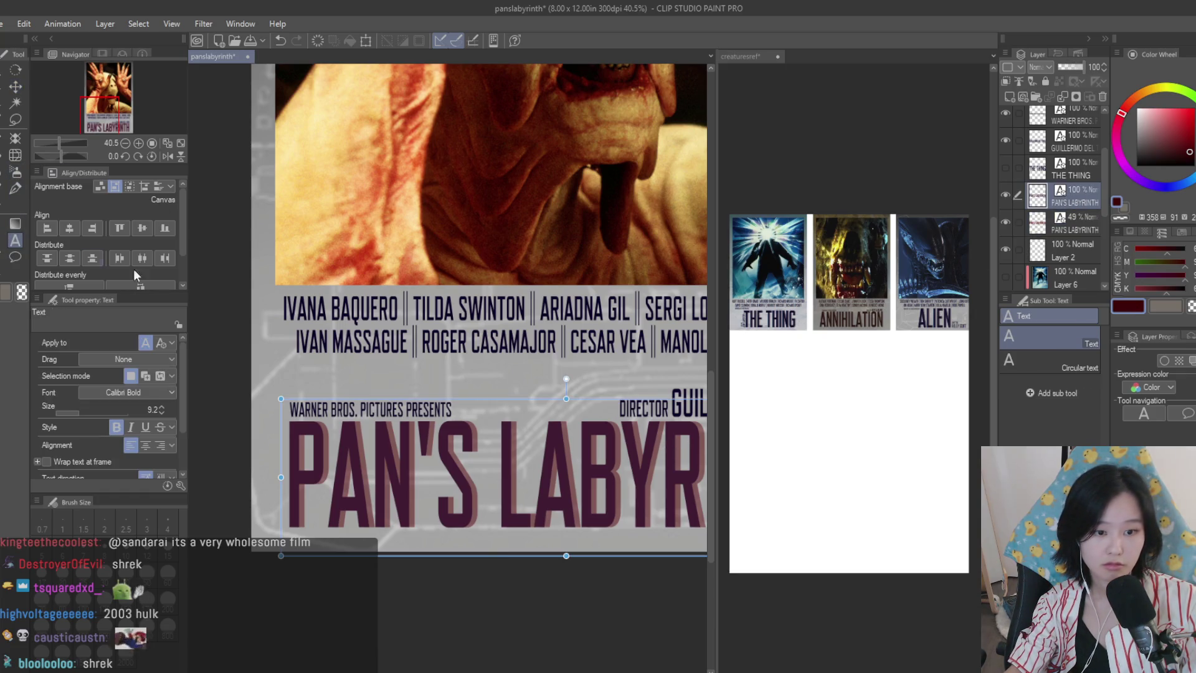
click(374, 473)
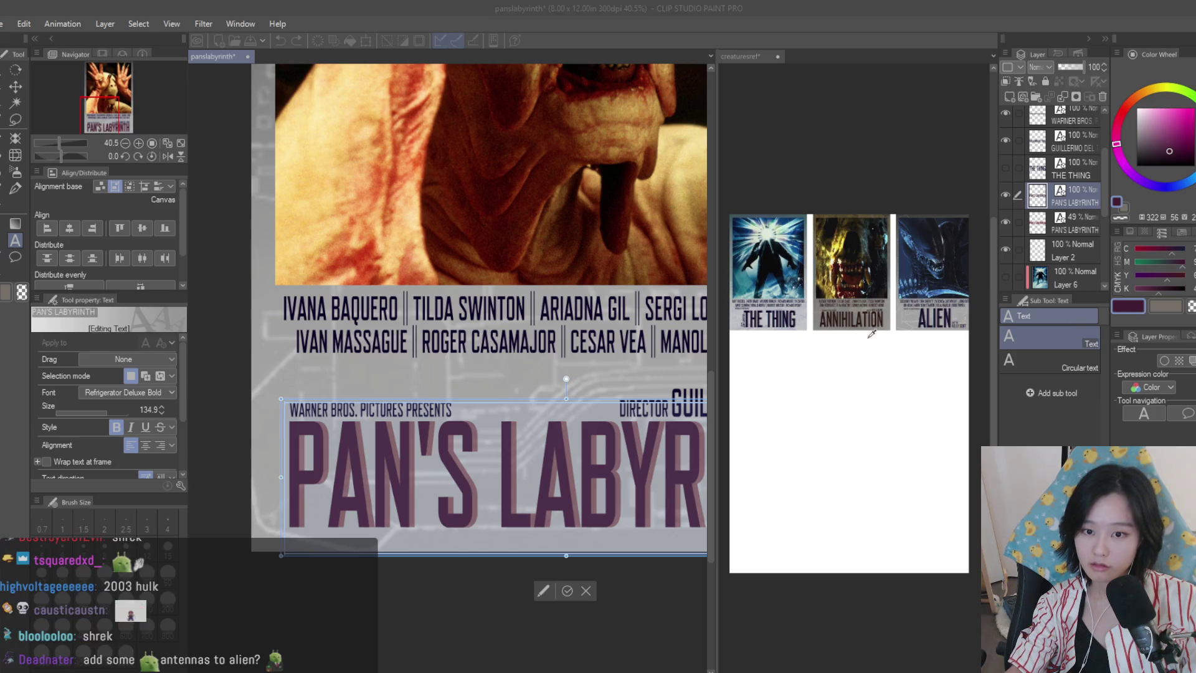
click(1123, 111)
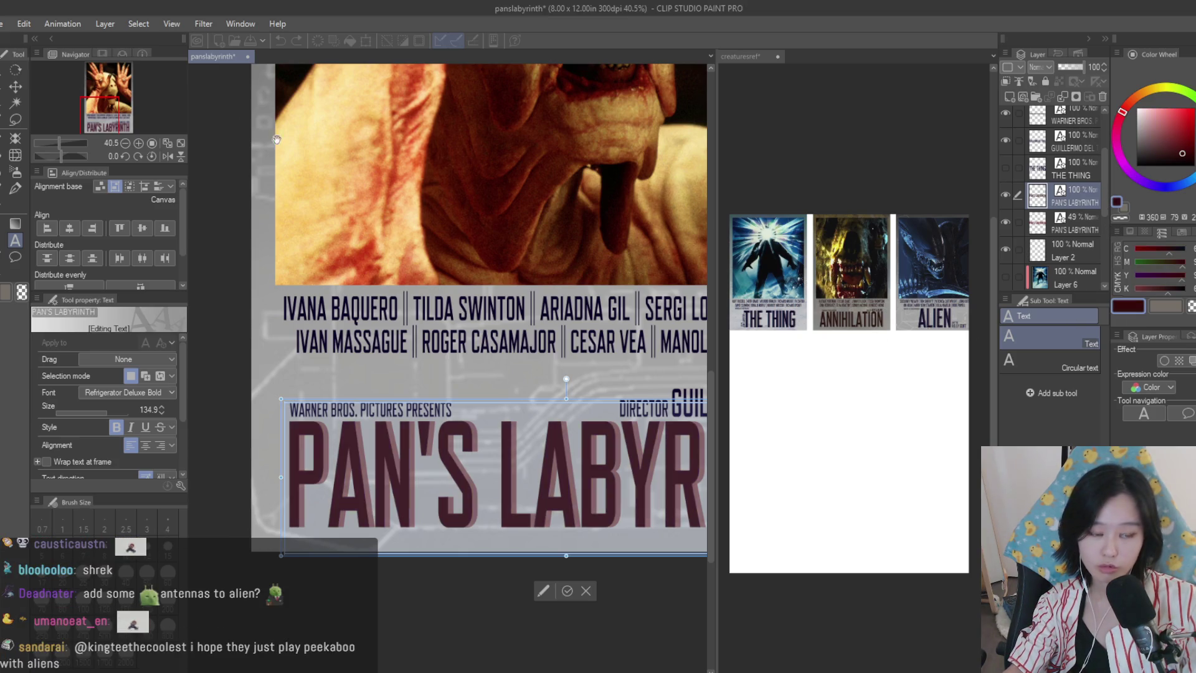
click(15, 85)
scroll(623, 422, down, 5)
scroll(624, 422, up, 2)
scroll(623, 422, up, 4)
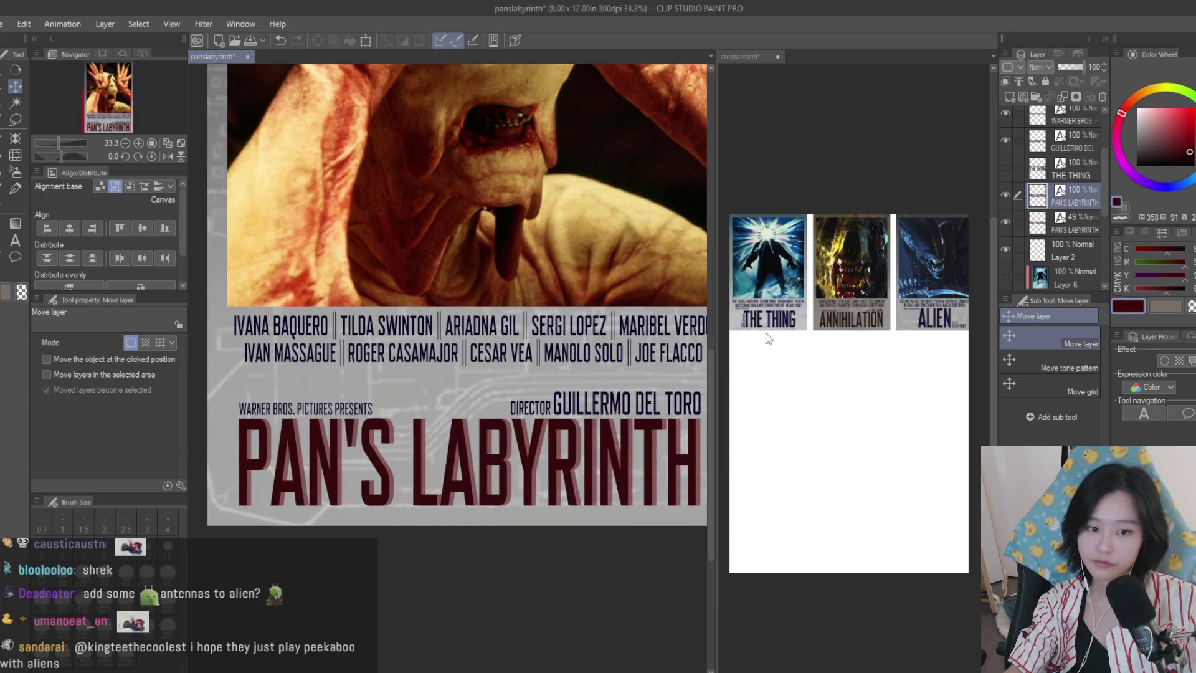
click(15, 241)
click(313, 405)
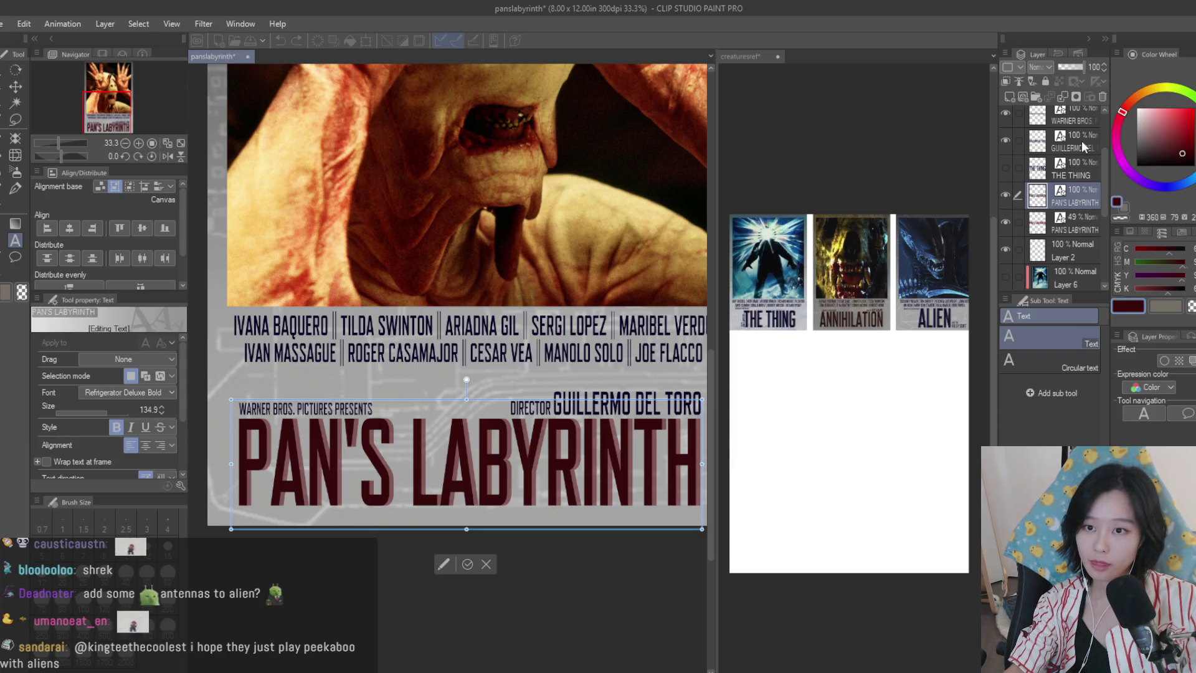
key(Escape)
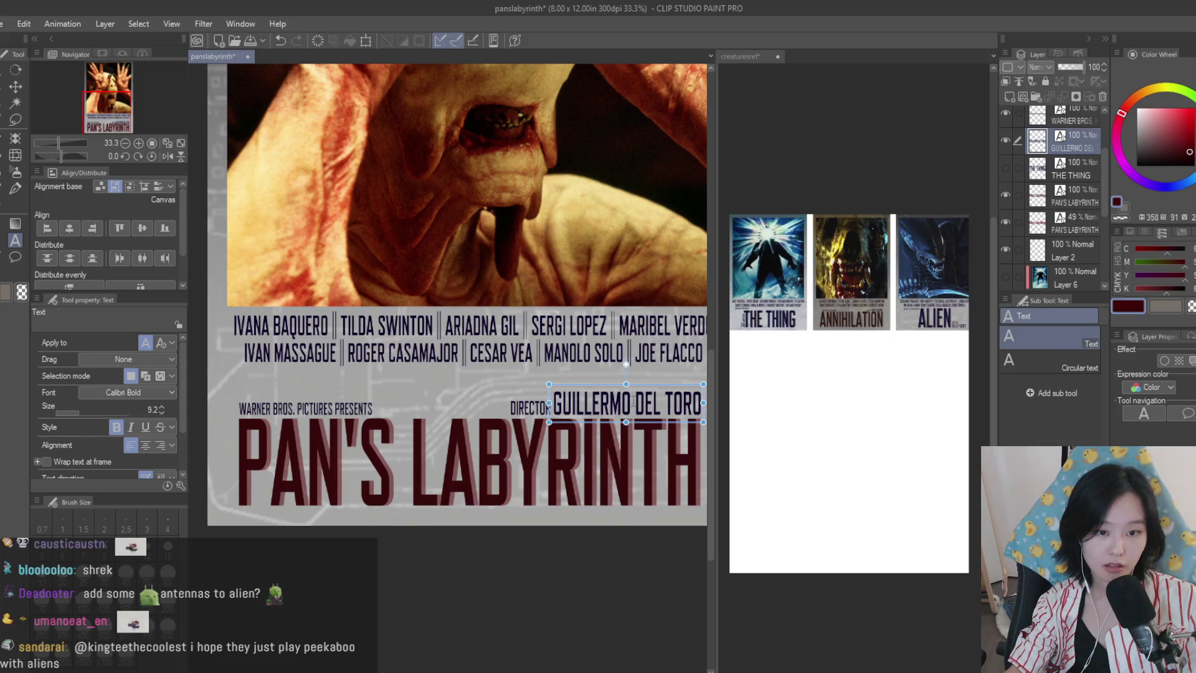
click(633, 401)
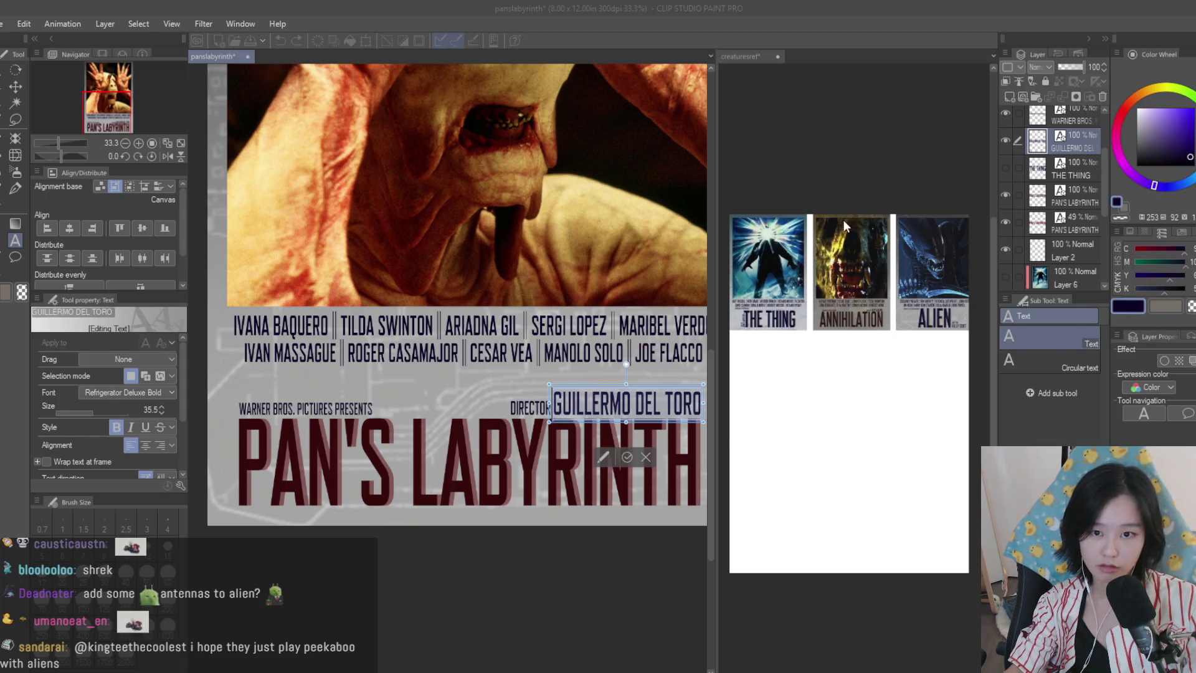
click(1123, 112)
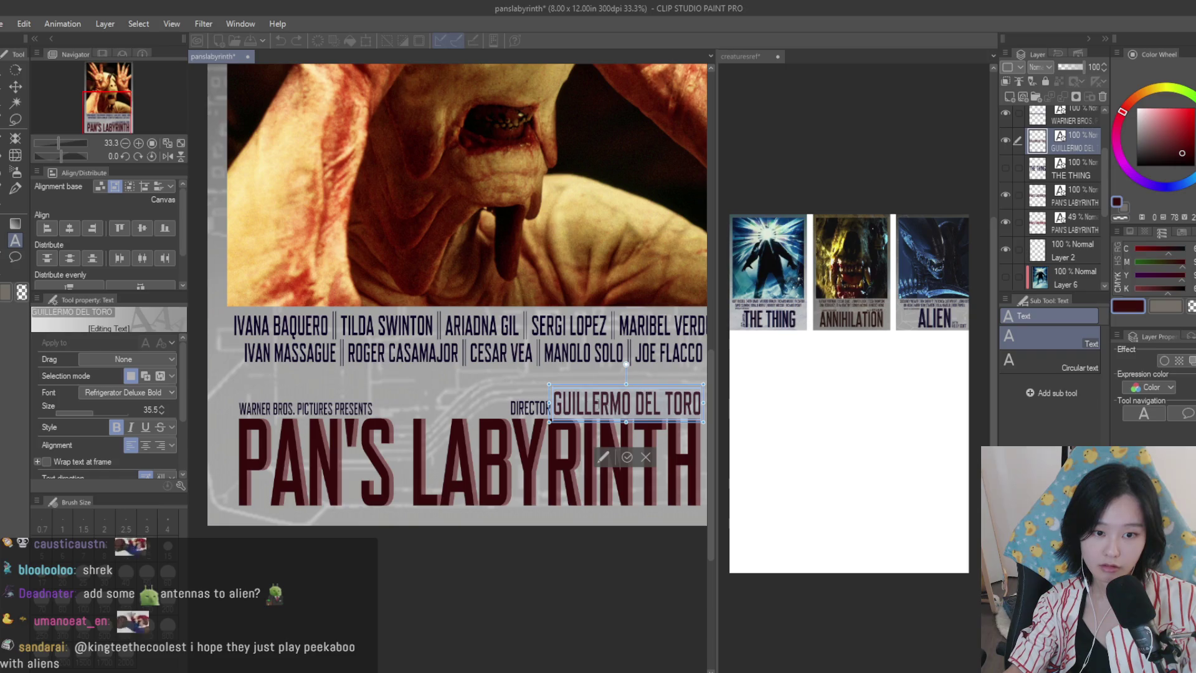
click(530, 408)
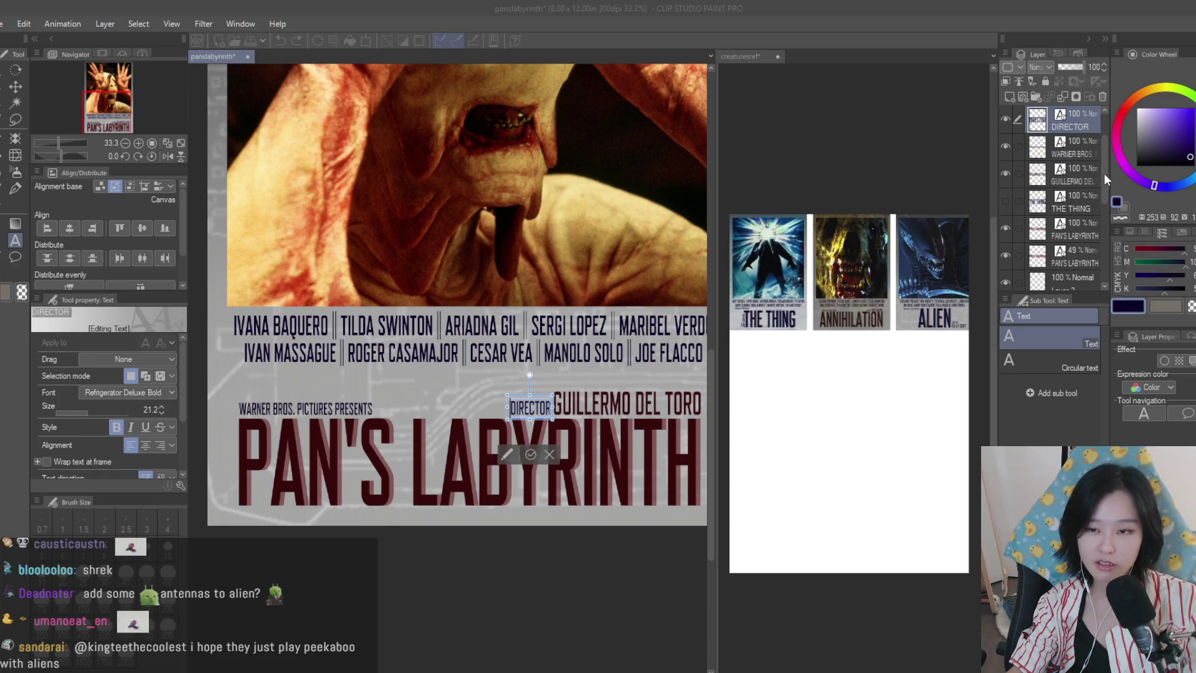
click(337, 409)
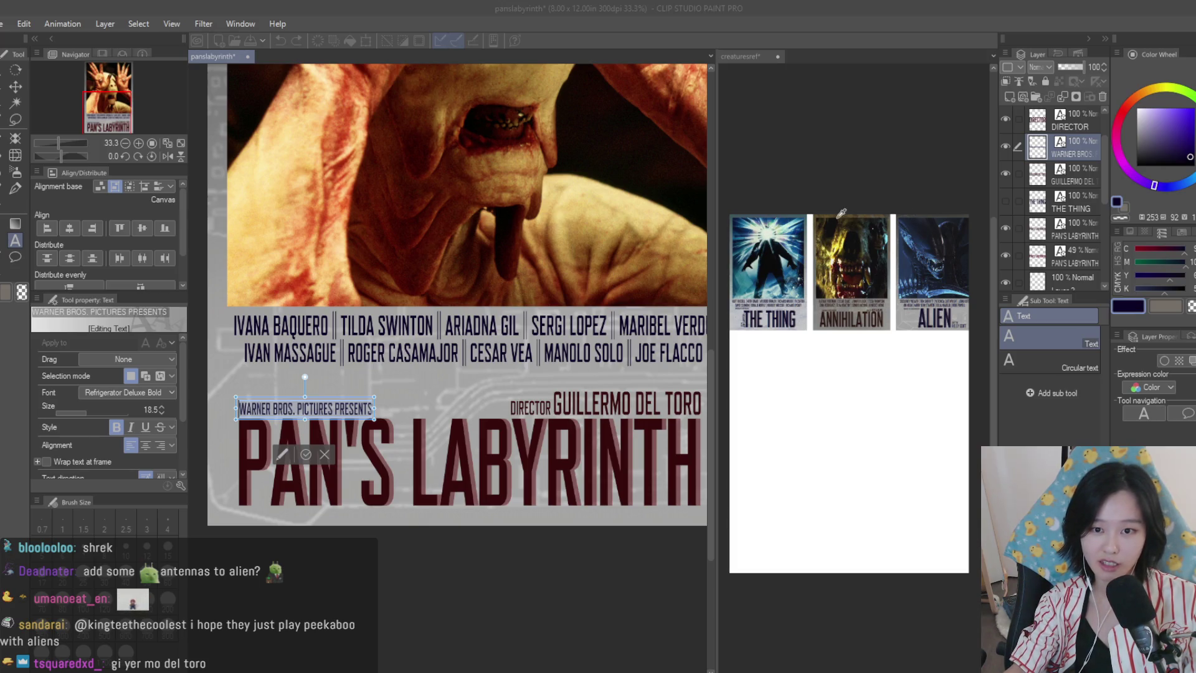
click(907, 258)
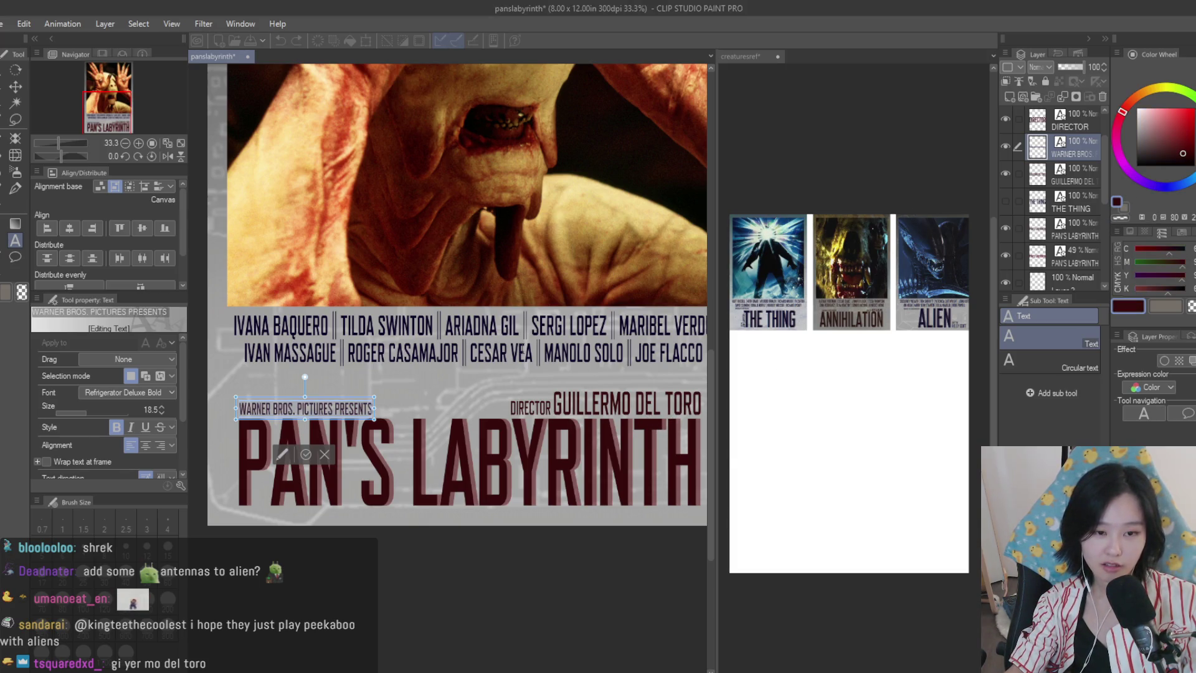
click(547, 353)
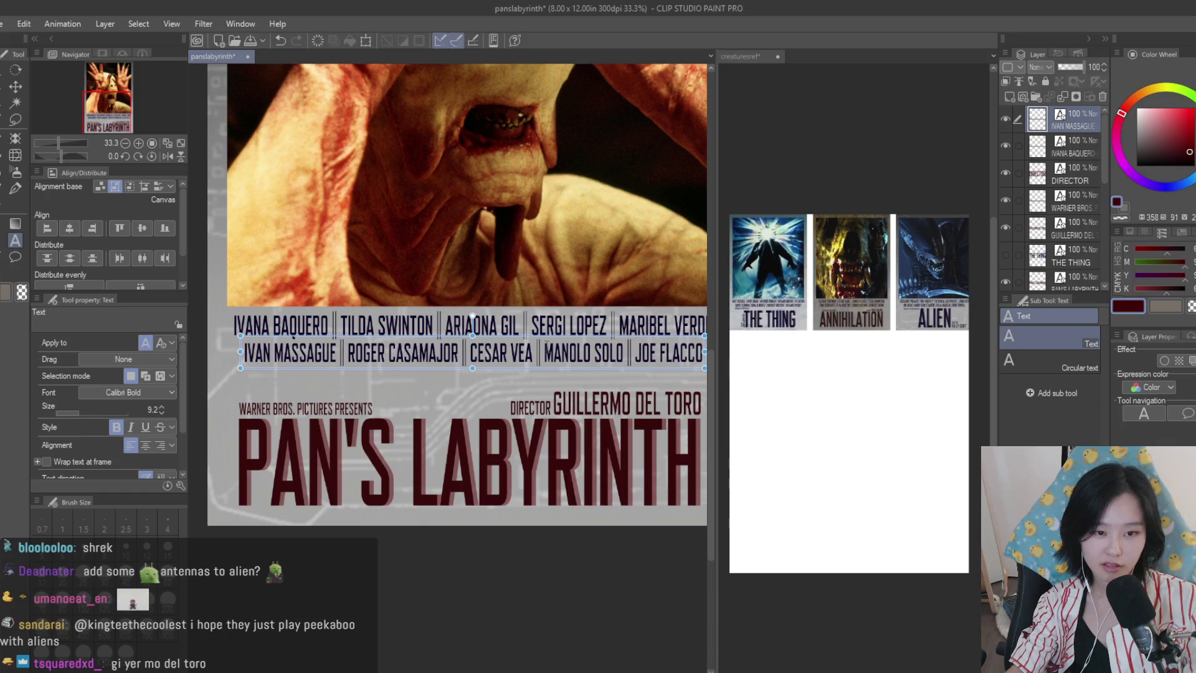
- Sample colours from the reference posters, keep dark red, and commit the cast-line text edit
click(1130, 304)
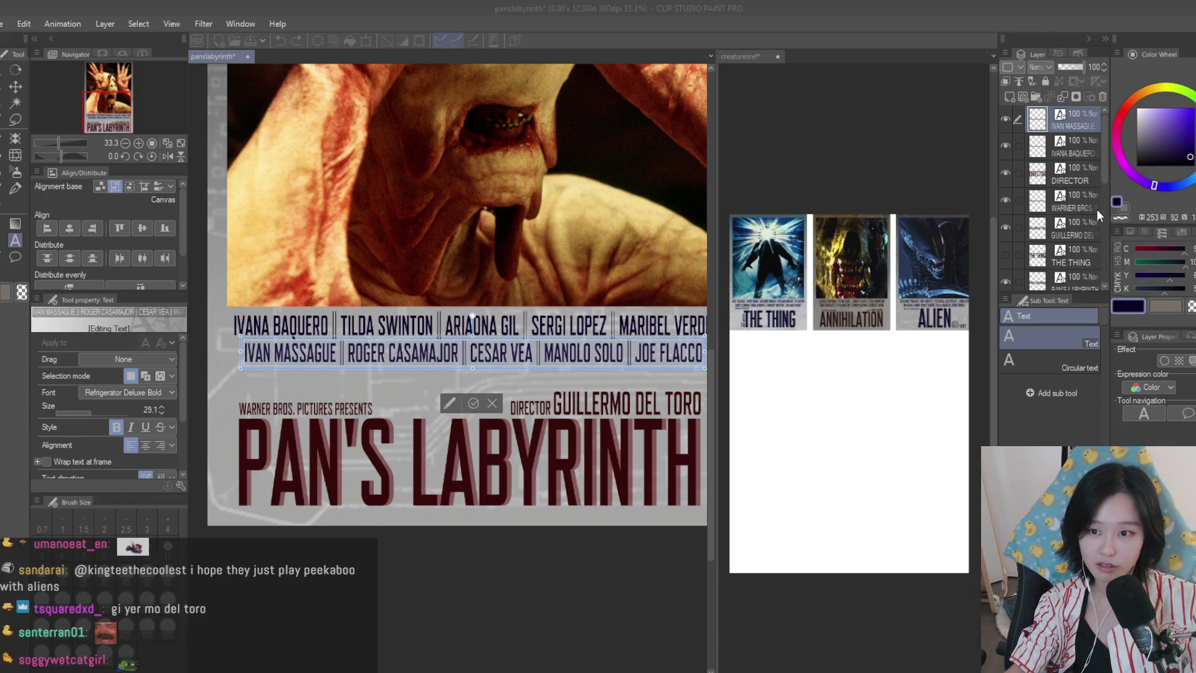
key(Escape)
click(628, 323)
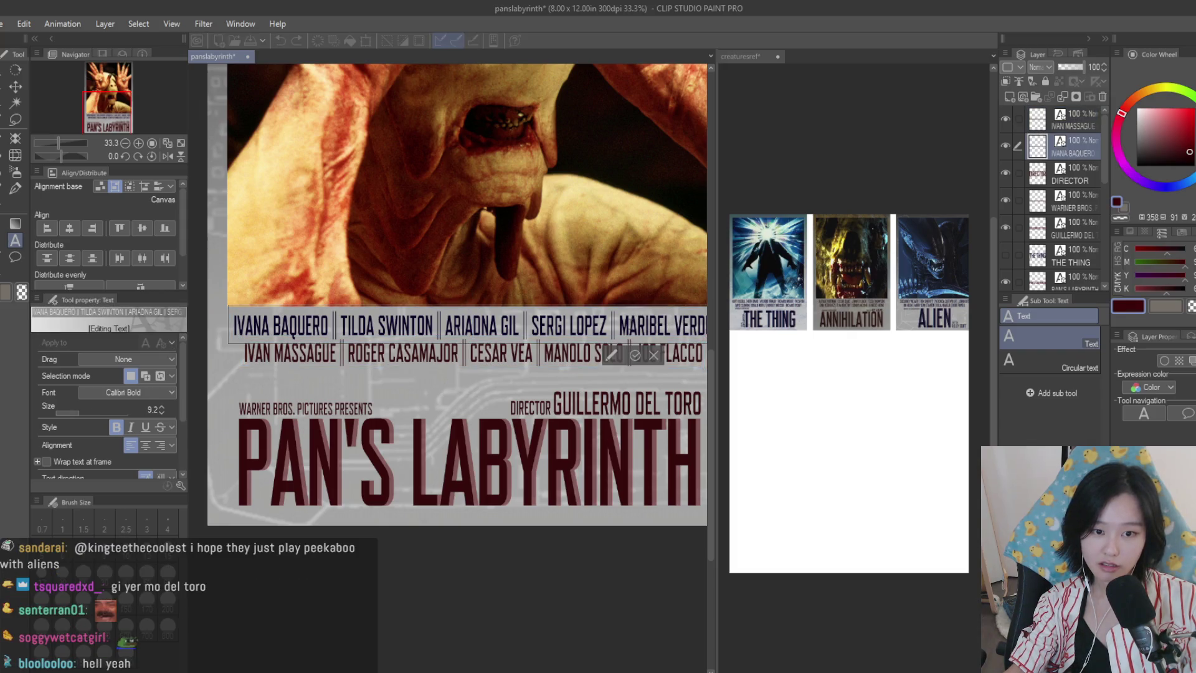
click(1133, 309)
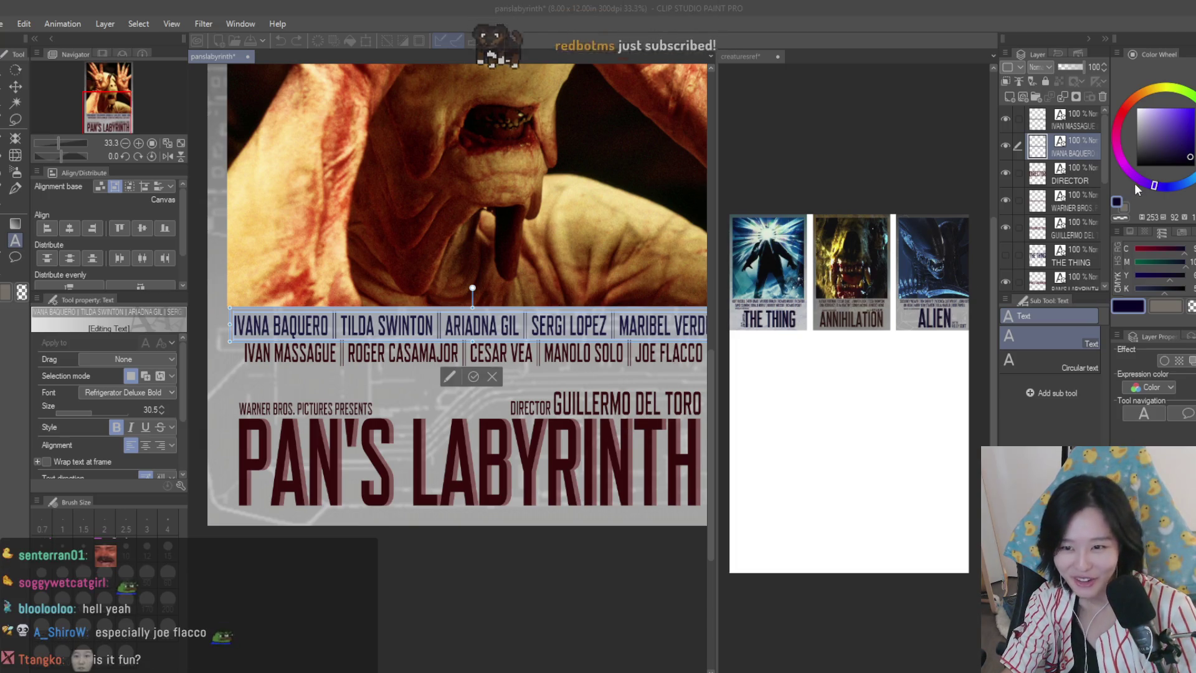
key(Escape)
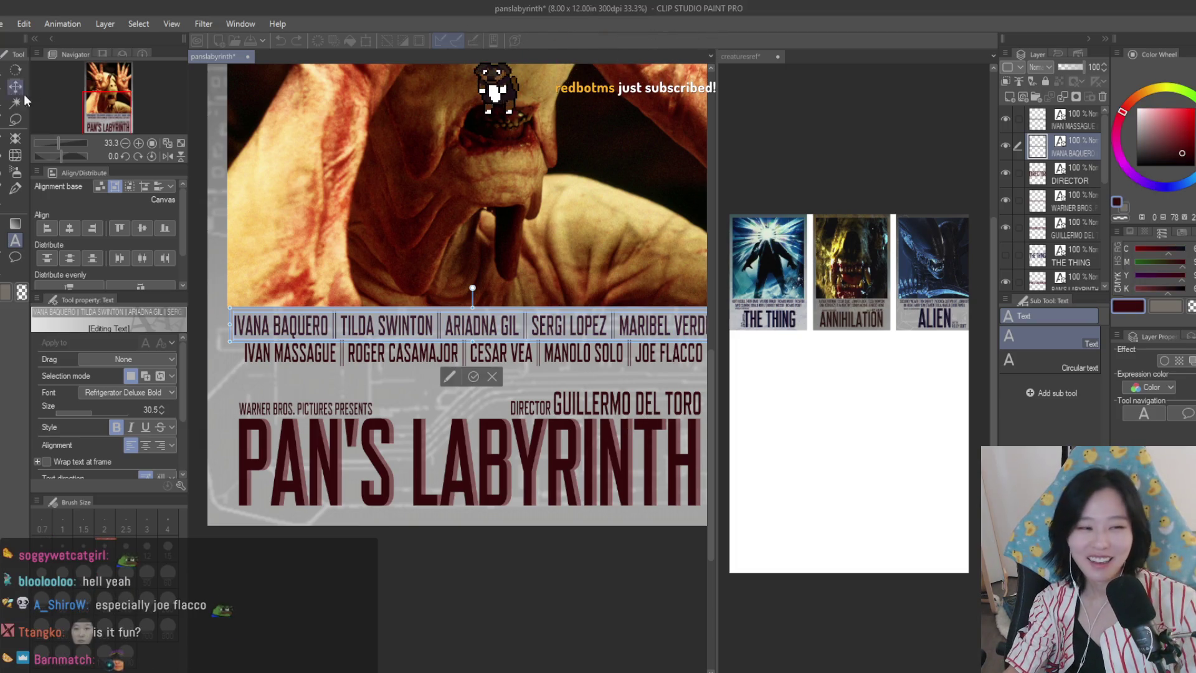
click(16, 87)
- Zoom in and nudge the credit and title layers right, then back one pixel left
scroll(618, 331, down, 3)
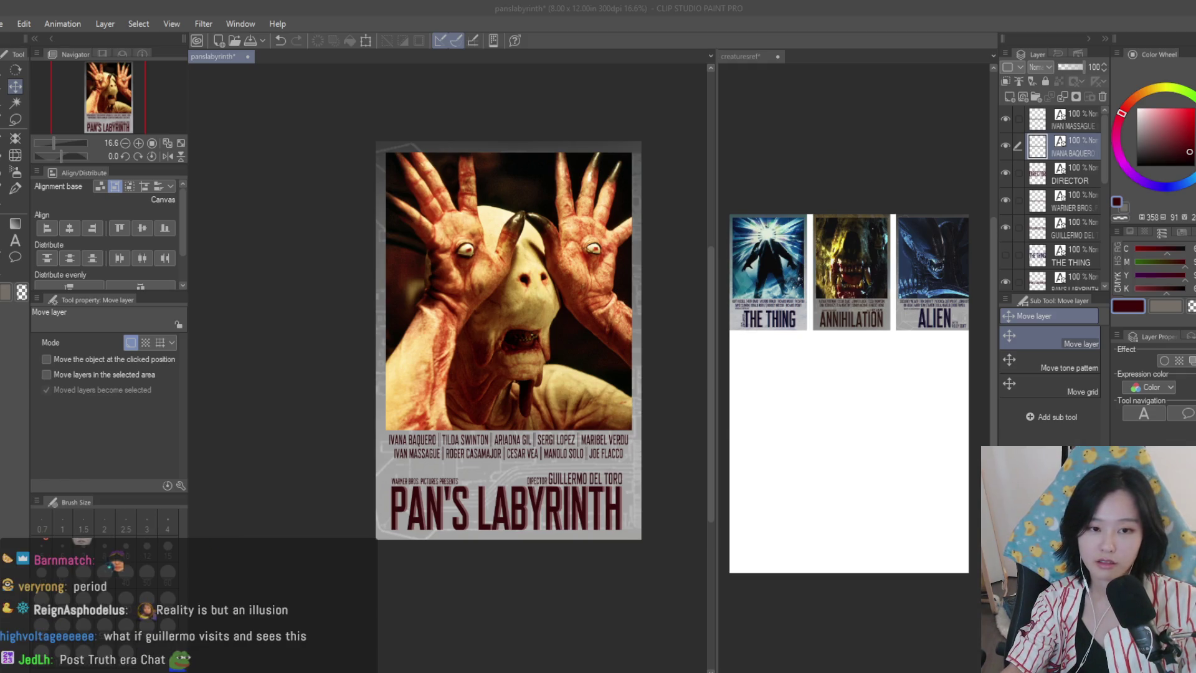
key(ctrl+plus)
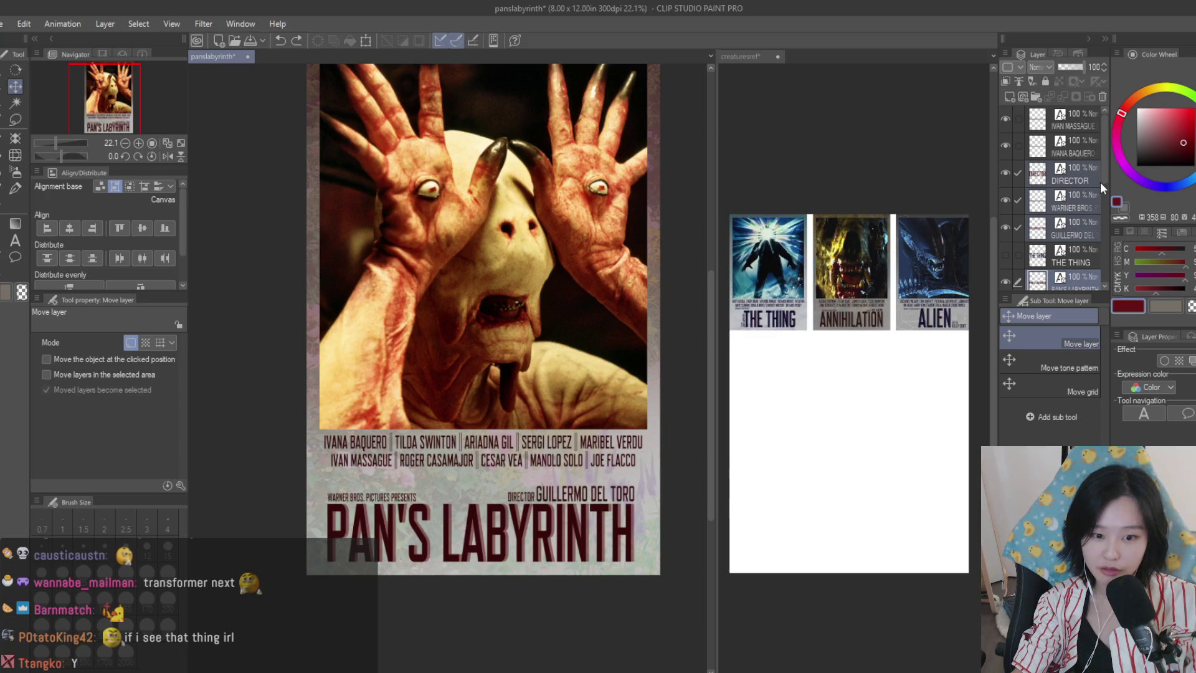
scroll(1100, 181, down, 3)
scroll(1100, 181, up, 2)
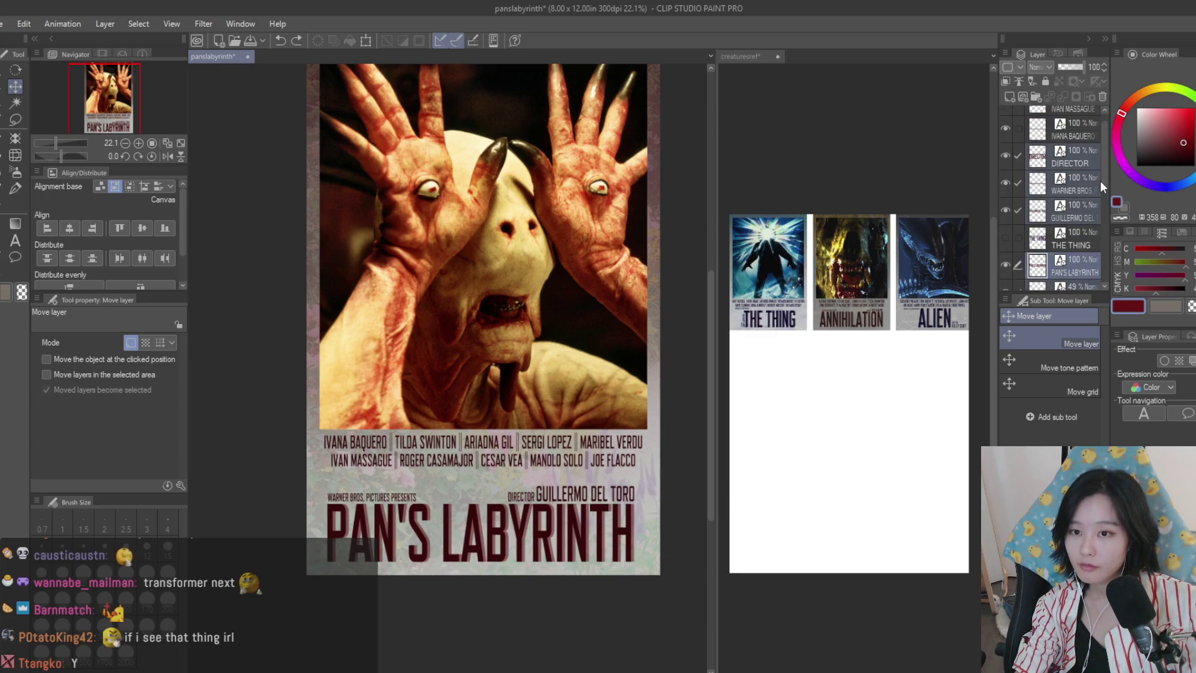
key(Right)
key(Right)
key(Right)
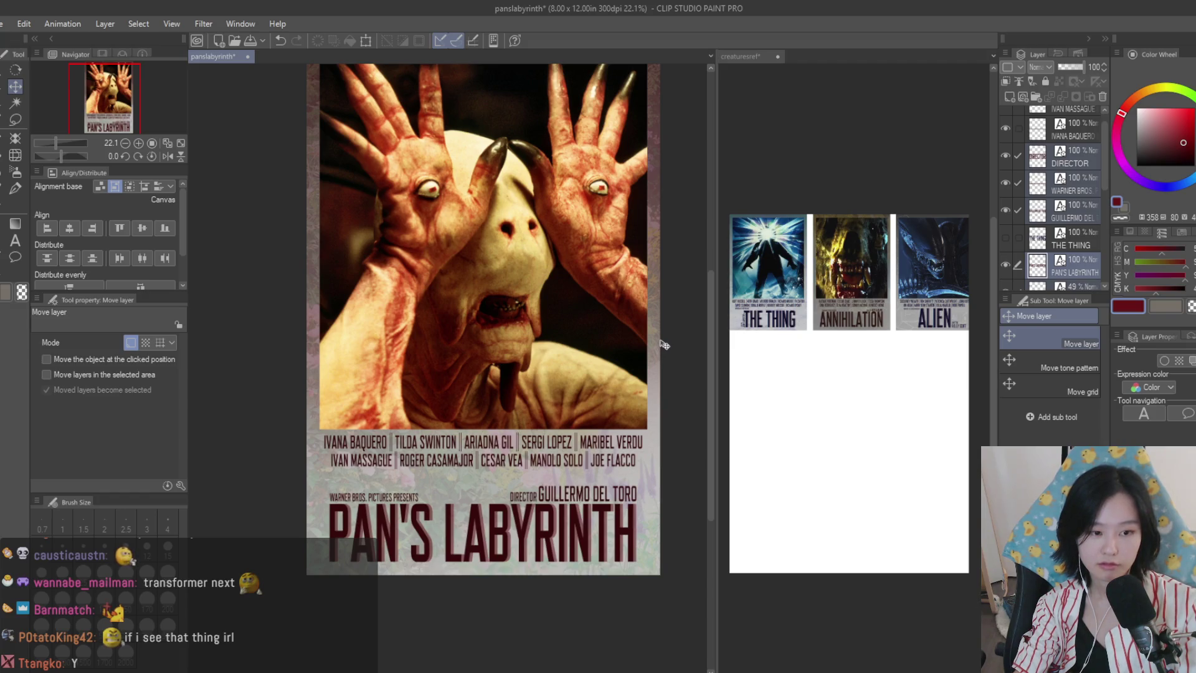
key(Left)
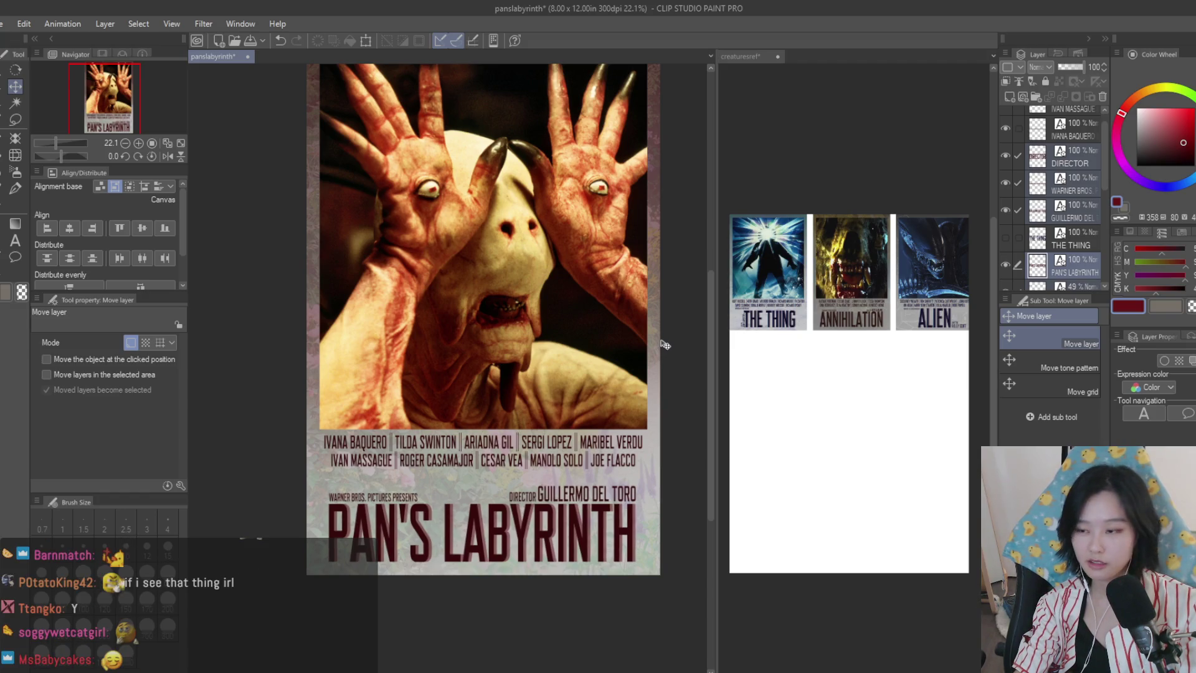
scroll(682, 362, down, 1)
scroll(679, 353, up, 2)
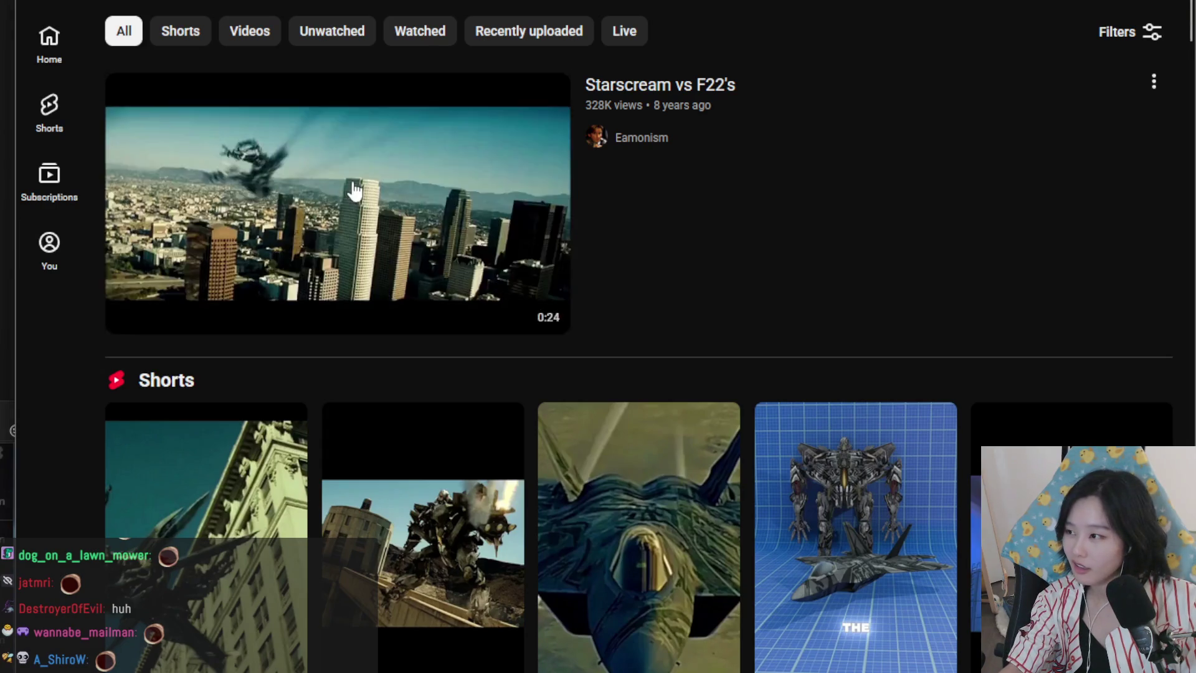
- Play the 0:24 Starscream vs F22's clip in theater mode, then exit back to the results list
click(353, 187)
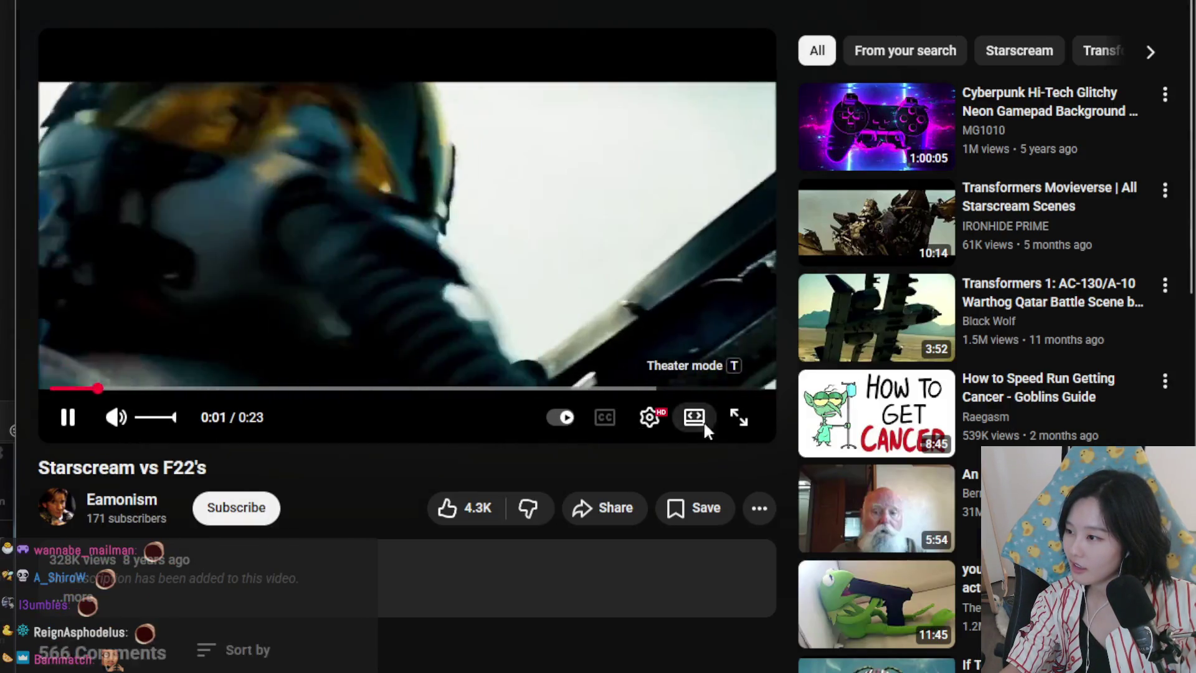
click(704, 420)
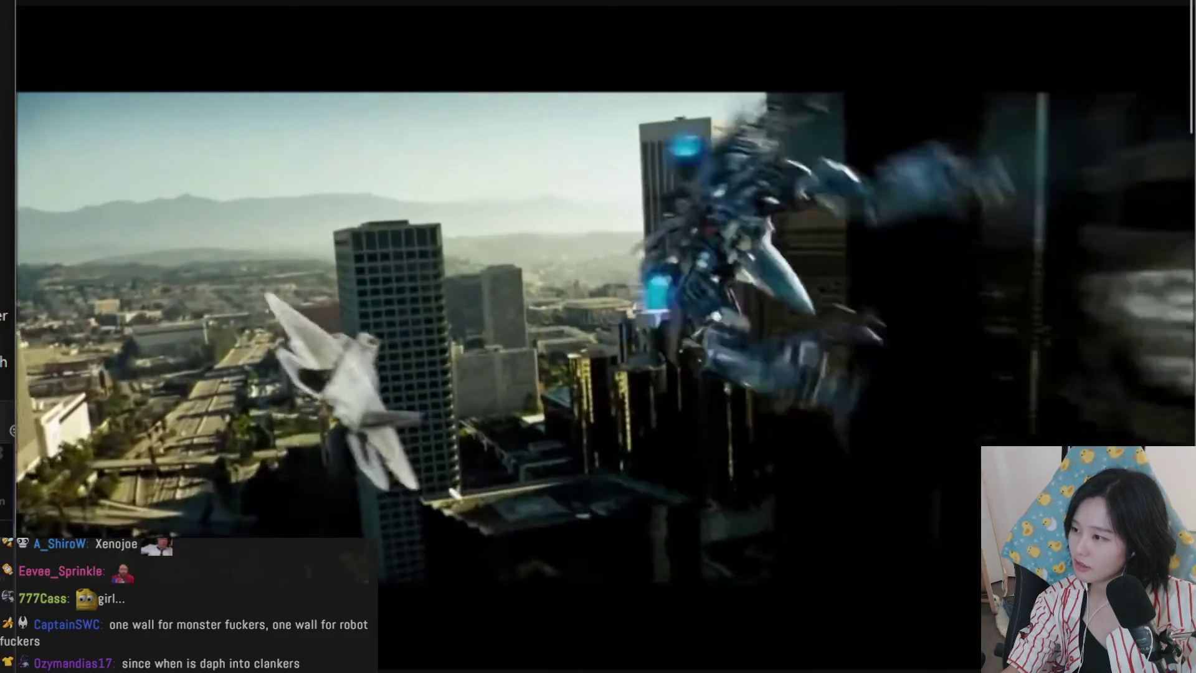
key(Escape)
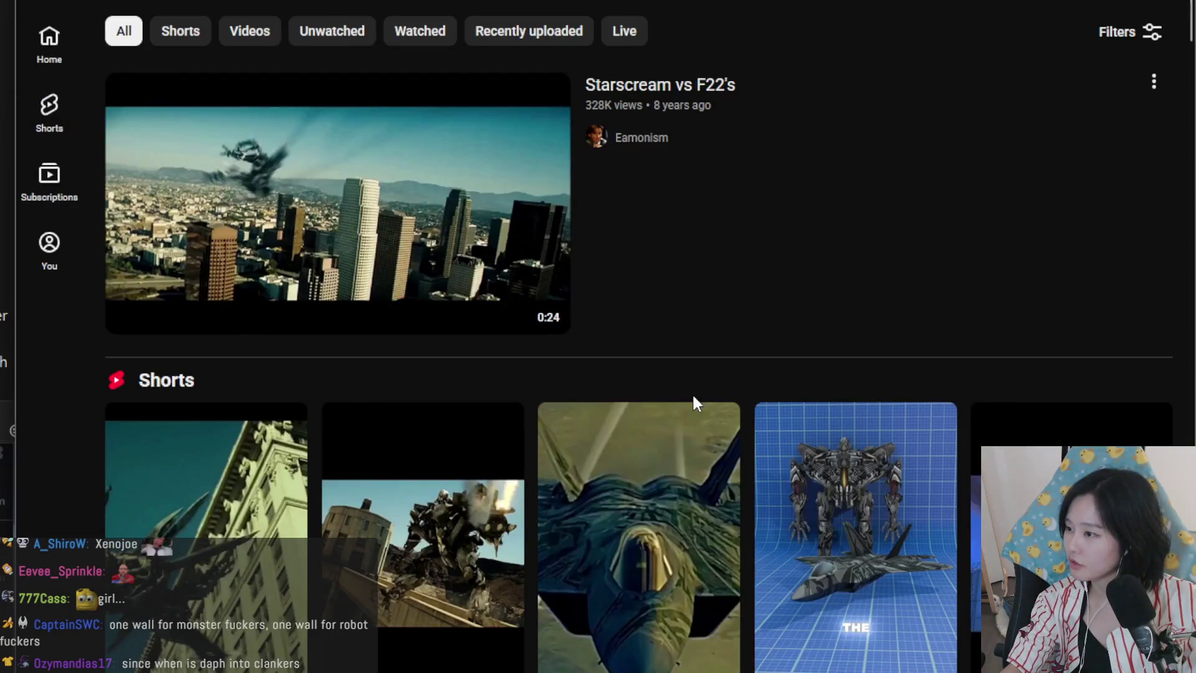
- Scroll down the list and open the Transformers (4K) Megatron Prison Release video
scroll(693, 392, down, 15)
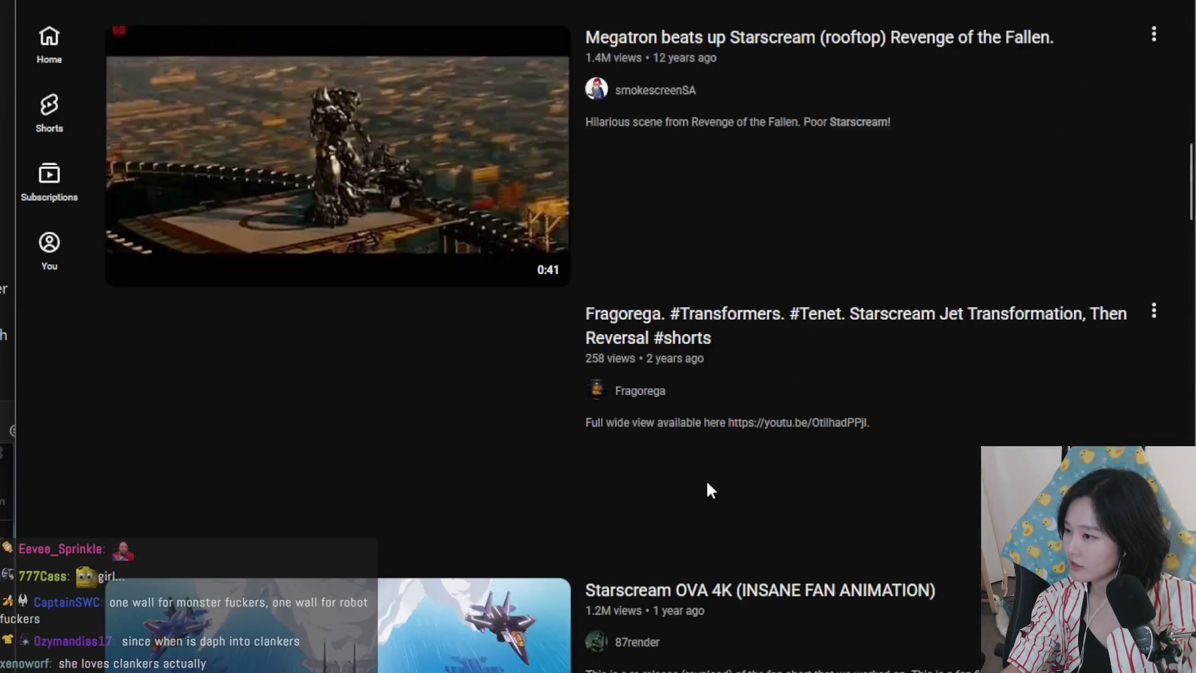
scroll(569, 390, down, 15)
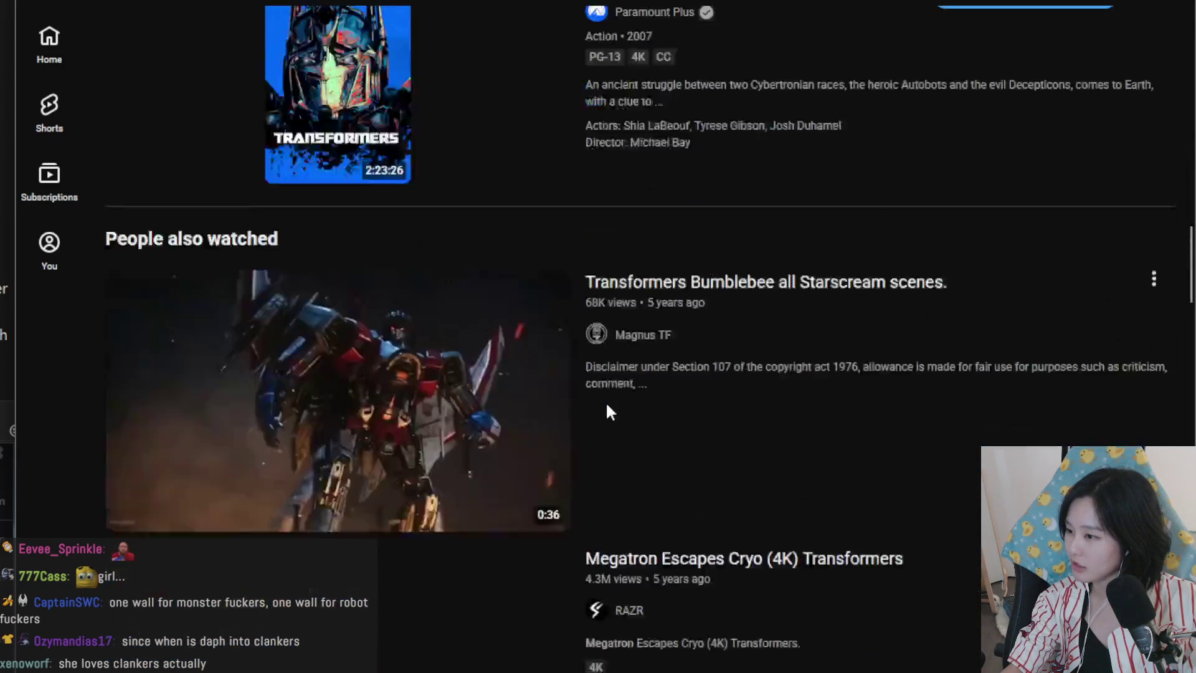
scroll(607, 408, down, 9)
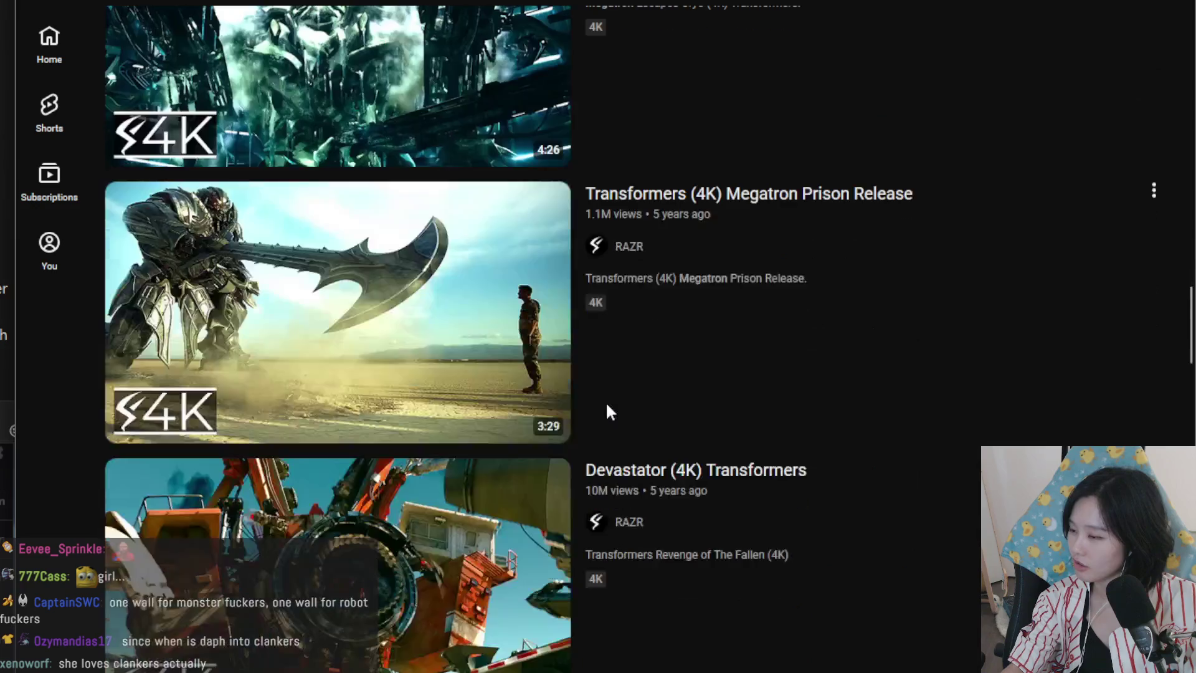
click(536, 346)
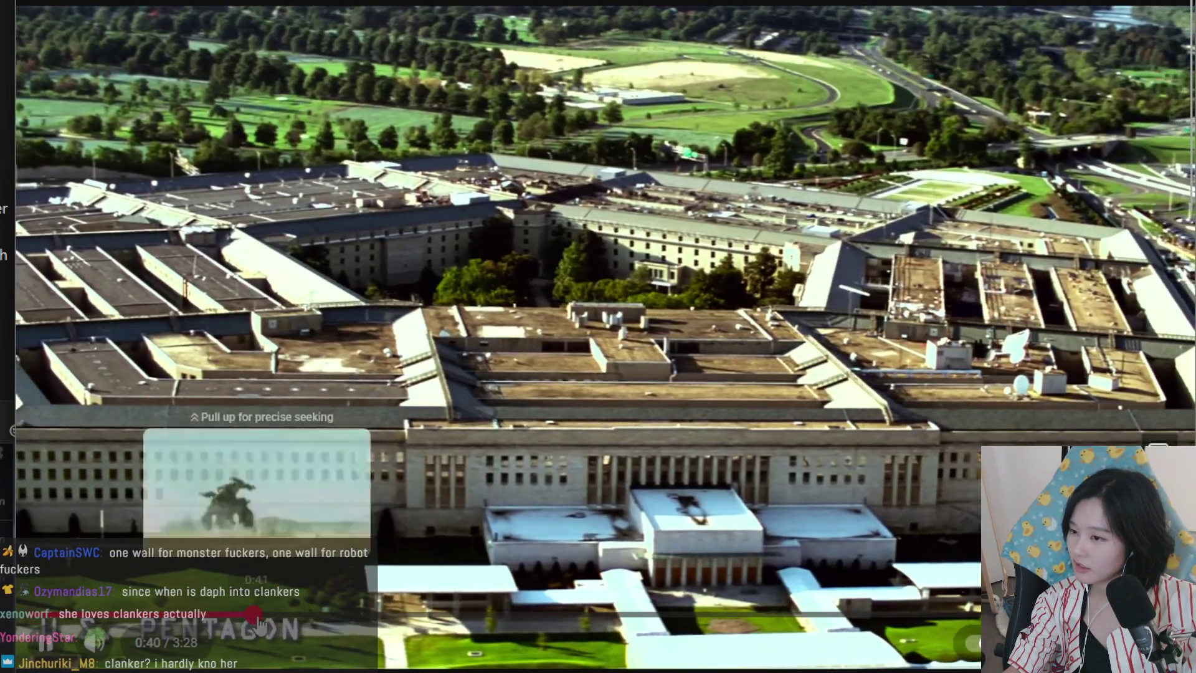
- Skip ahead to the 0:42 robot scene, then leave it paused at 1:08 on the desert scene
click(261, 614)
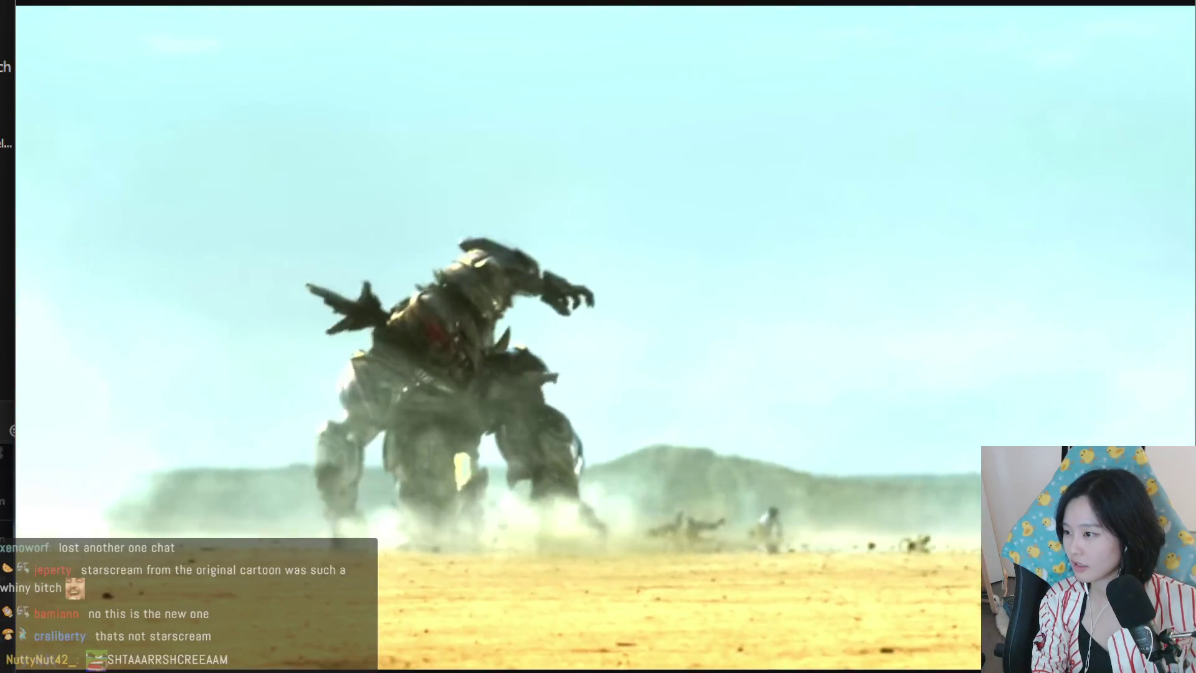
click(447, 325)
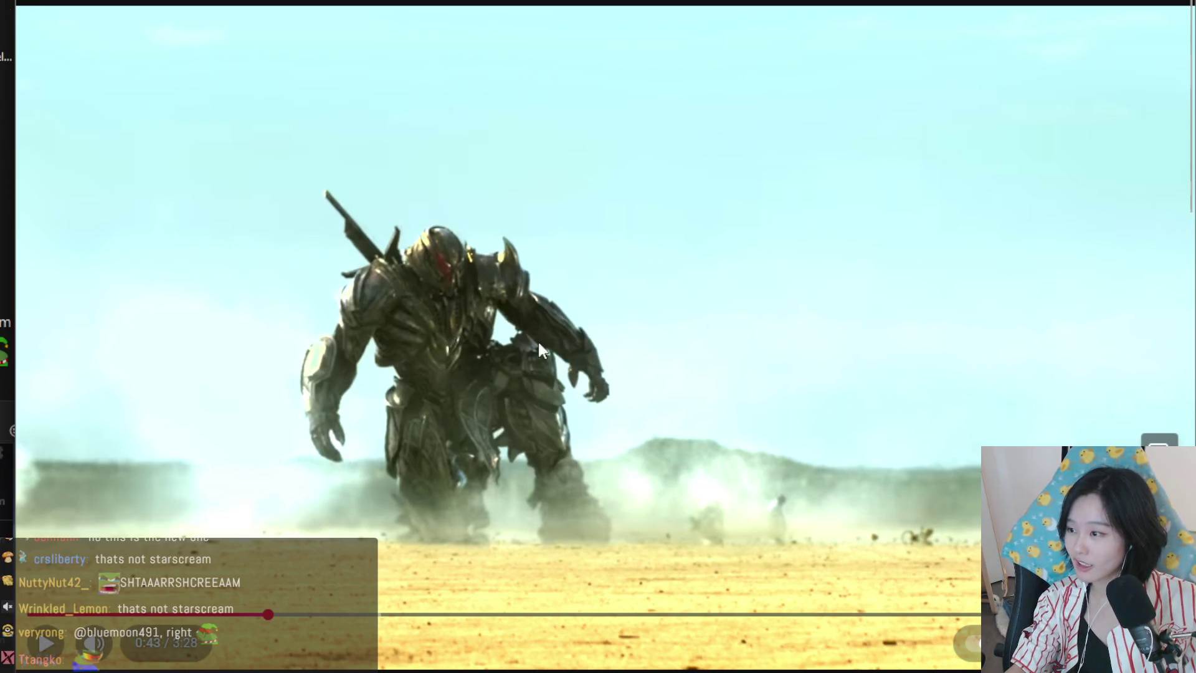
click(306, 574)
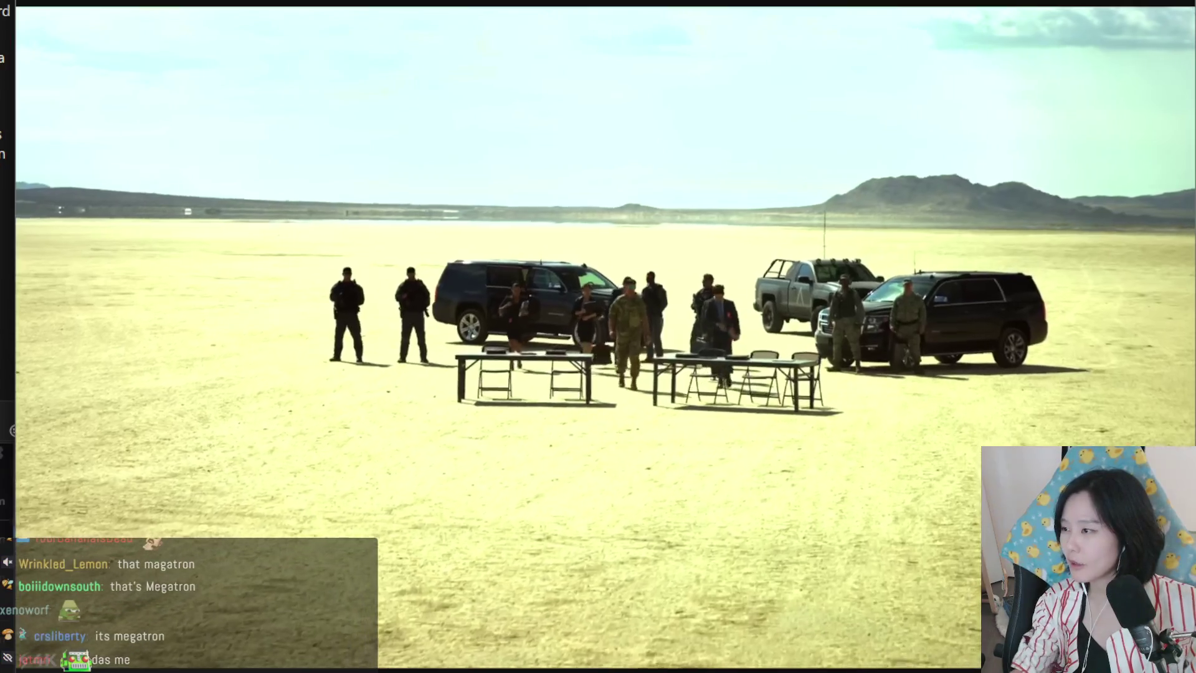
click(613, 142)
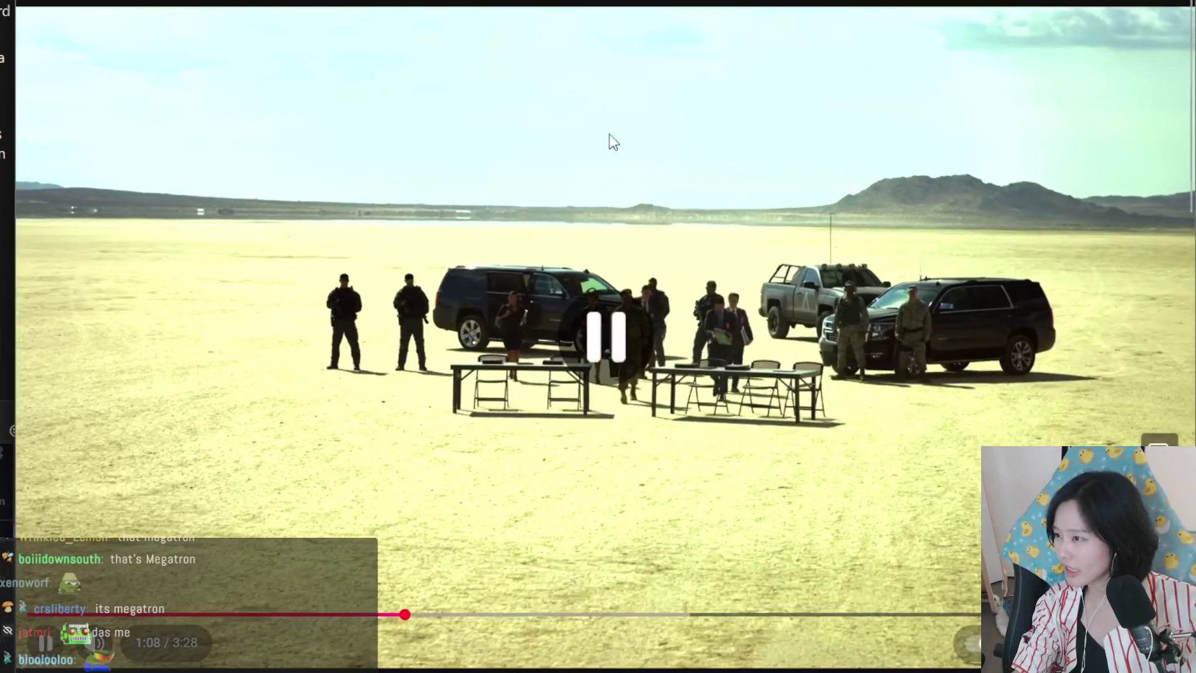
key(slash)
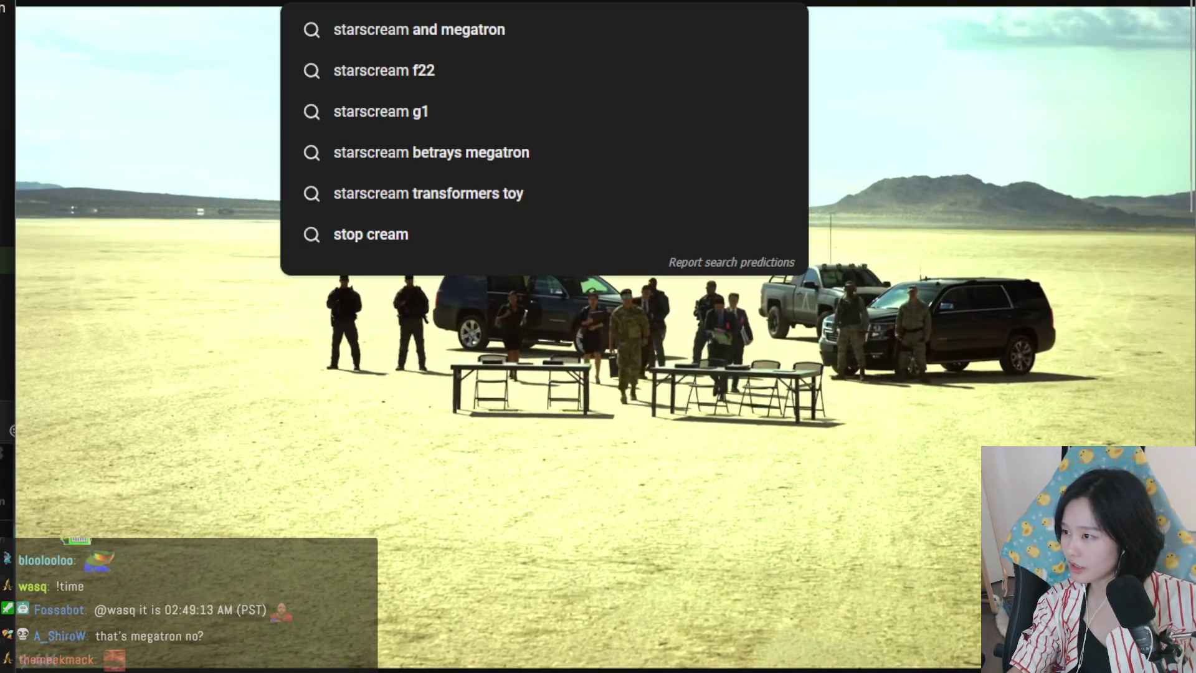
text(transformers)
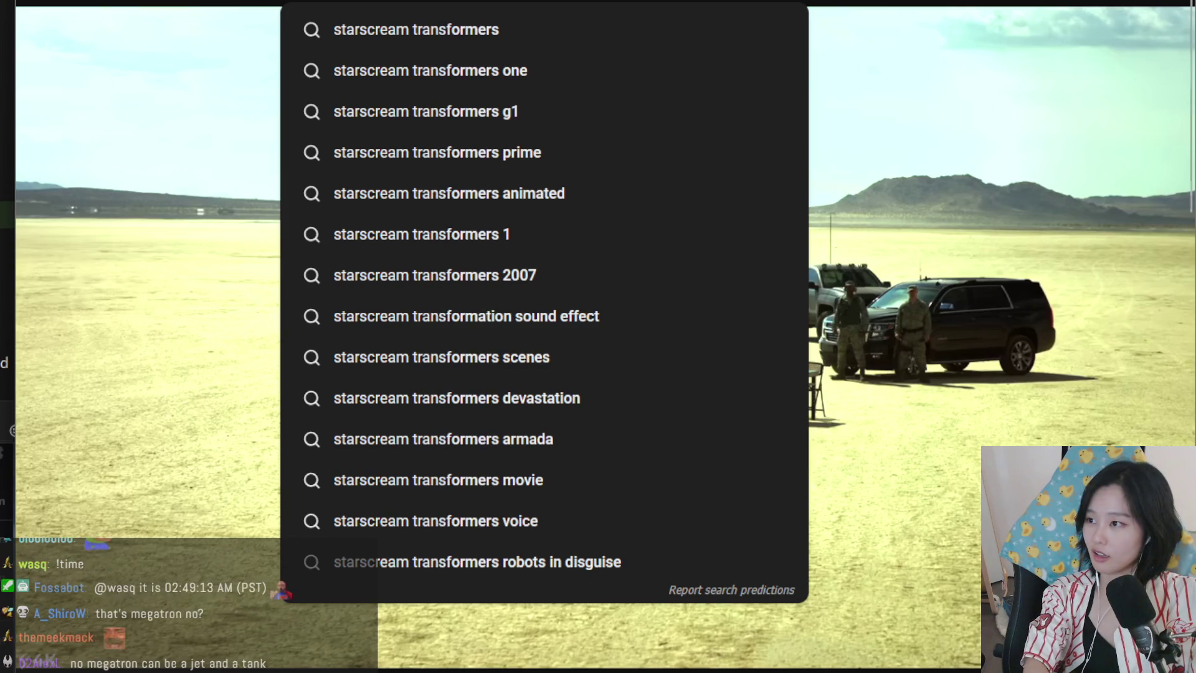
key(Escape)
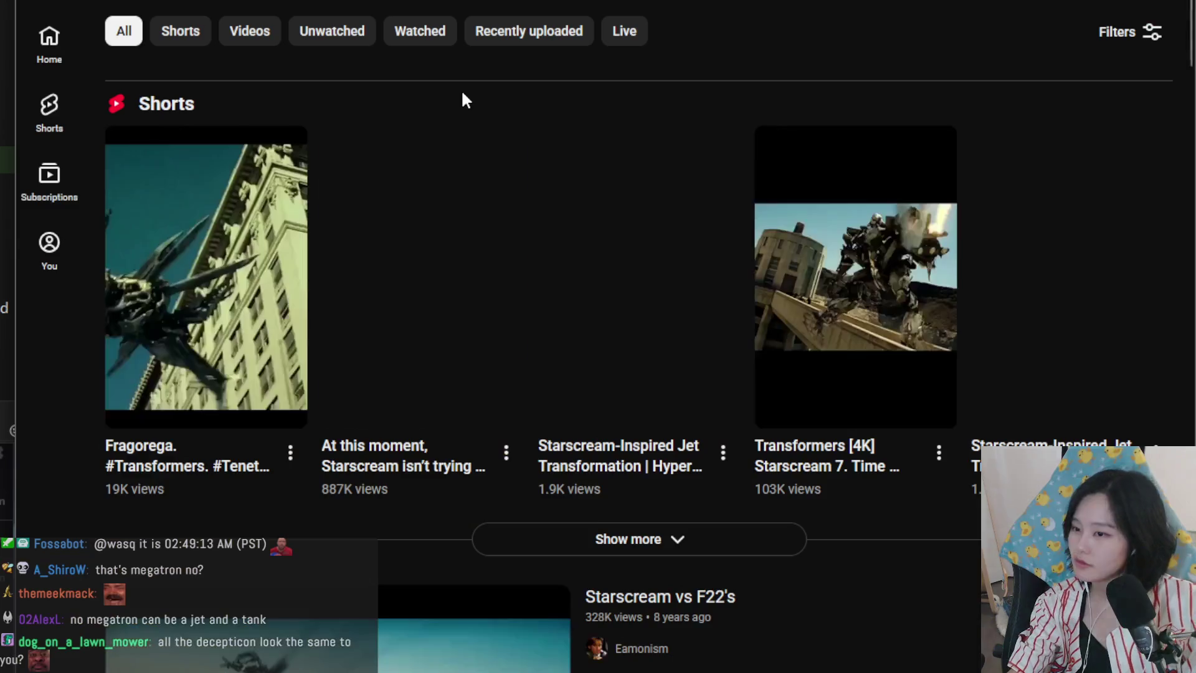
click(211, 203)
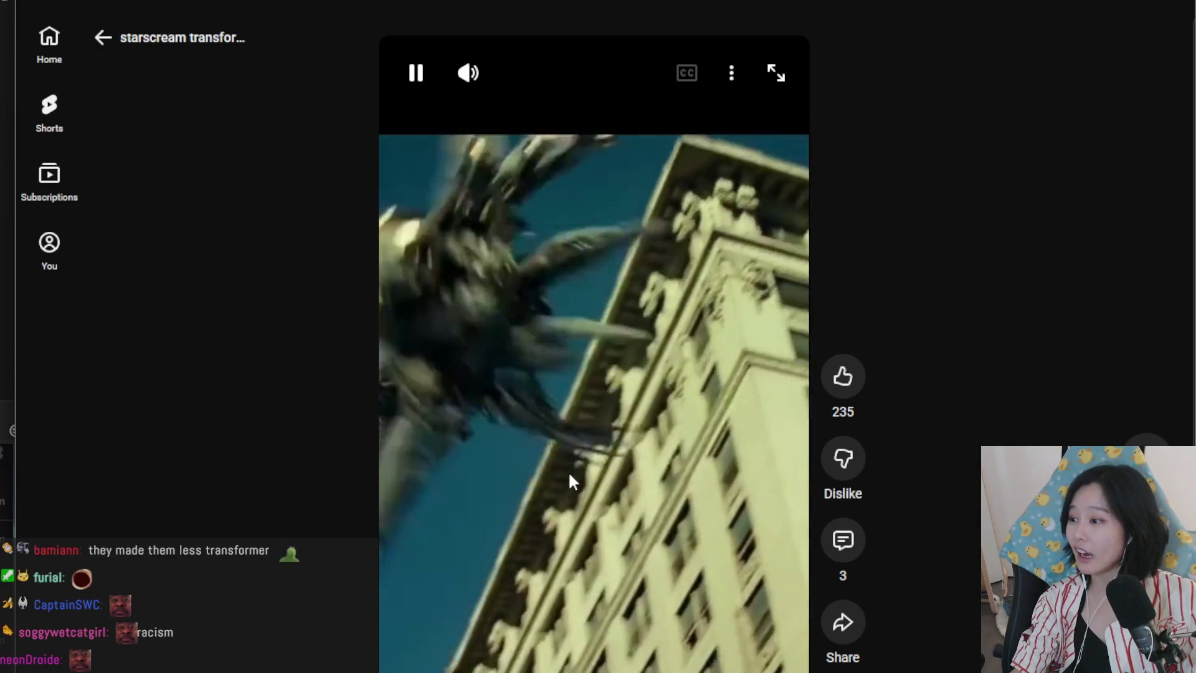
click(580, 451)
key(alt+Left)
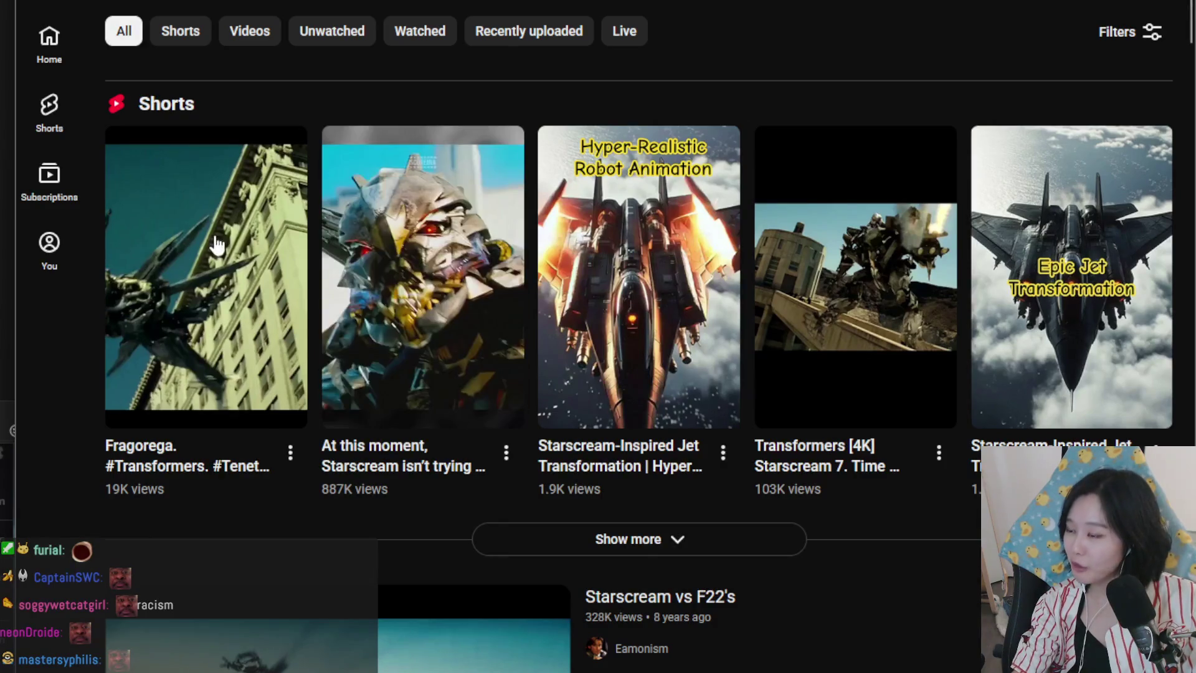
scroll(436, 435, down, 3)
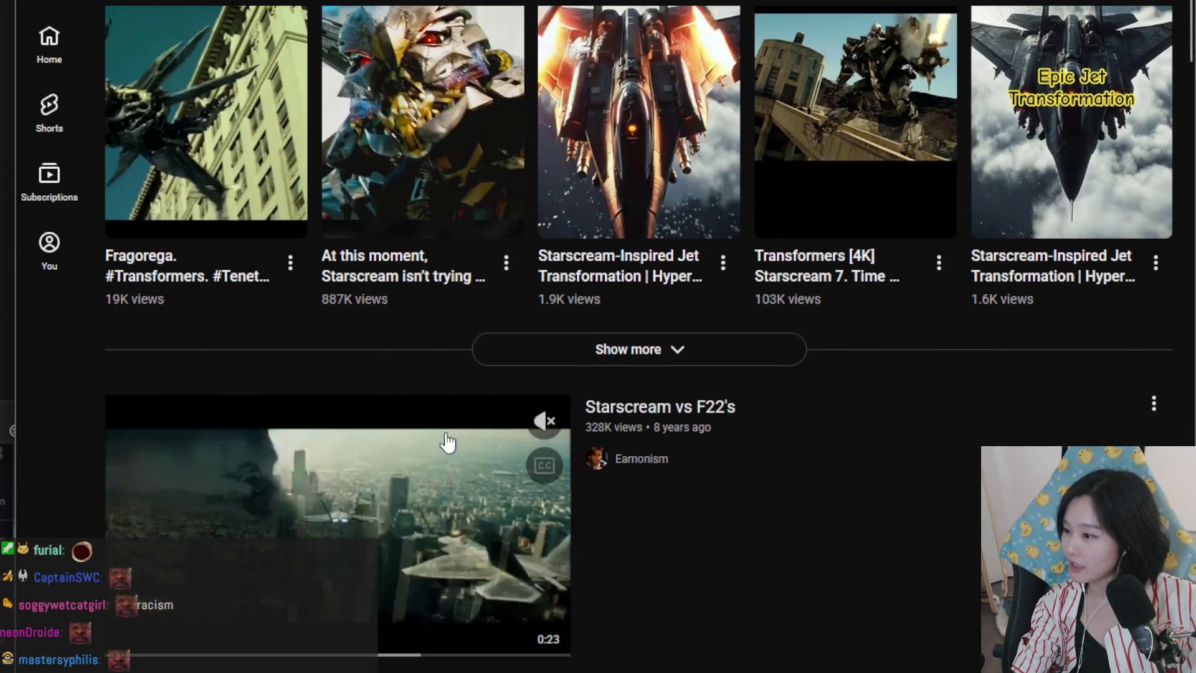
click(205, 190)
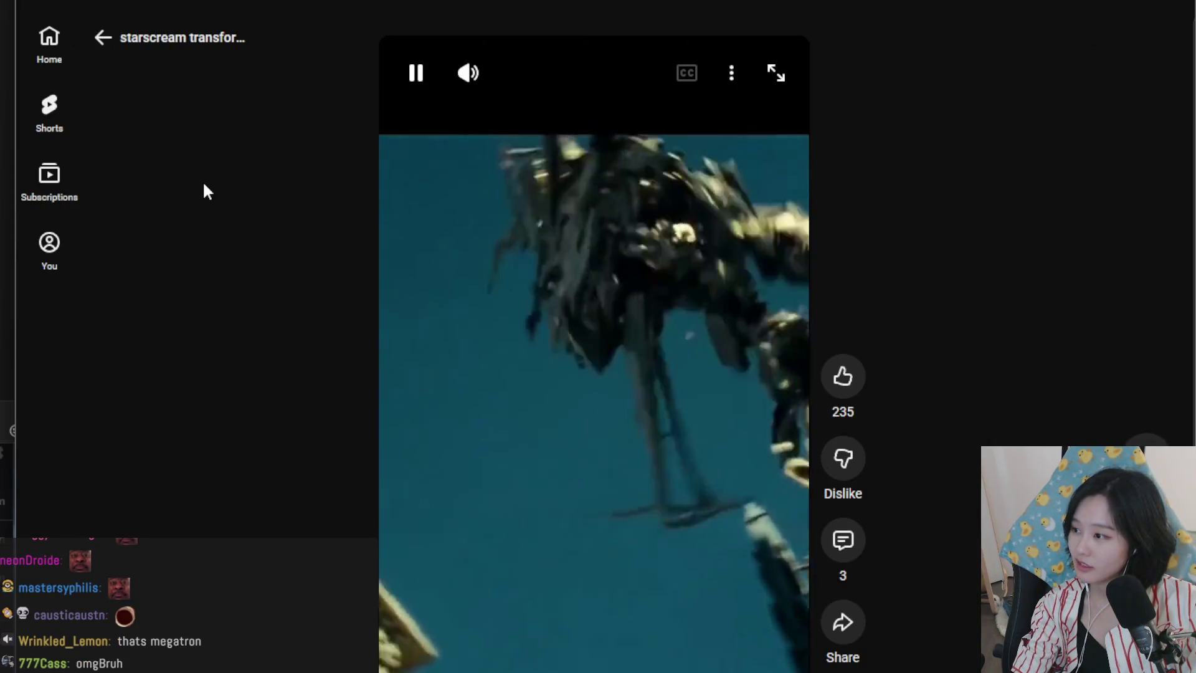
click(554, 317)
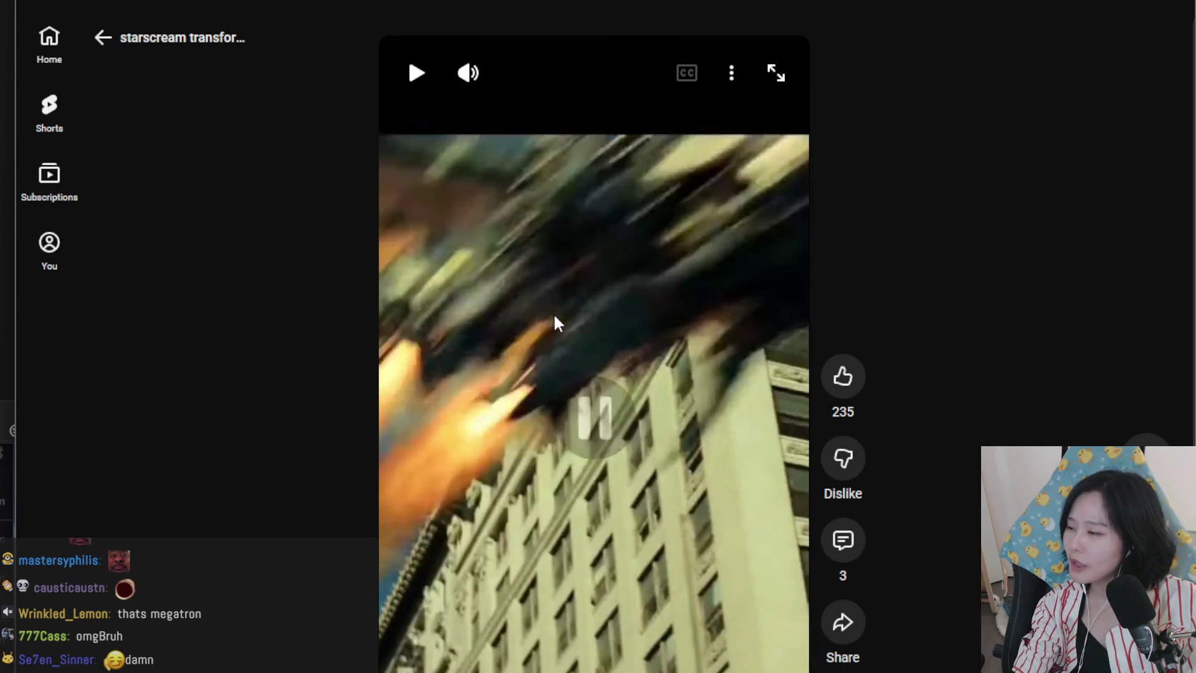
click(103, 37)
scroll(535, 373, down, 10)
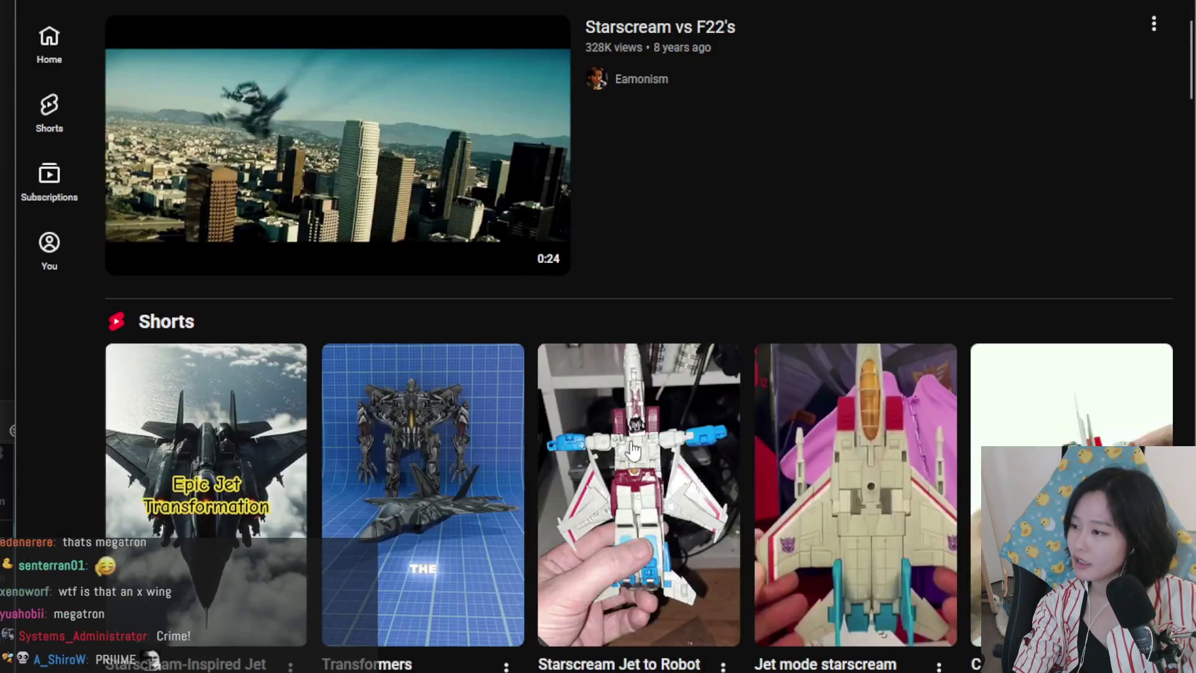
scroll(533, 475, down, 4)
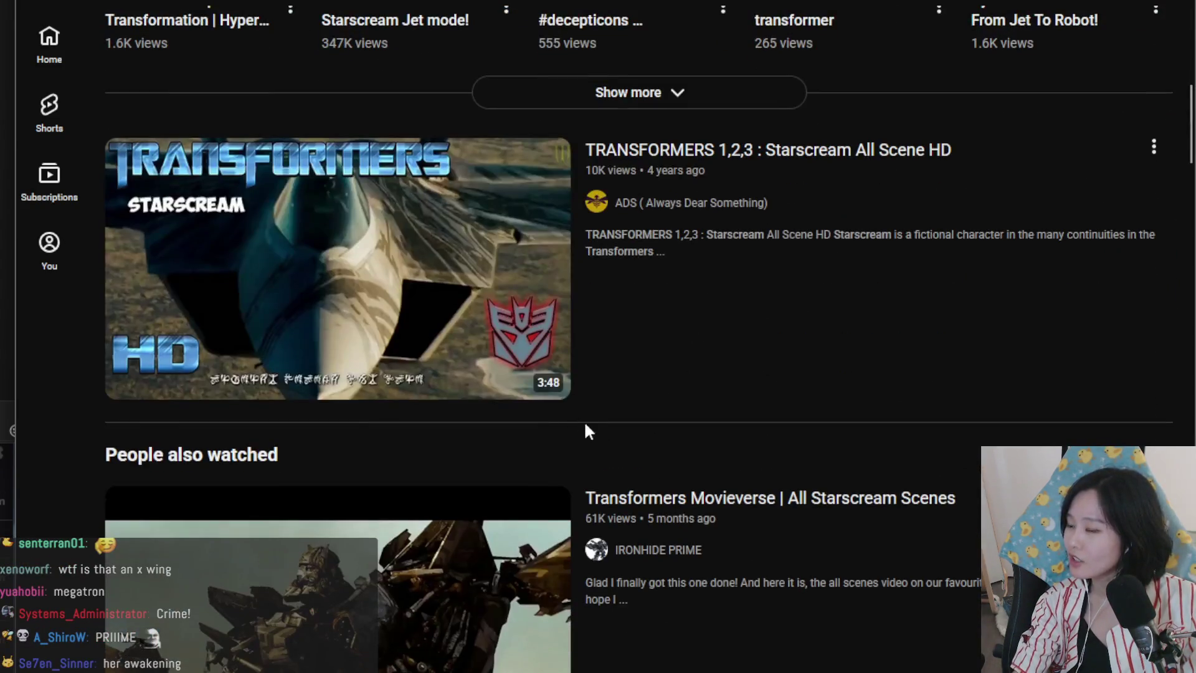
scroll(548, 468, down, 3)
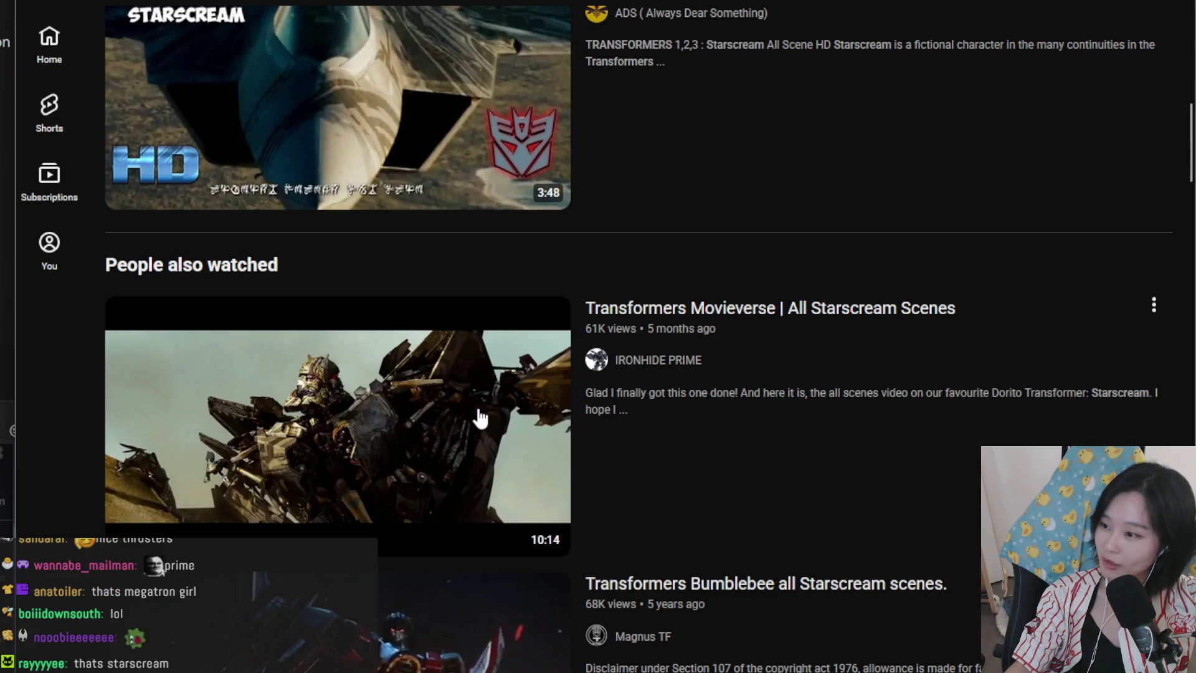
scroll(504, 349, down, 4)
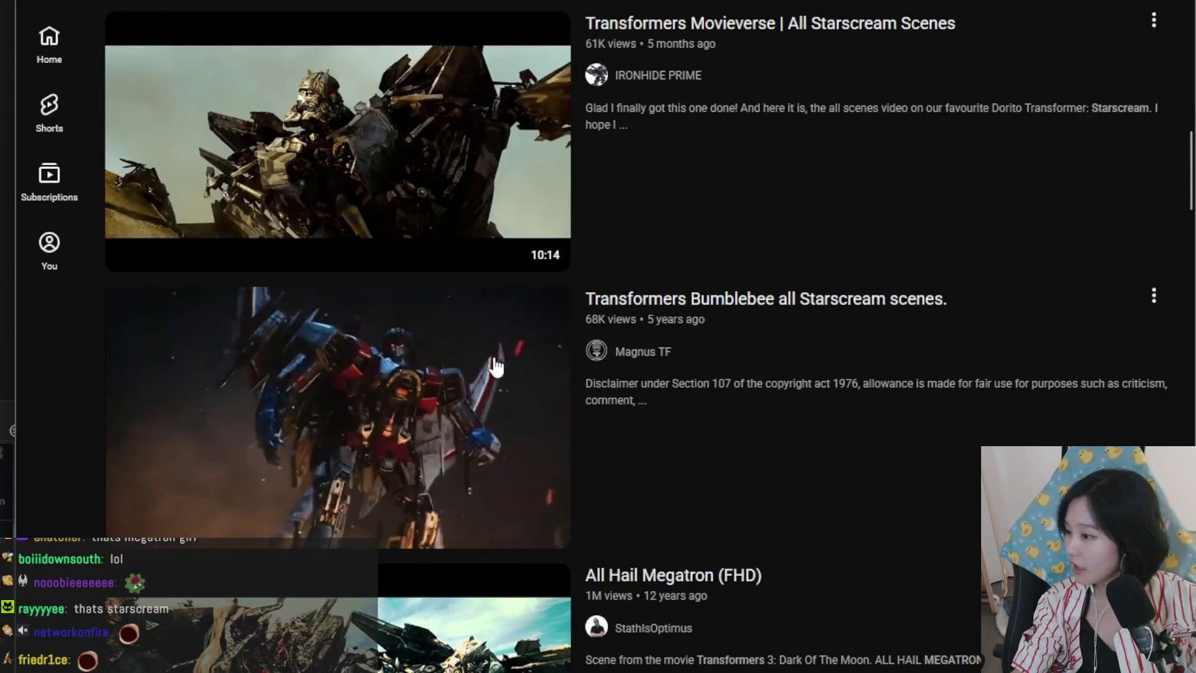
scroll(454, 395, down, 7)
scroll(516, 485, up, 20)
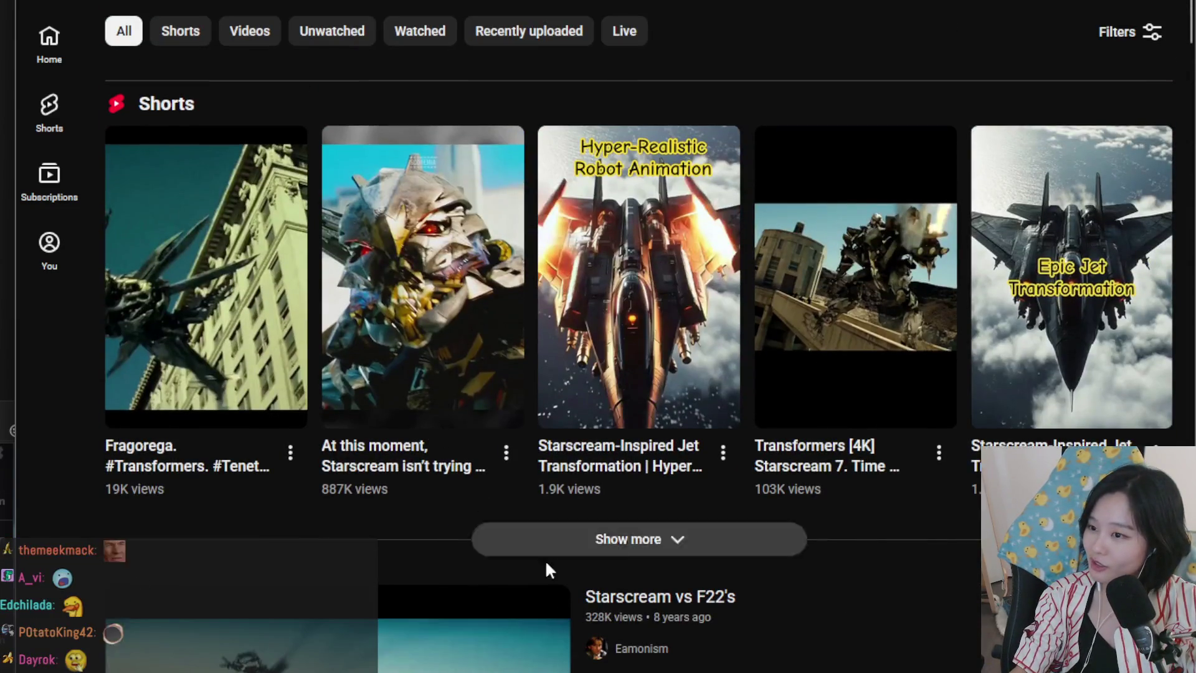
scroll(546, 561, down, 15)
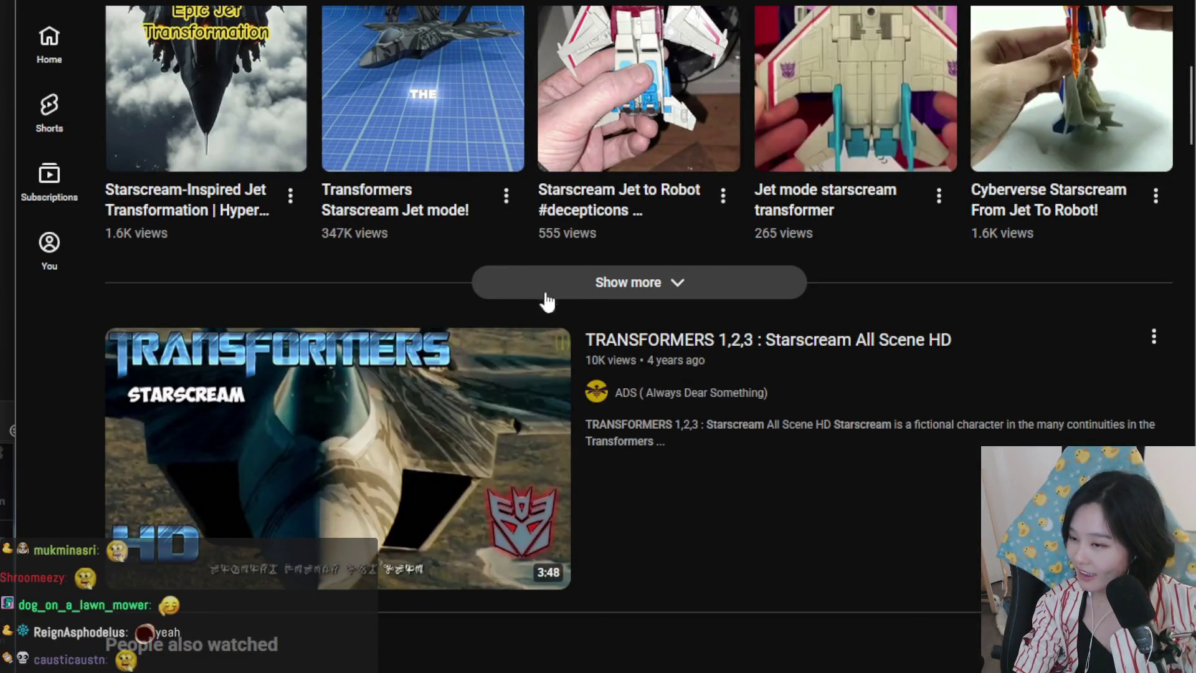
scroll(603, 308, down, 4)
scroll(633, 339, up, 3)
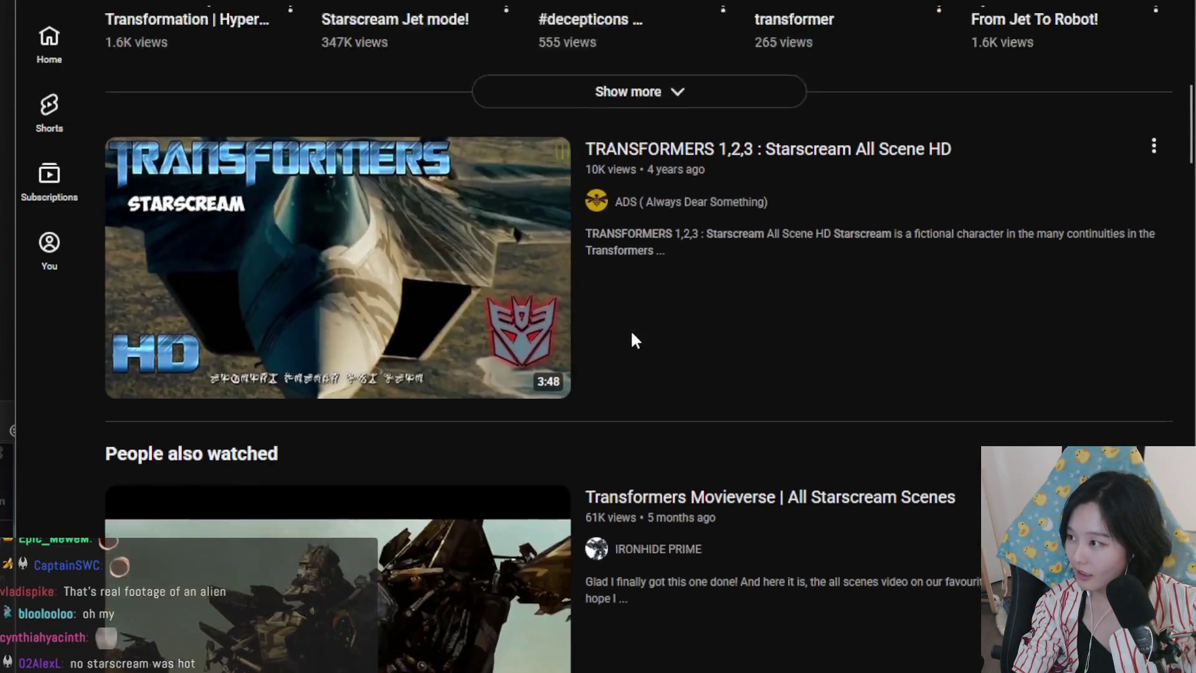
scroll(421, 387, up, 12)
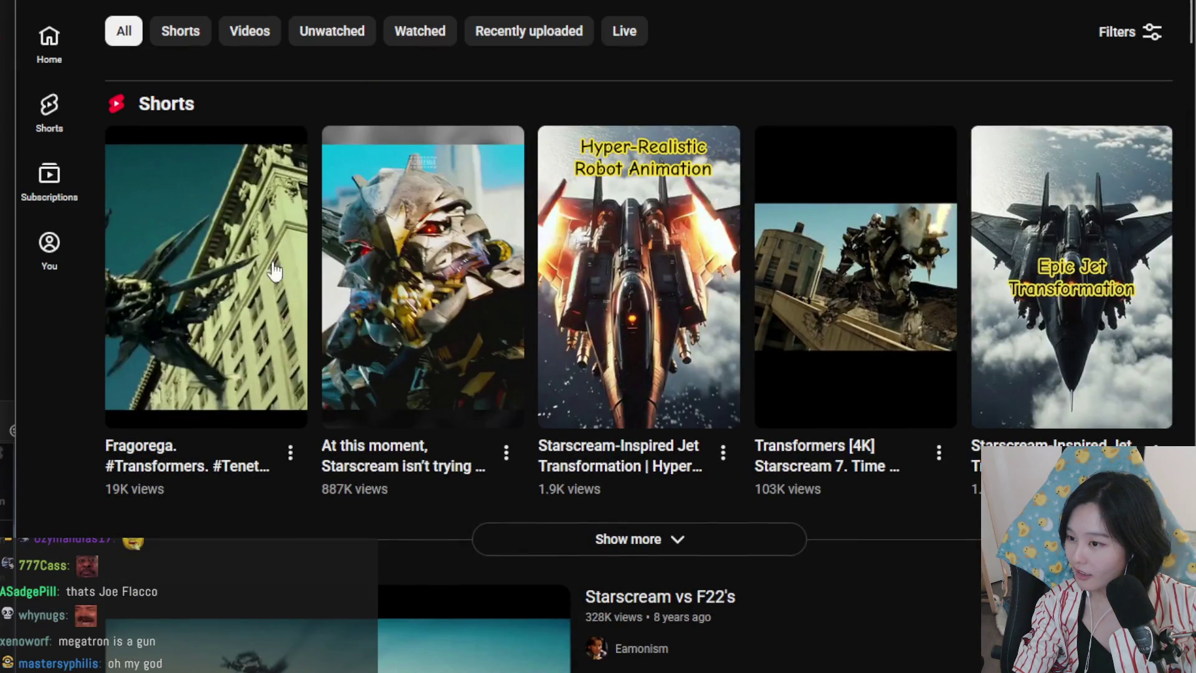
key(slash)
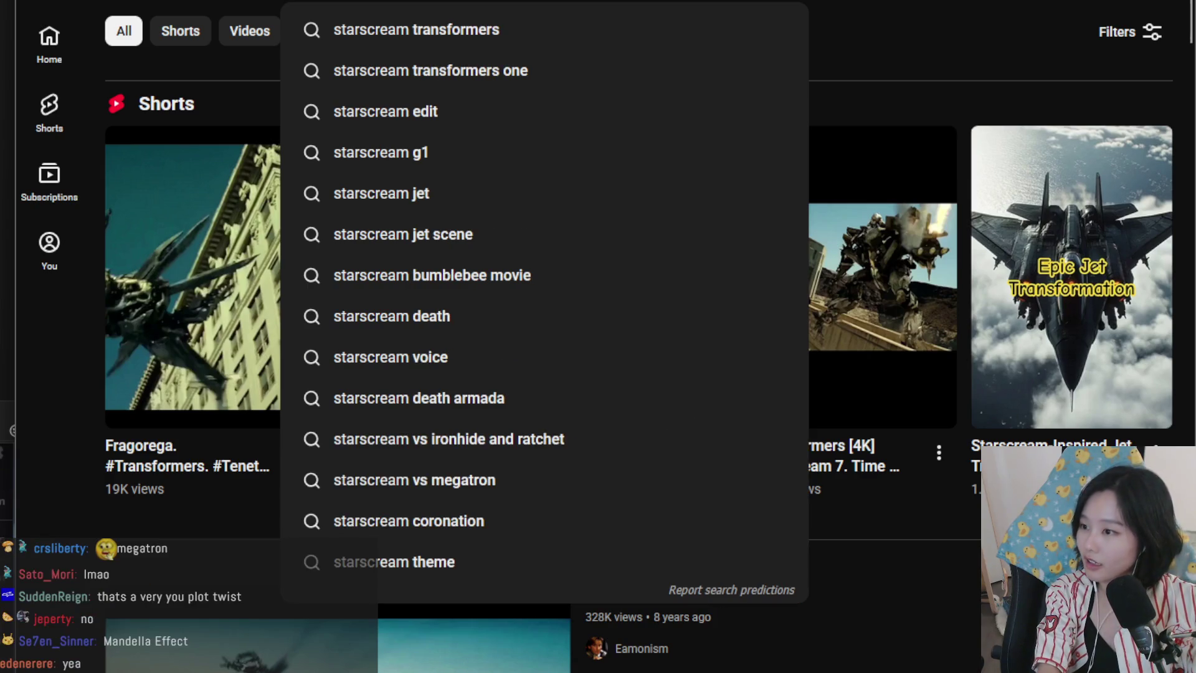
- Refine the Starscream search by adding 'first movie' to the query
key(Return)
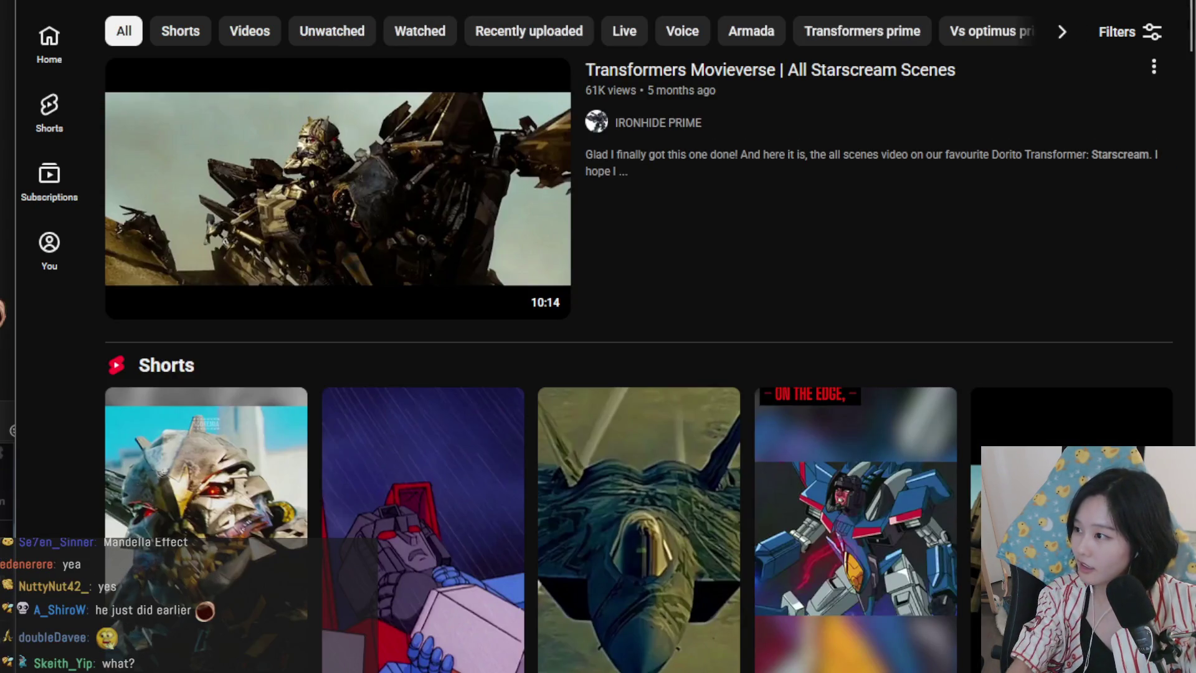
key(slash)
text(first movie)
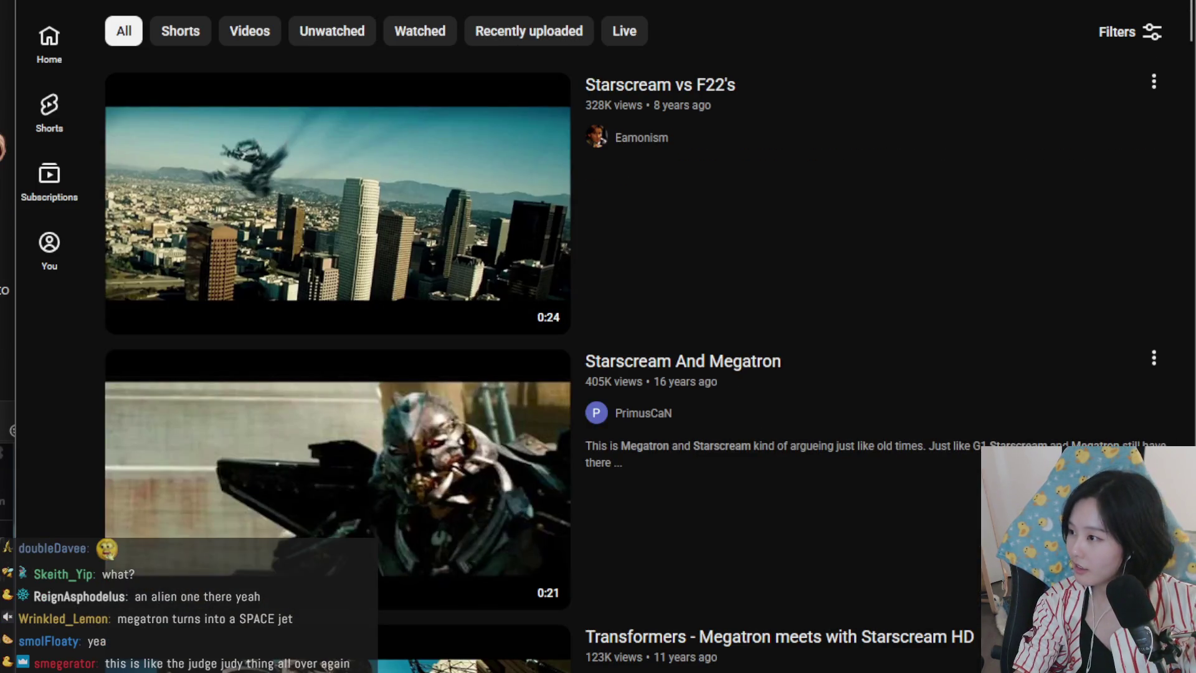
- Open the Starscream And Megatron result and play it from a later scene
click(366, 479)
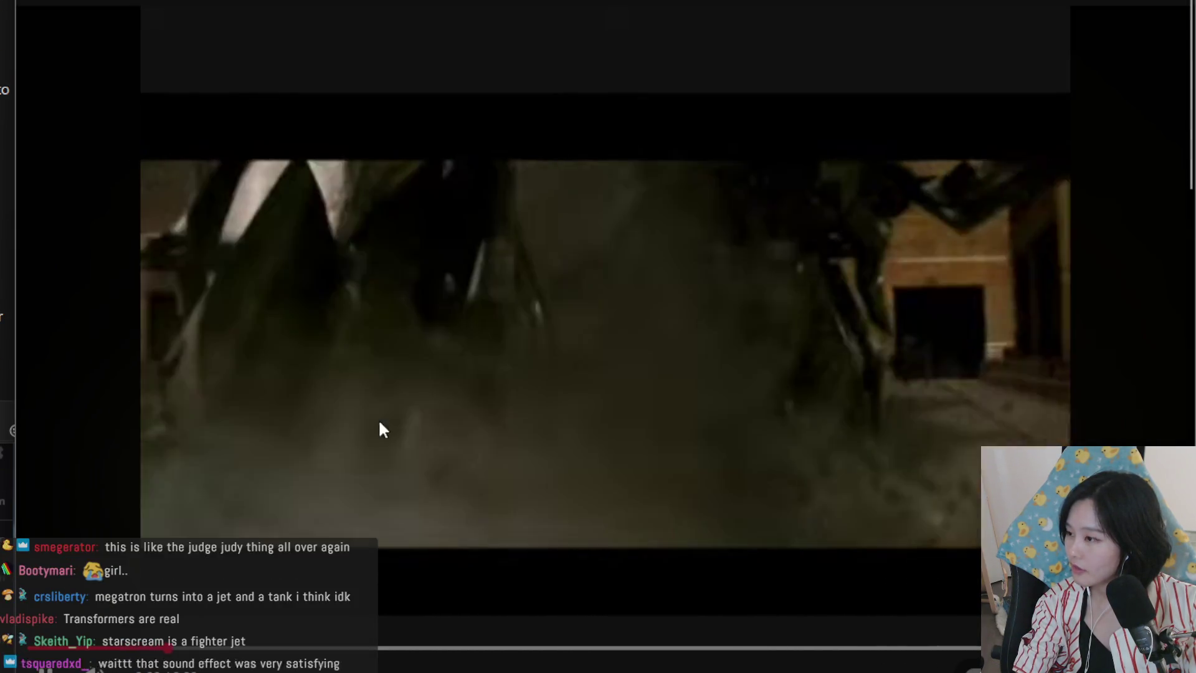
drag(113, 648, 47, 648)
click(45, 661)
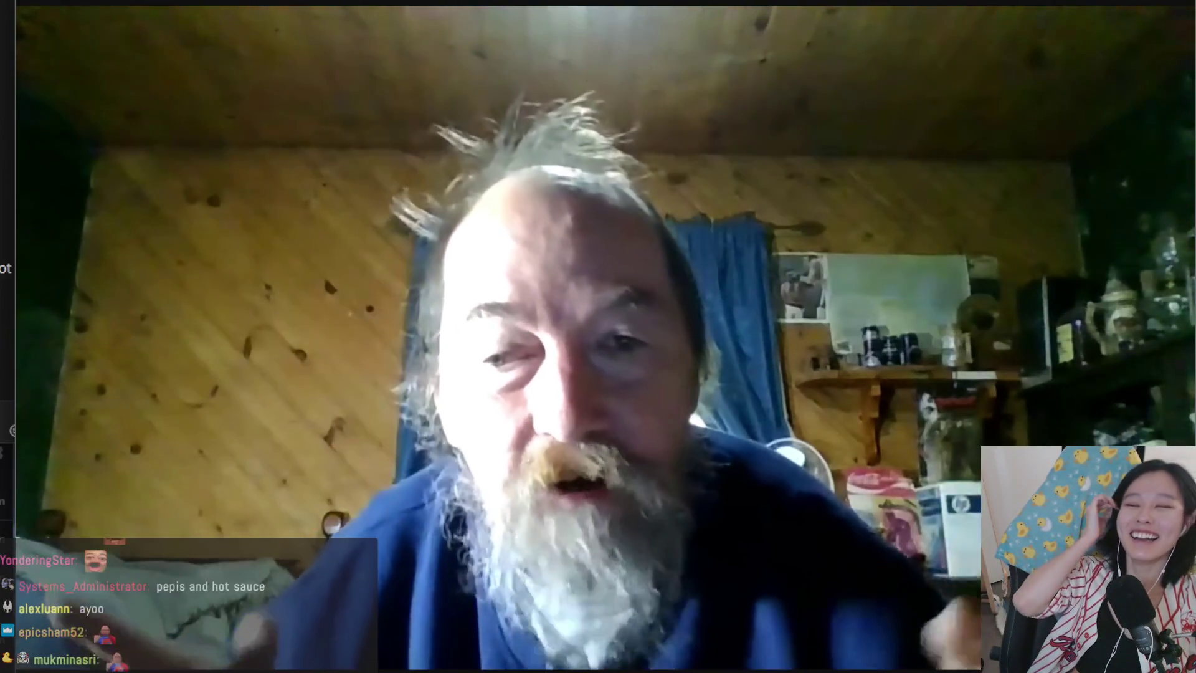
- Check the 'pepis and hot sauce' title, then pause the webcam video
scroll(392, 634, down, 5)
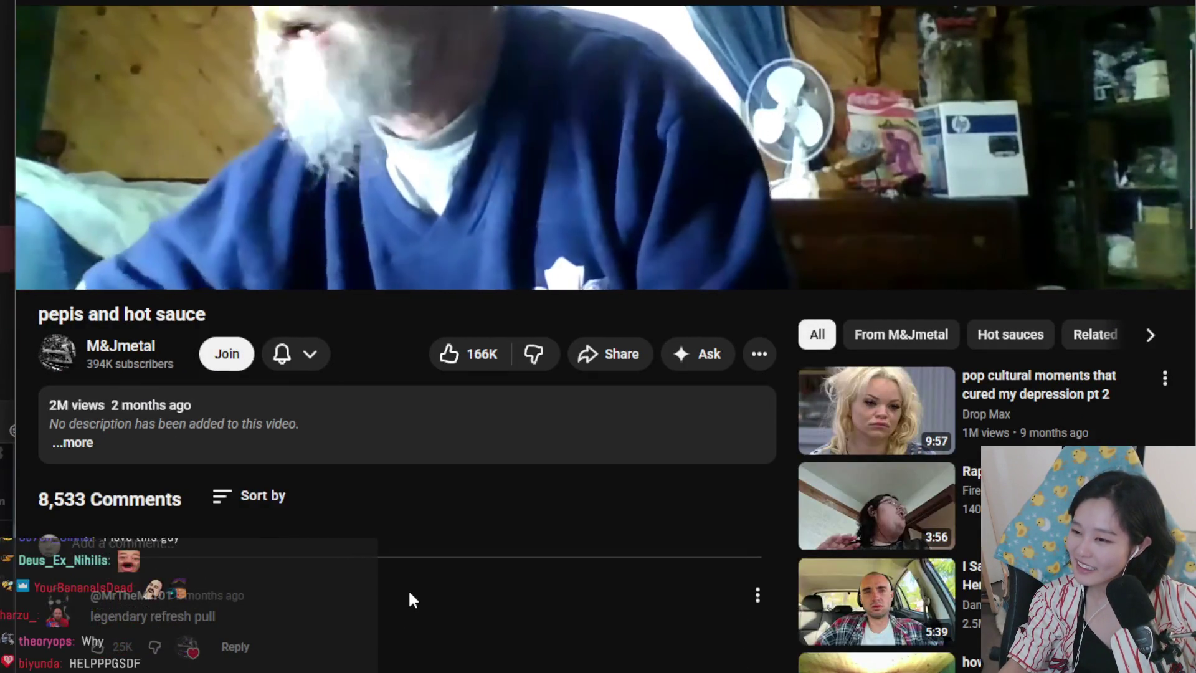
scroll(428, 598, up, 3)
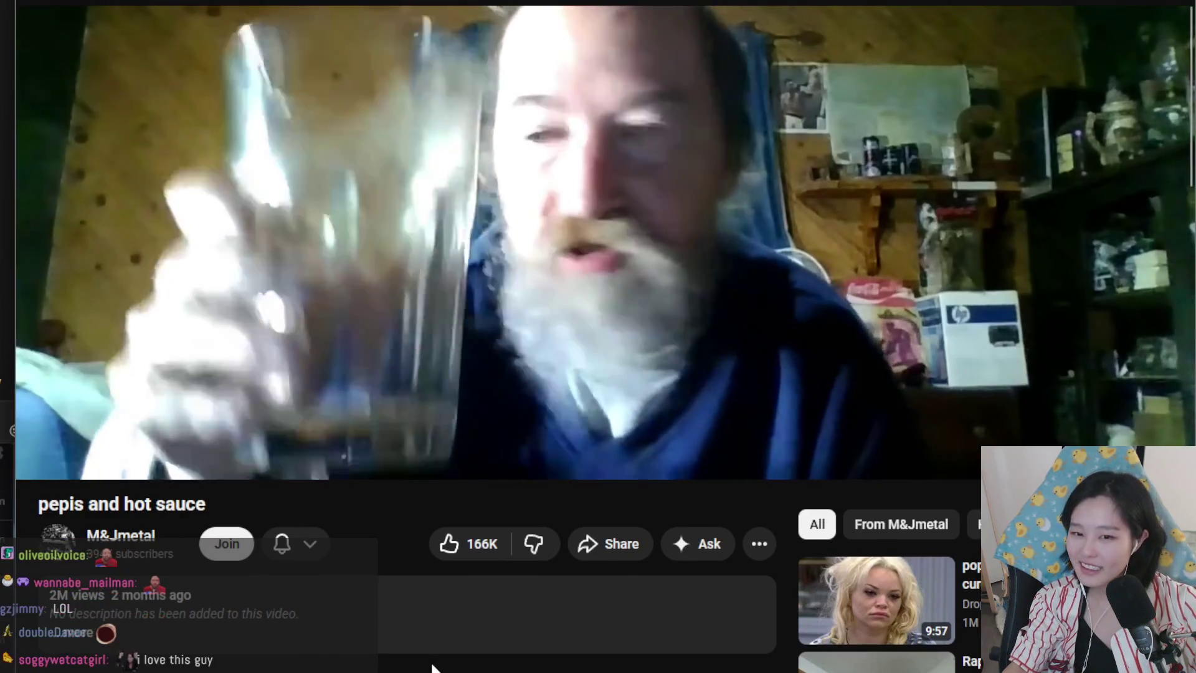
scroll(430, 661, up, 3)
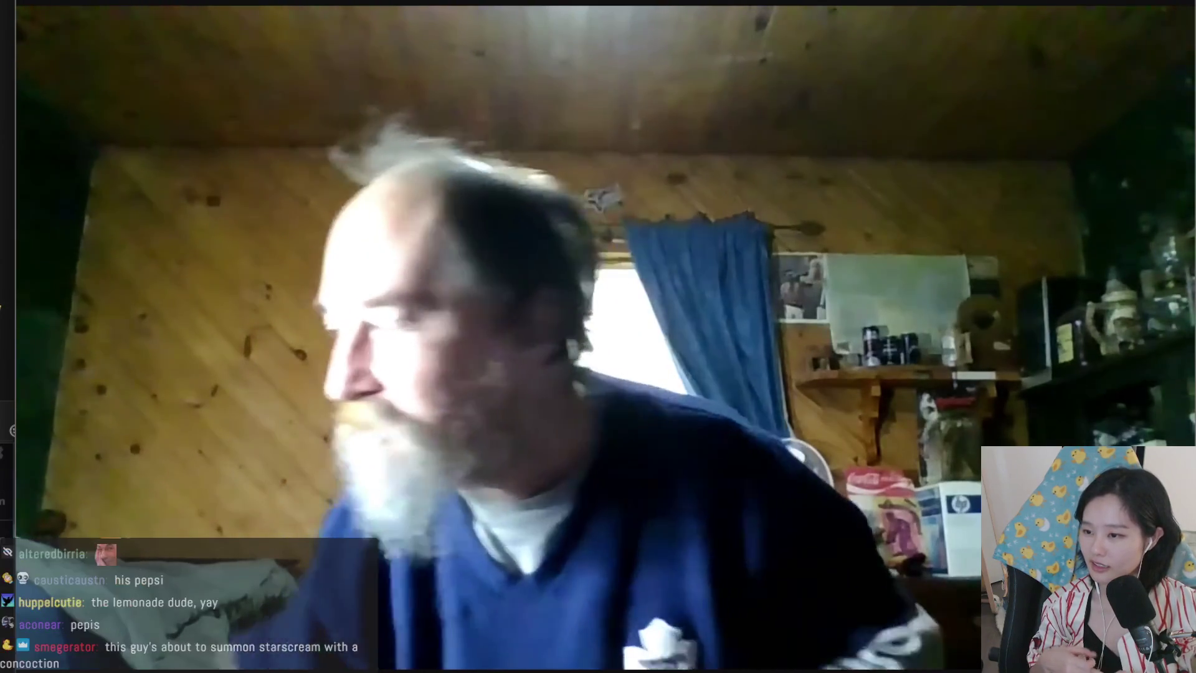
click(492, 235)
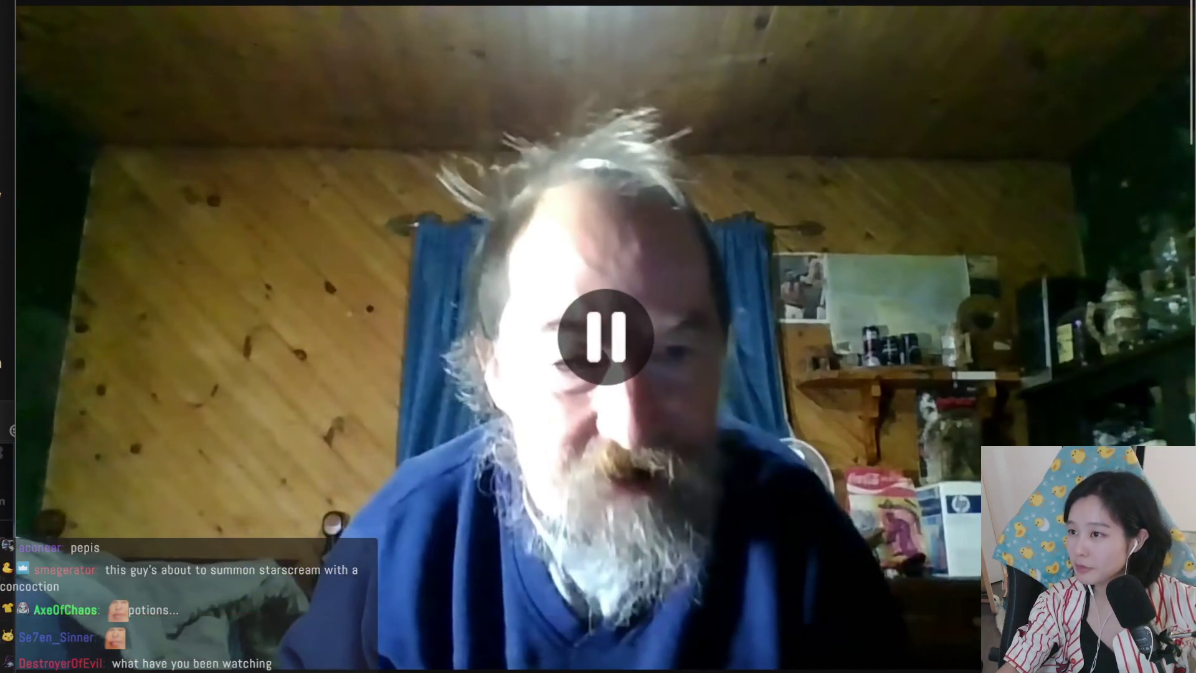
key(ctrl+Tab)
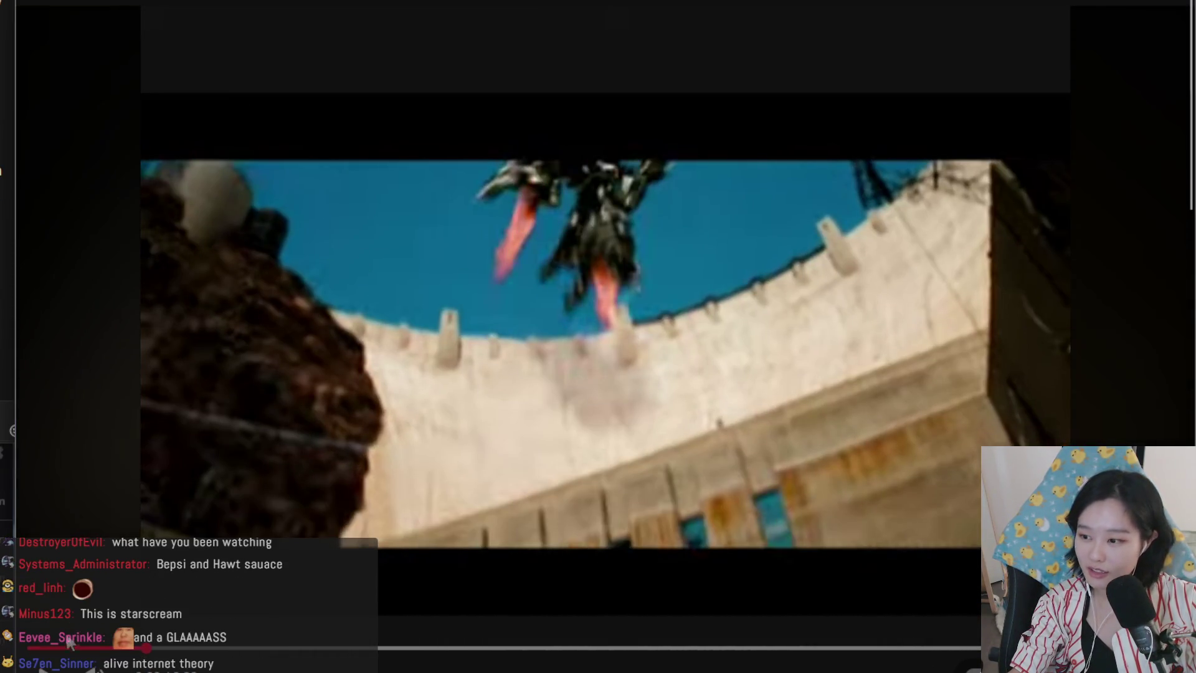
- Jump back to where the Starscream dam-wall scene begins and resume playback after a brief pause
drag(36, 651, 38, 651)
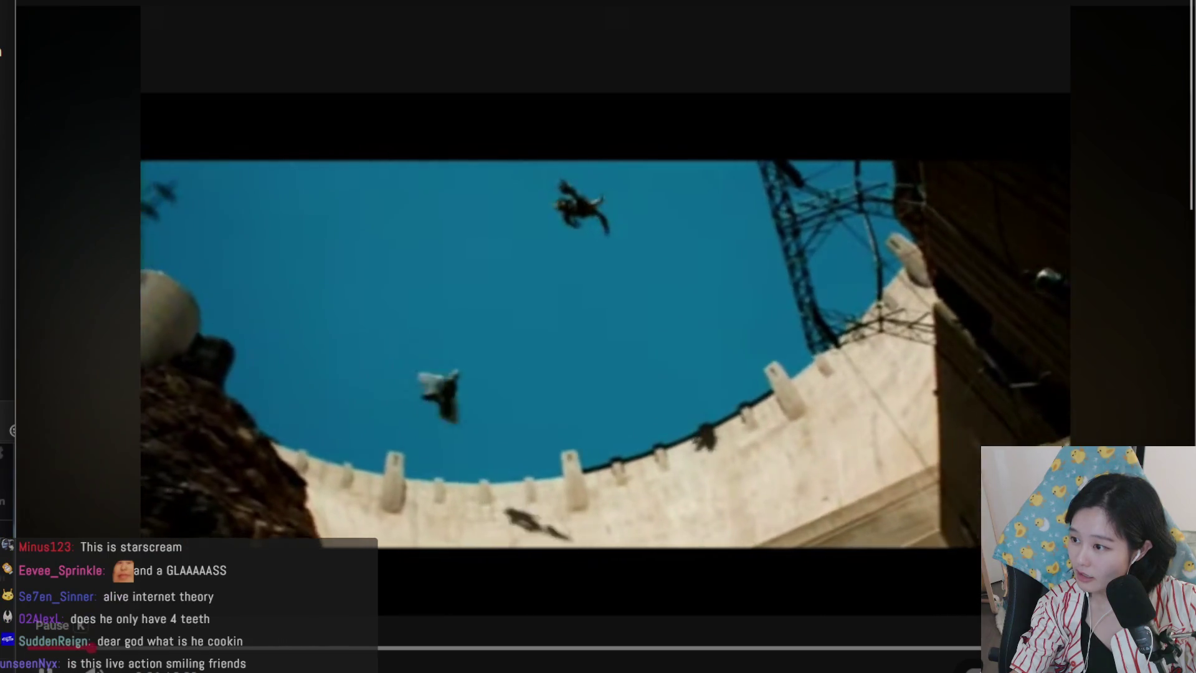
drag(34, 650, 28, 658)
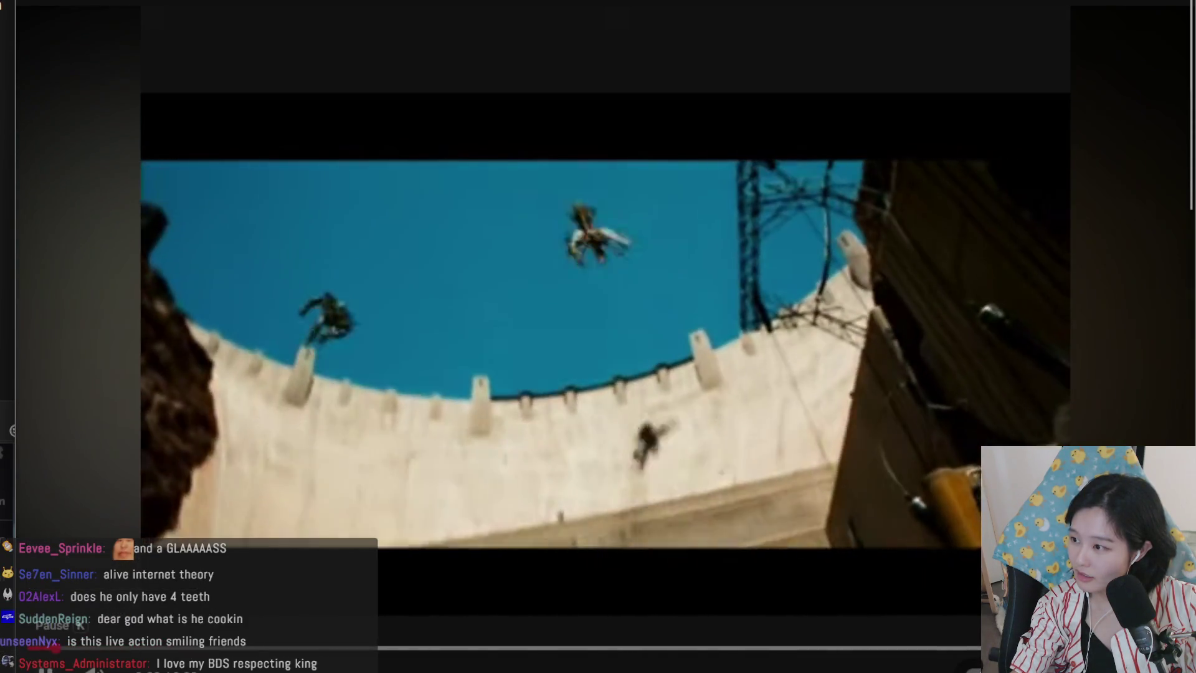
click(43, 664)
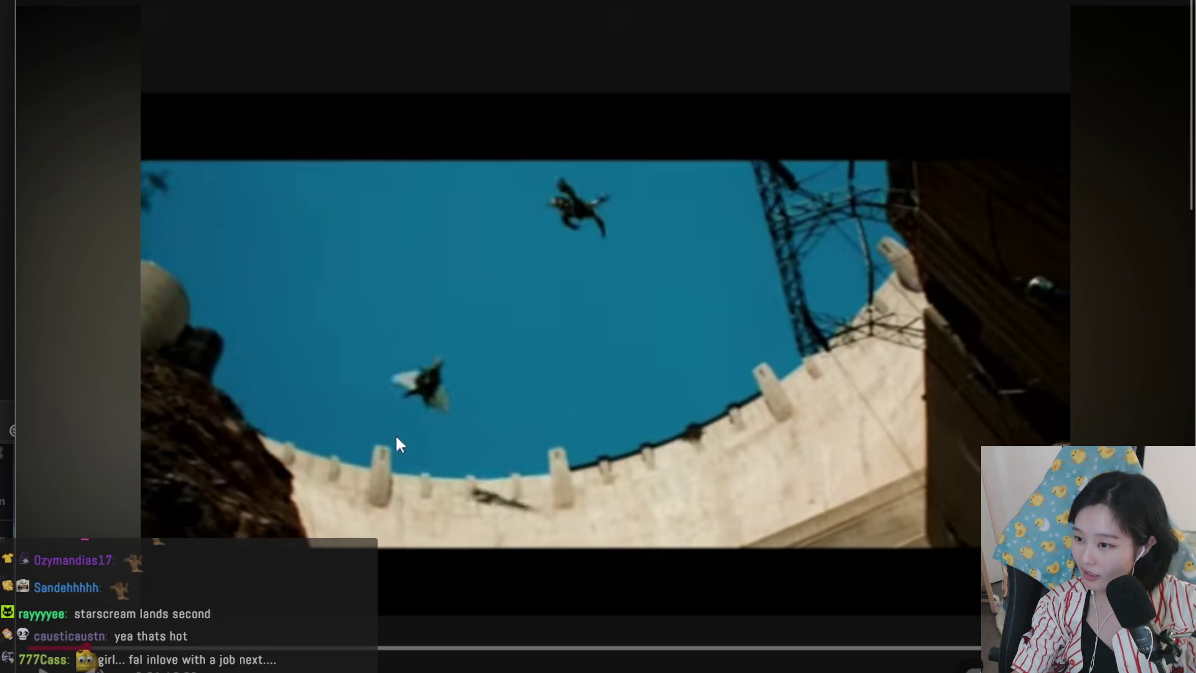
click(506, 515)
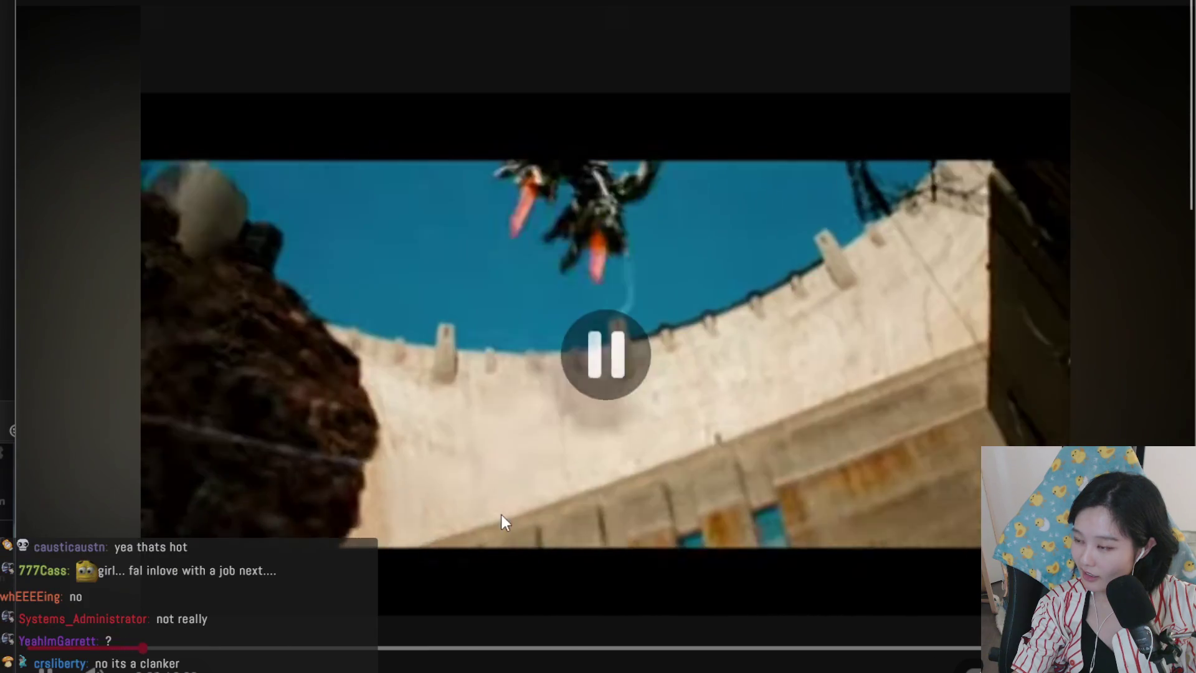
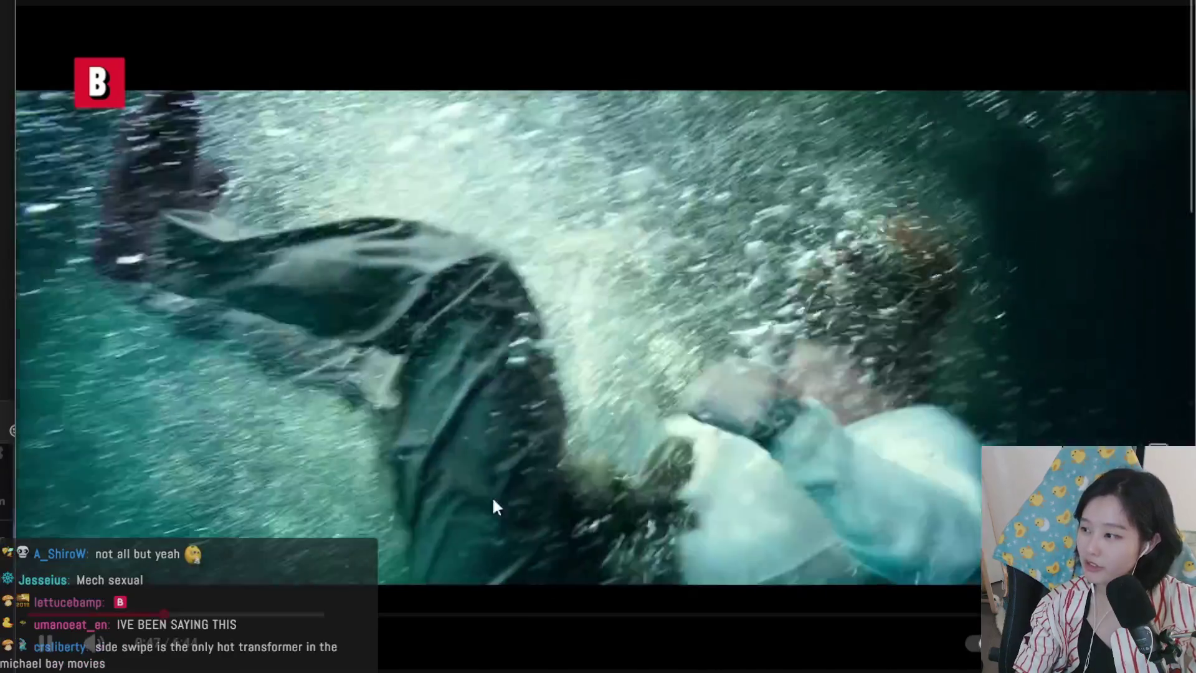
- Pause and resume the current YouTube video several times to review its shots
click(494, 444)
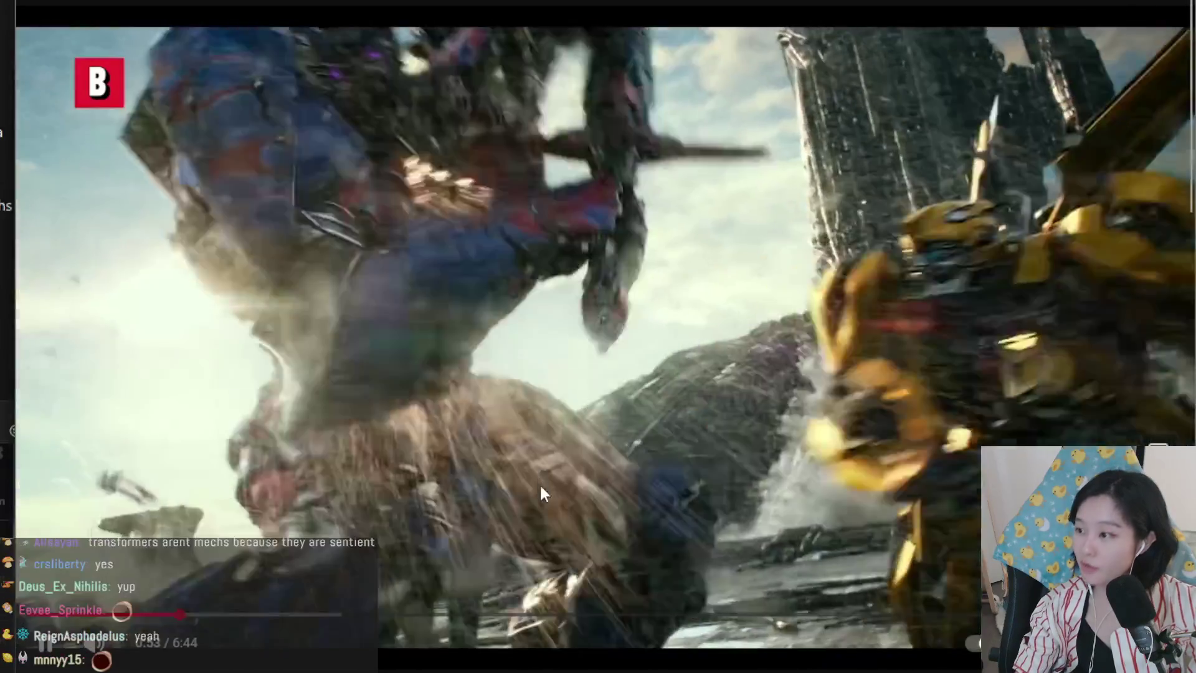
click(541, 493)
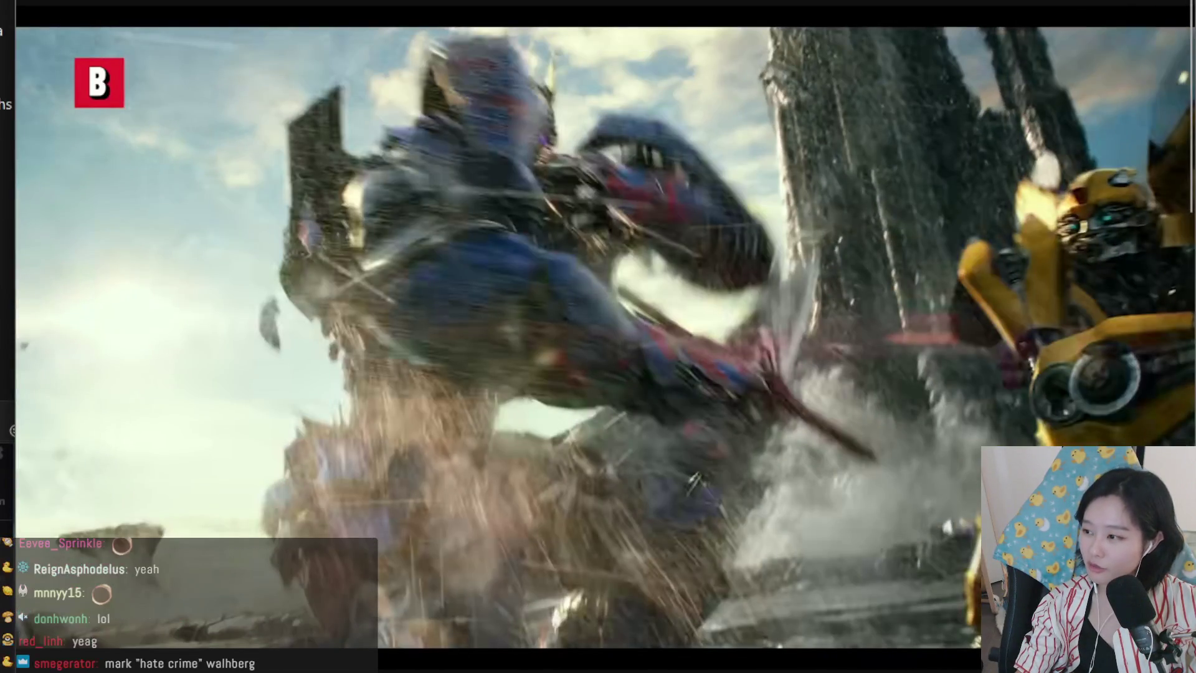
click(466, 551)
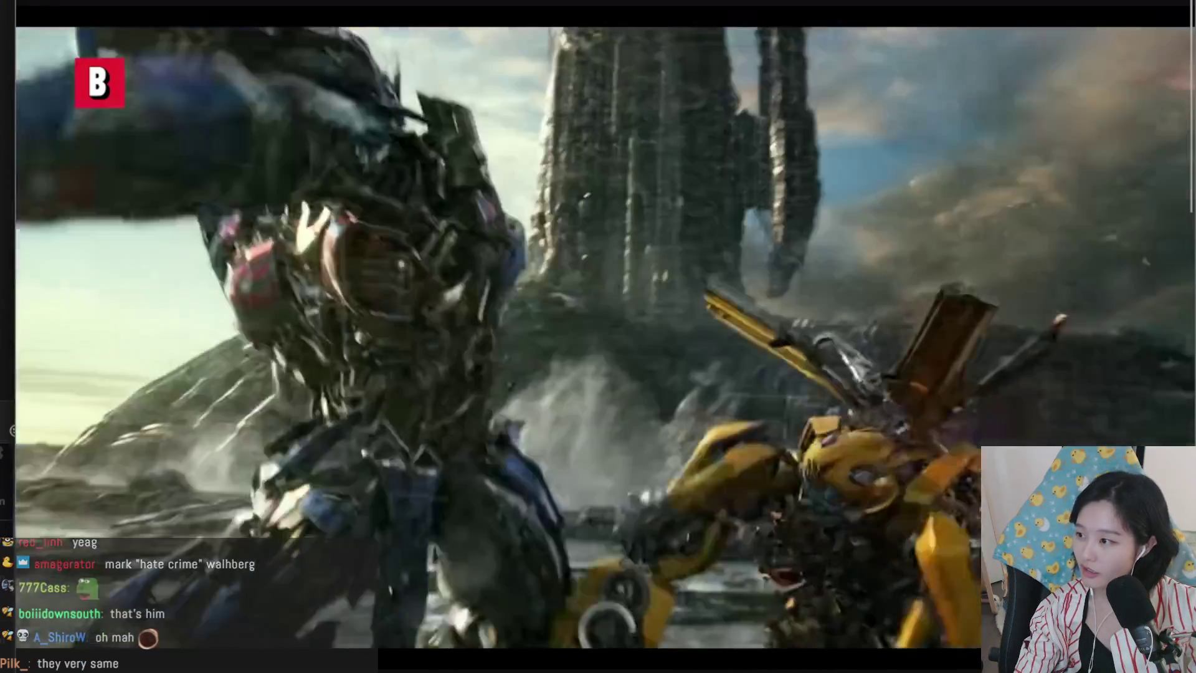
click(401, 526)
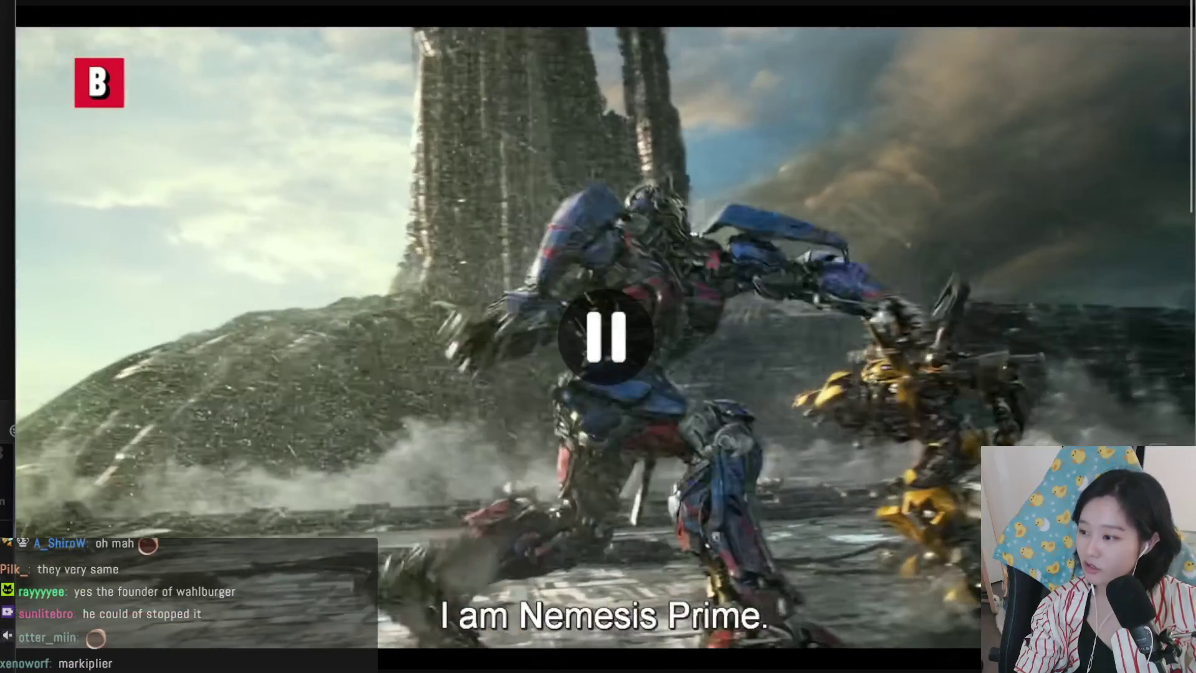
click(419, 537)
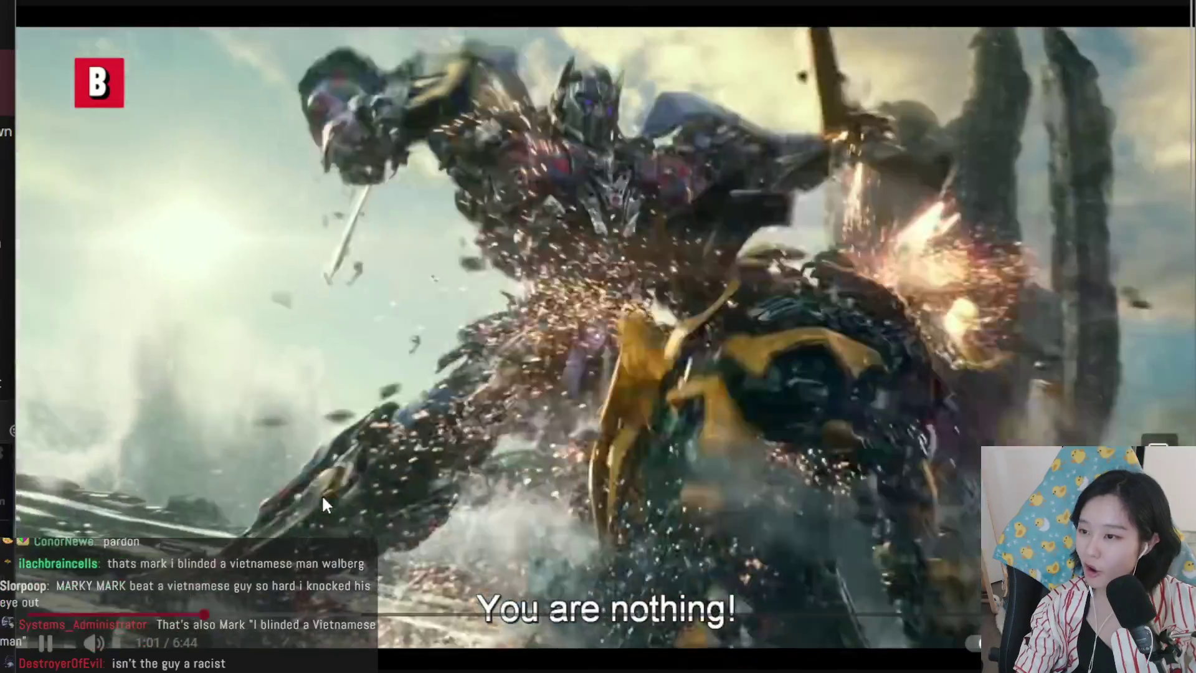
click(374, 516)
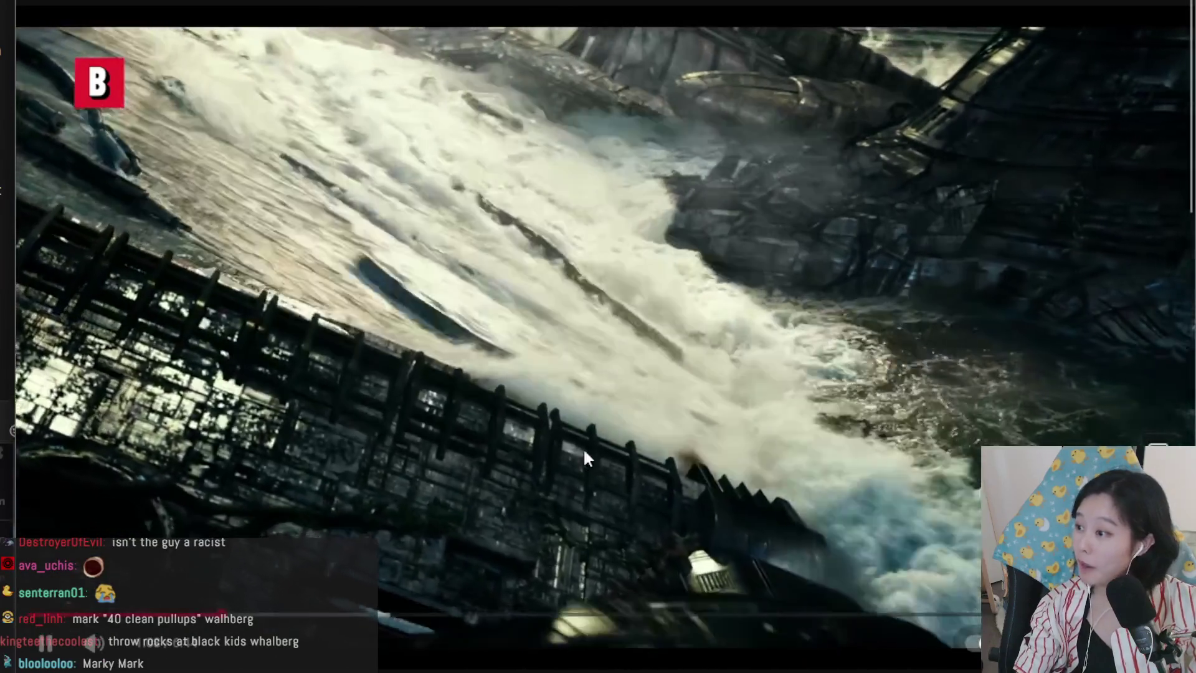
key(space)
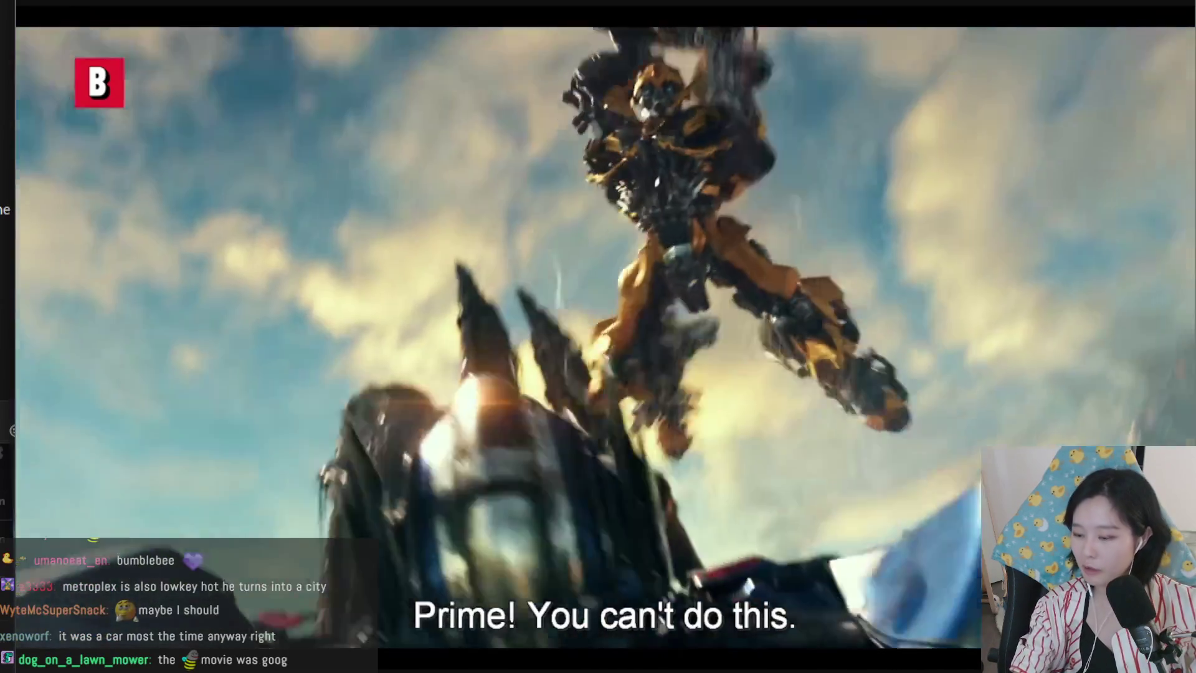
key(Down)
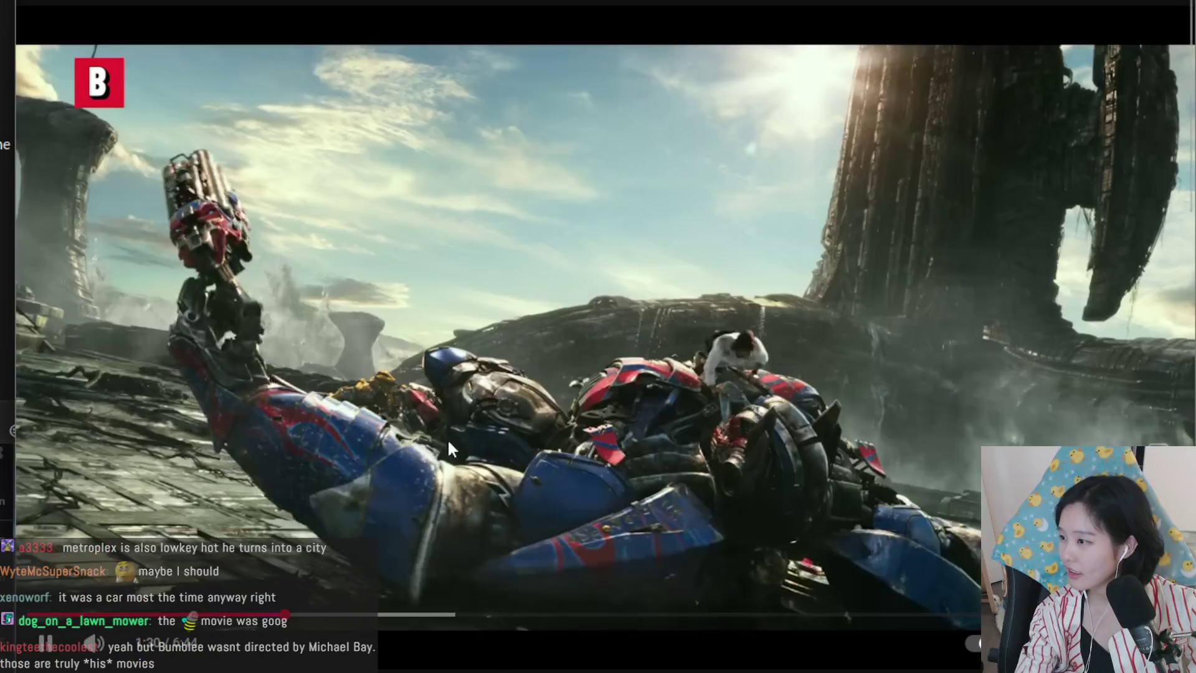
click(436, 460)
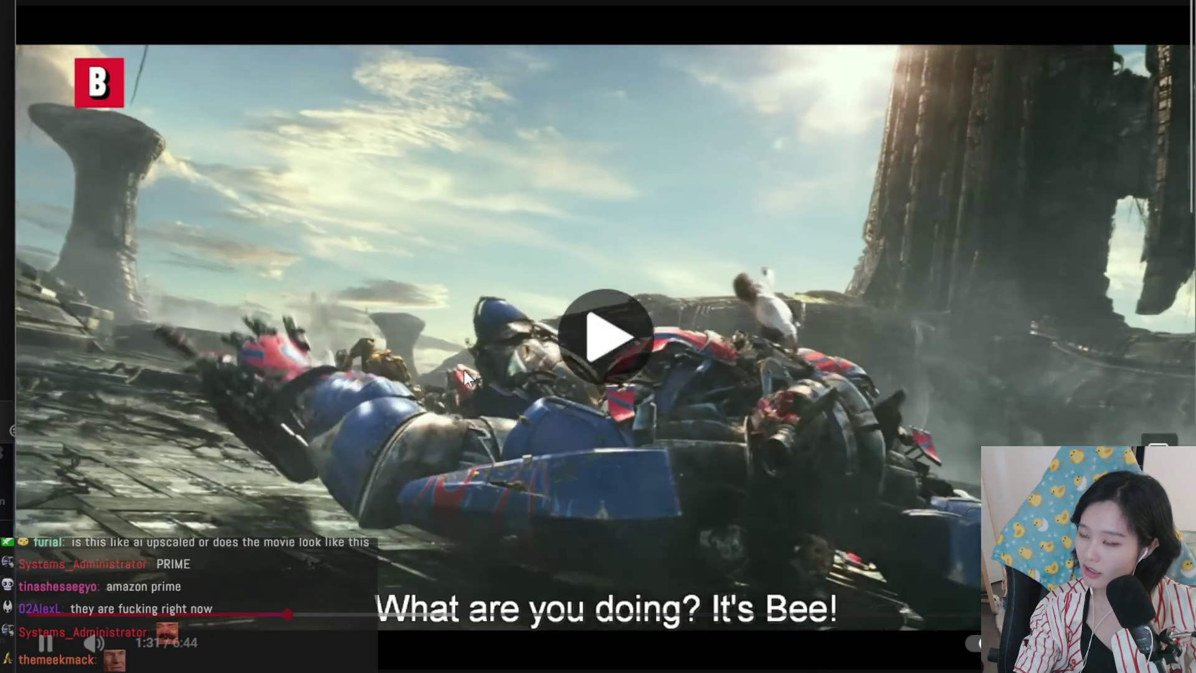
click(465, 371)
- Search YouTube for 'mark wahlberg iitztimmy' and open The Family Plan gaming convention scene
key(/)
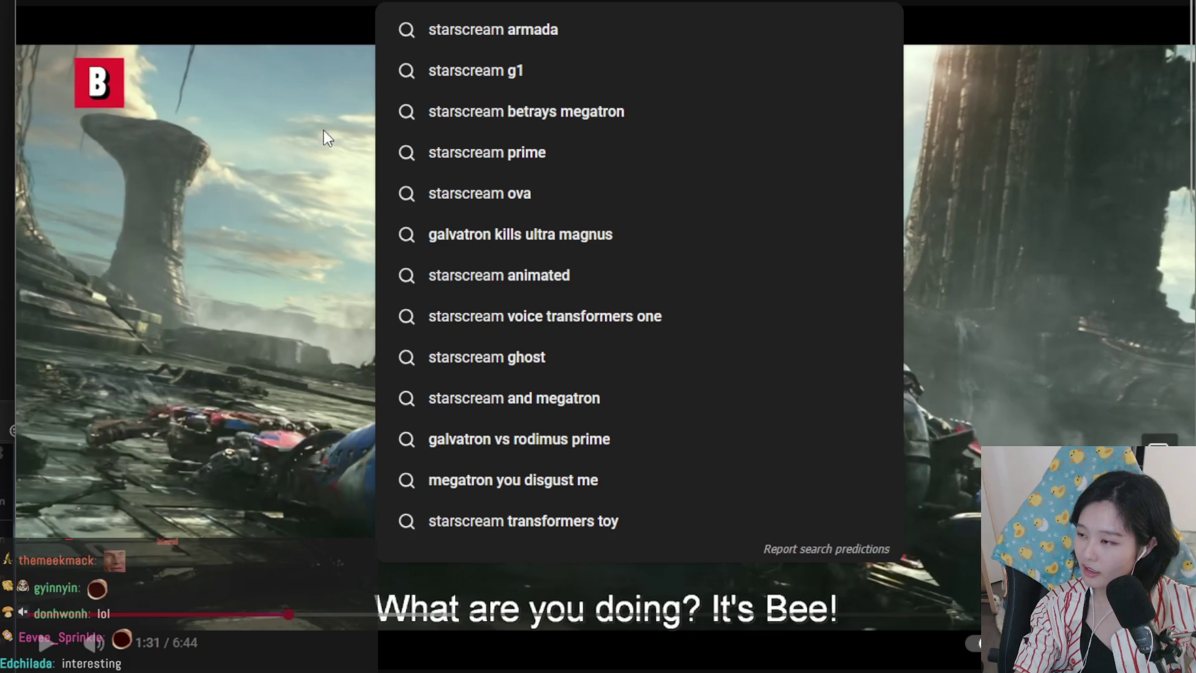
key(ctrl+a)
text(mark wahlberg)
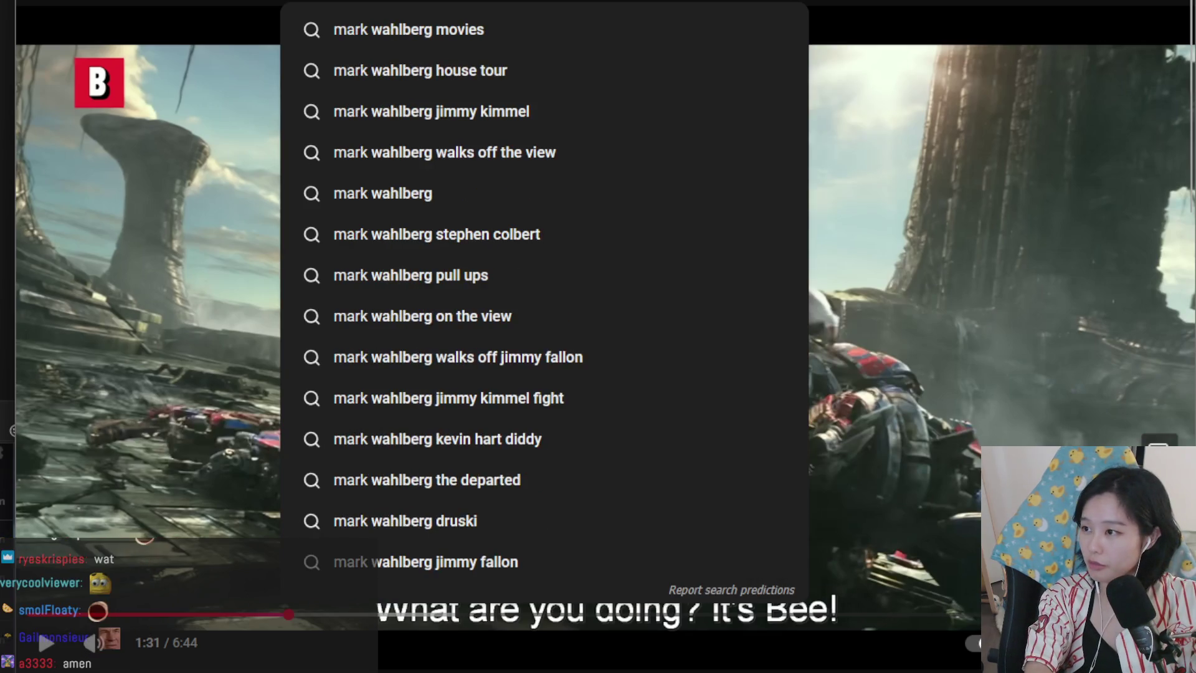
text( iitztimmy apex)
key(Return)
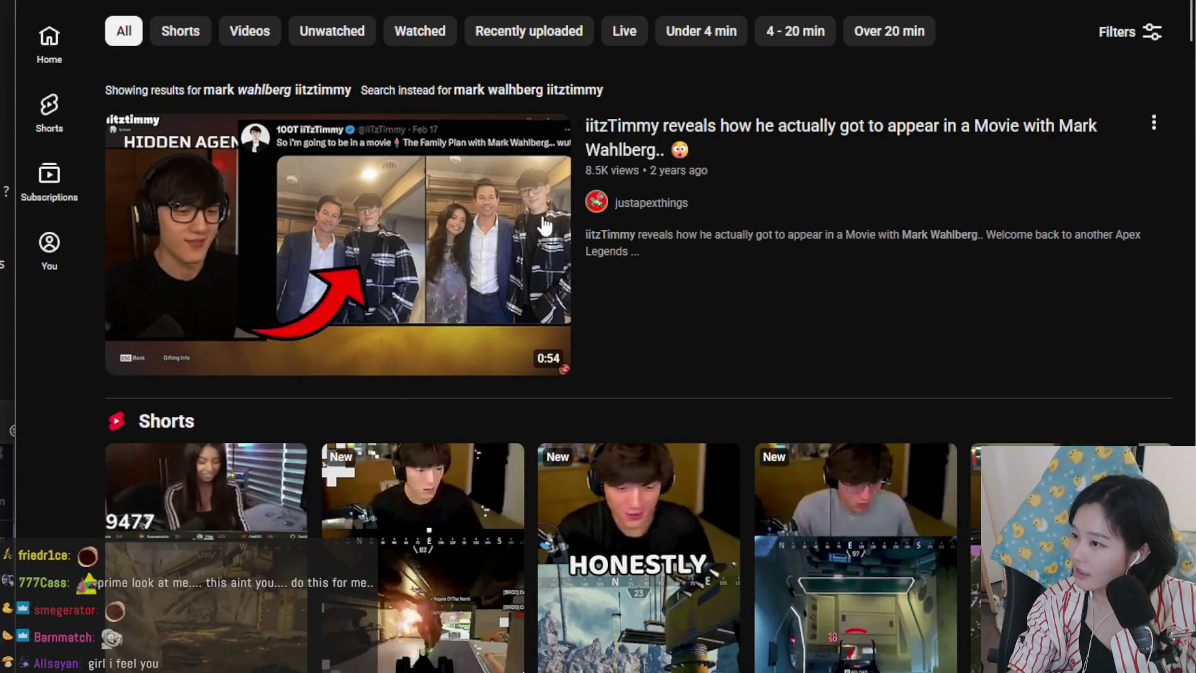
scroll(543, 224, down, 13)
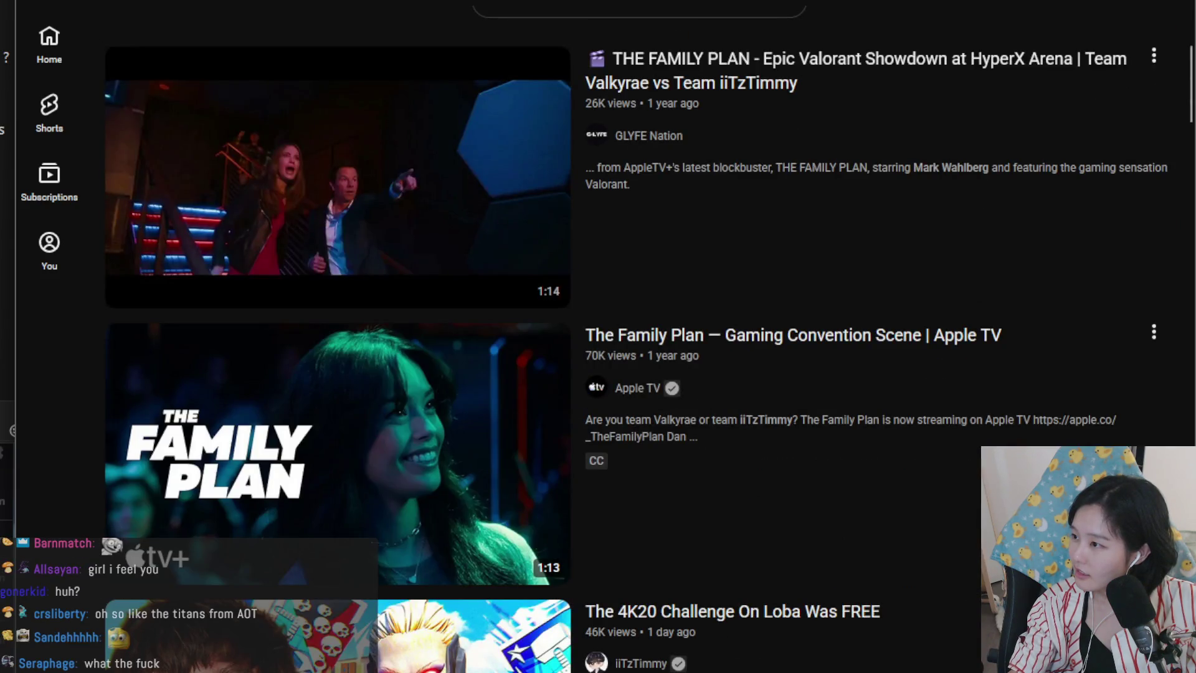
click(492, 567)
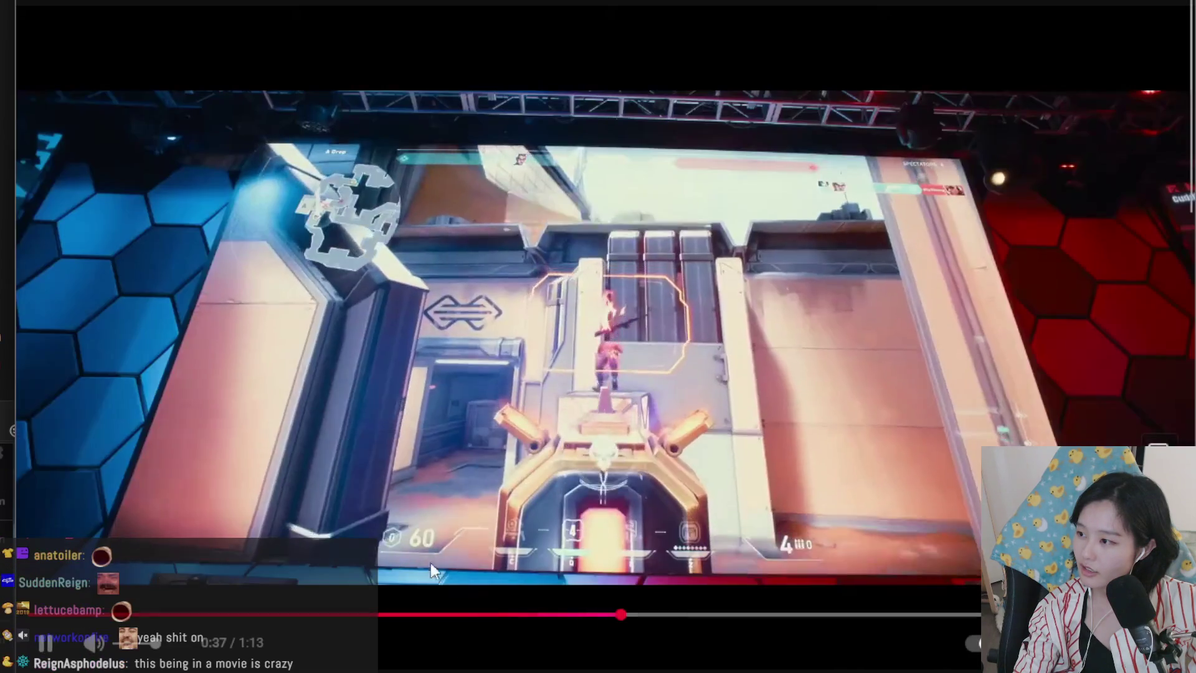
- Rewind The Family Plan clip, play it to its title card, then return to Clip Studio Paint
click(565, 615)
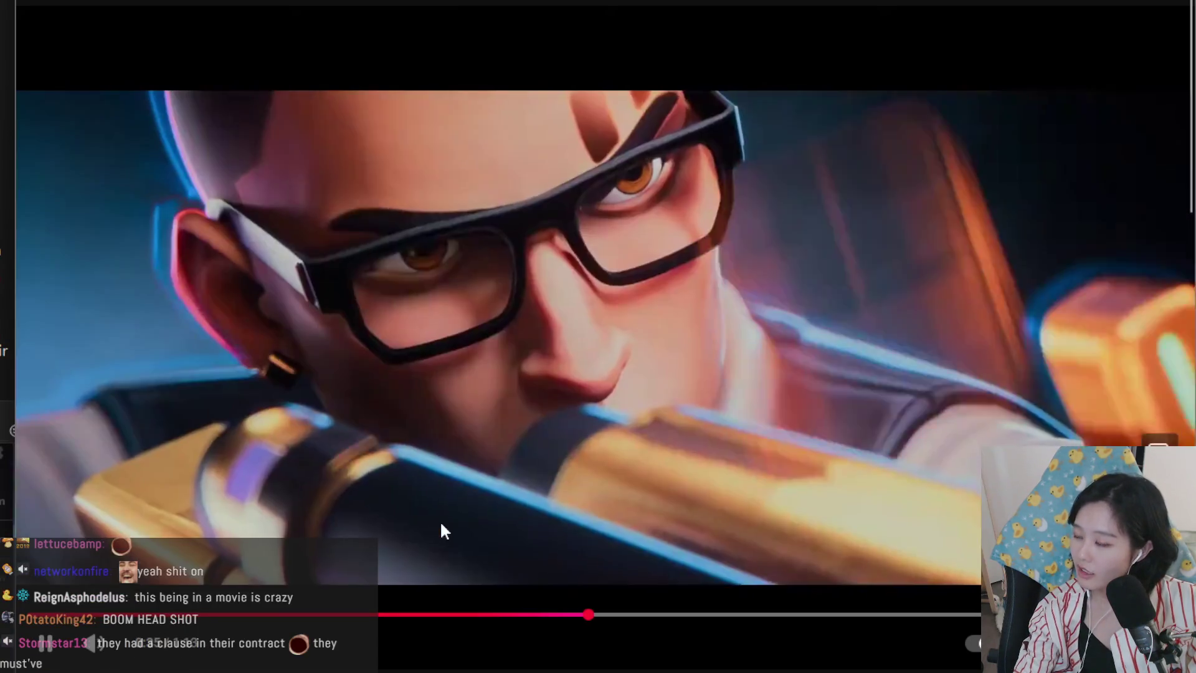
click(492, 501)
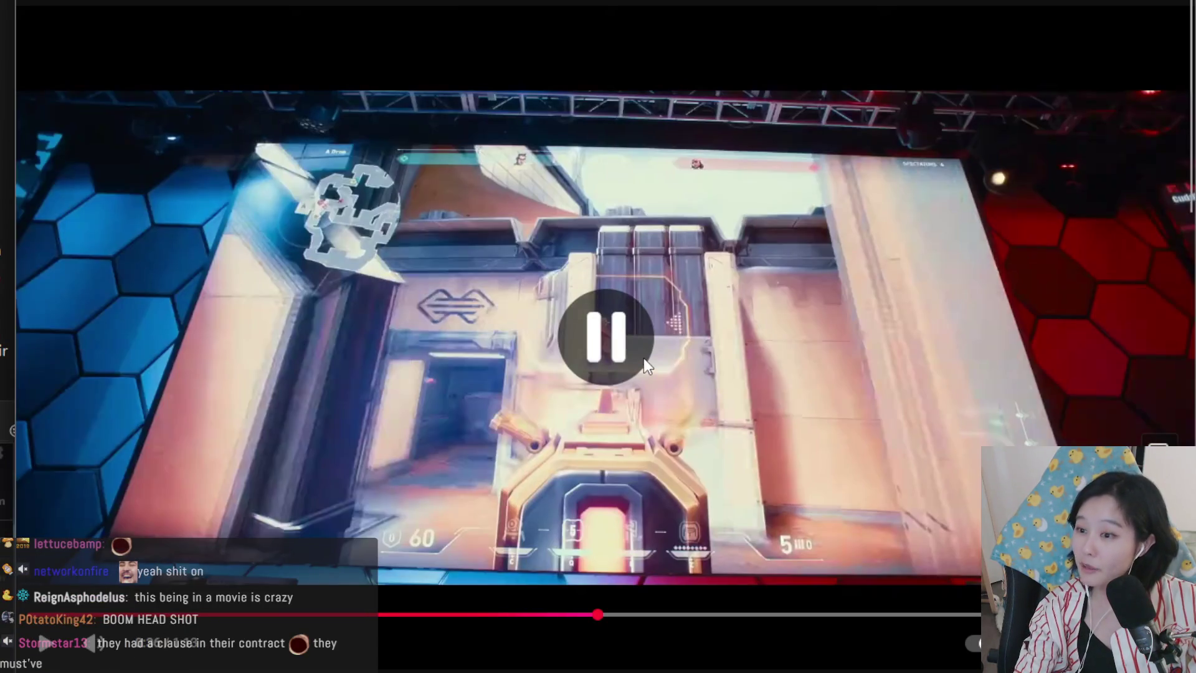
click(370, 496)
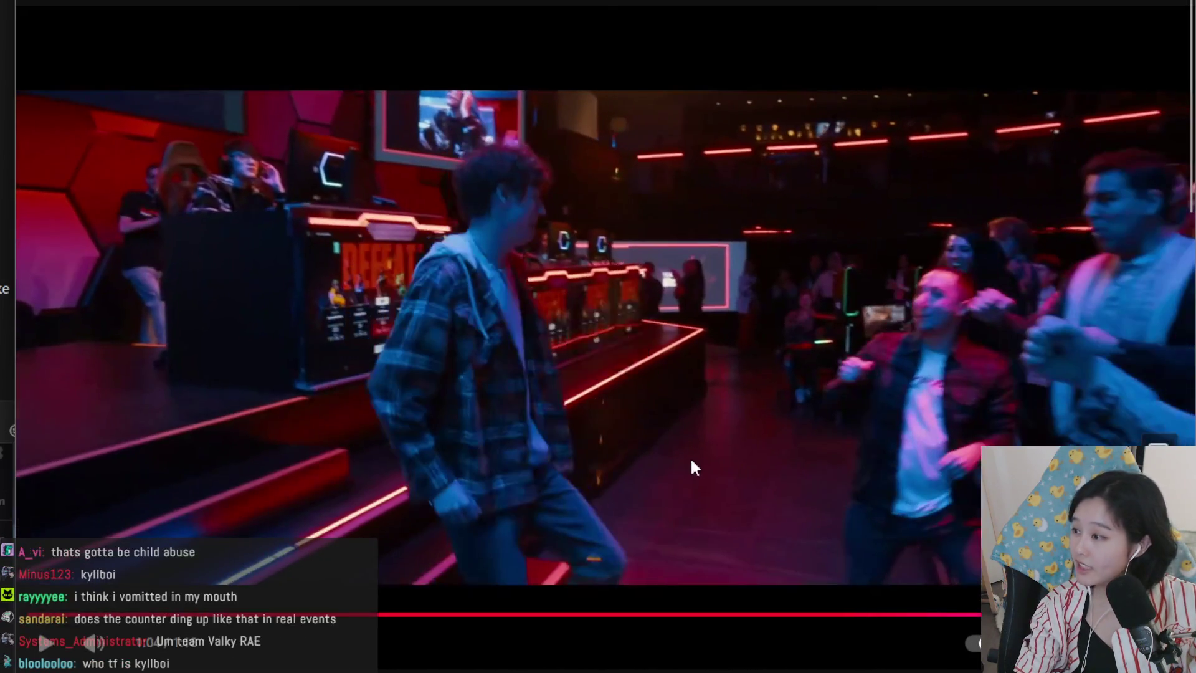
click(698, 458)
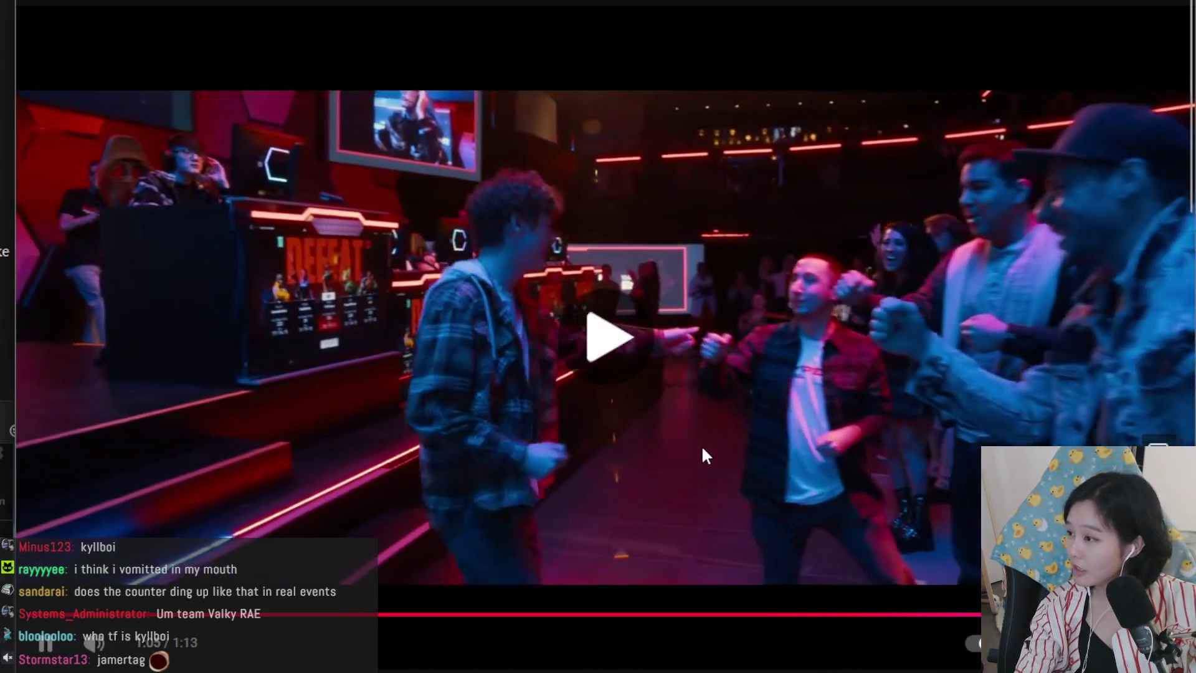
click(571, 500)
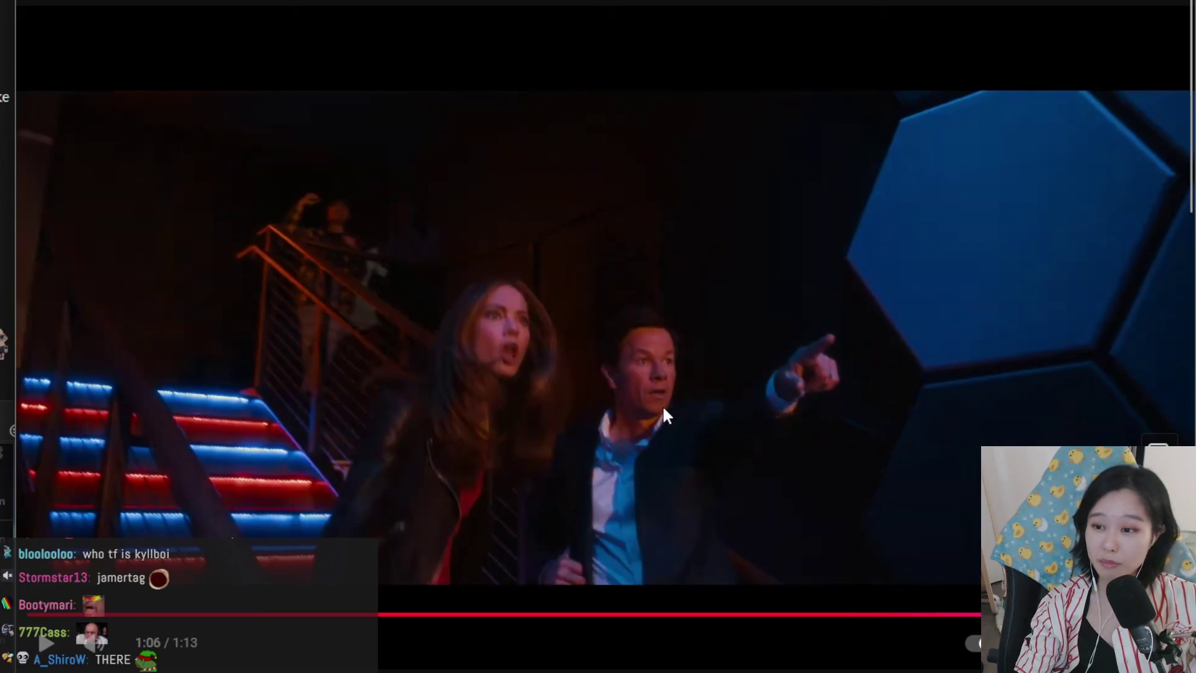
click(659, 430)
click(450, 510)
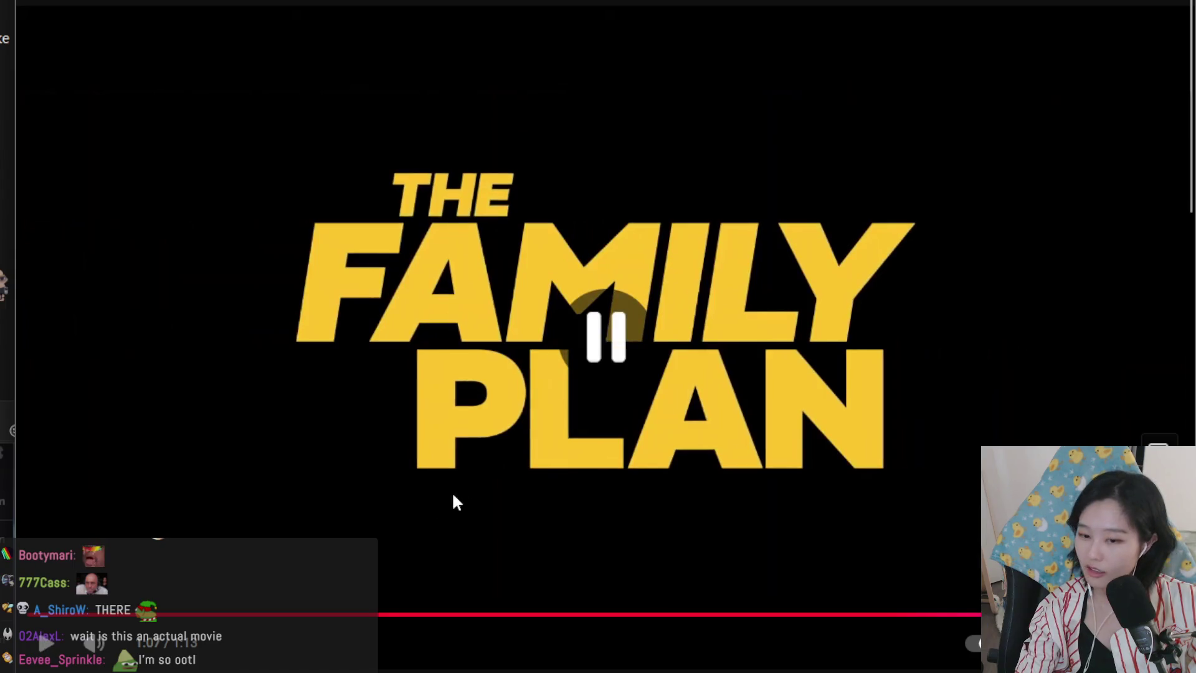
key(alt+Tab)
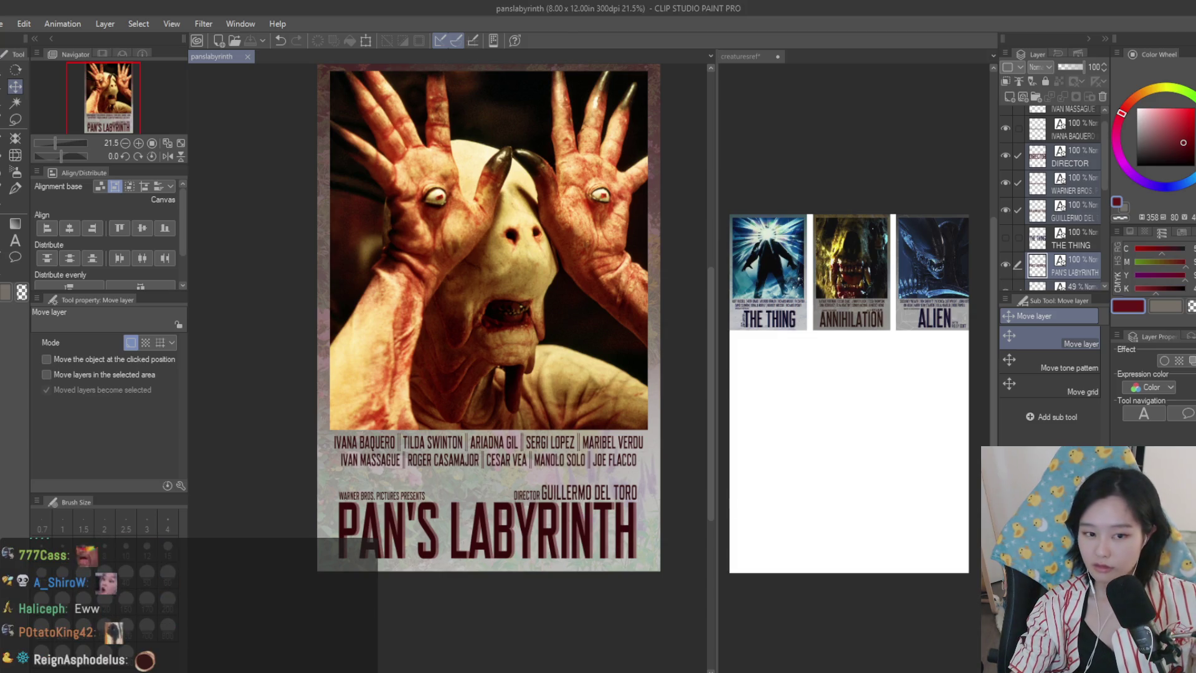
- Airbrush a soft wash across the poster's left side on Layer 4 and save panslabyrinth
scroll(640, 383, down, 3)
scroll(609, 234, up, 1)
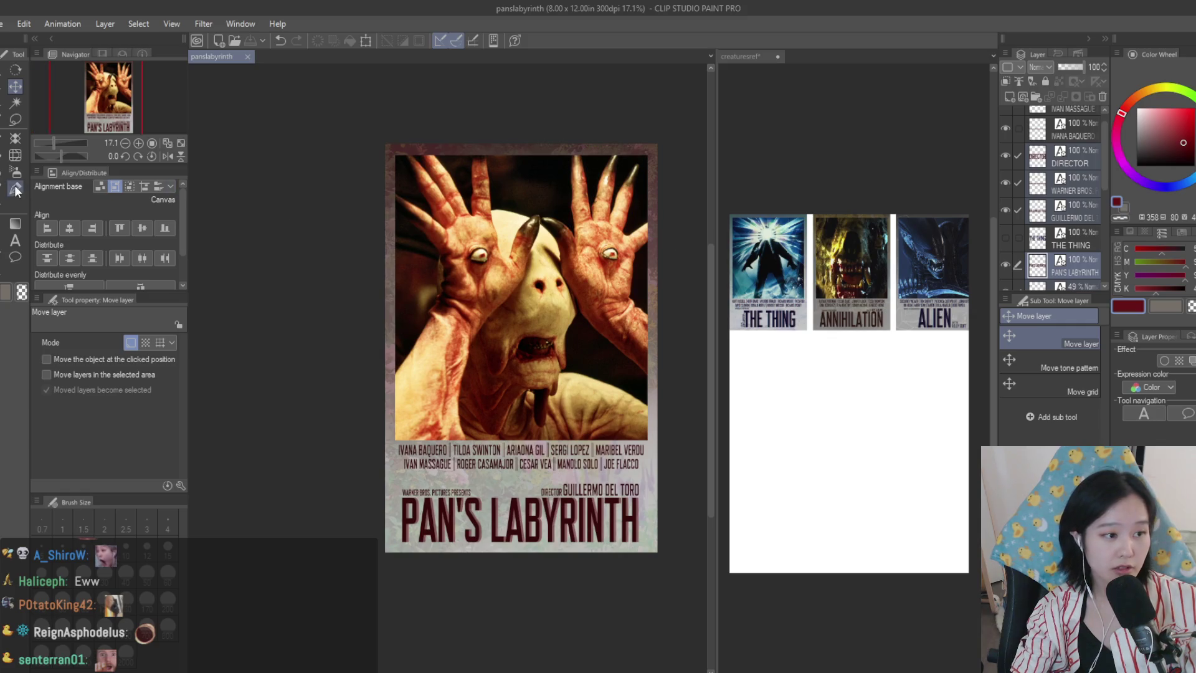
scroll(1075, 254, down, 4)
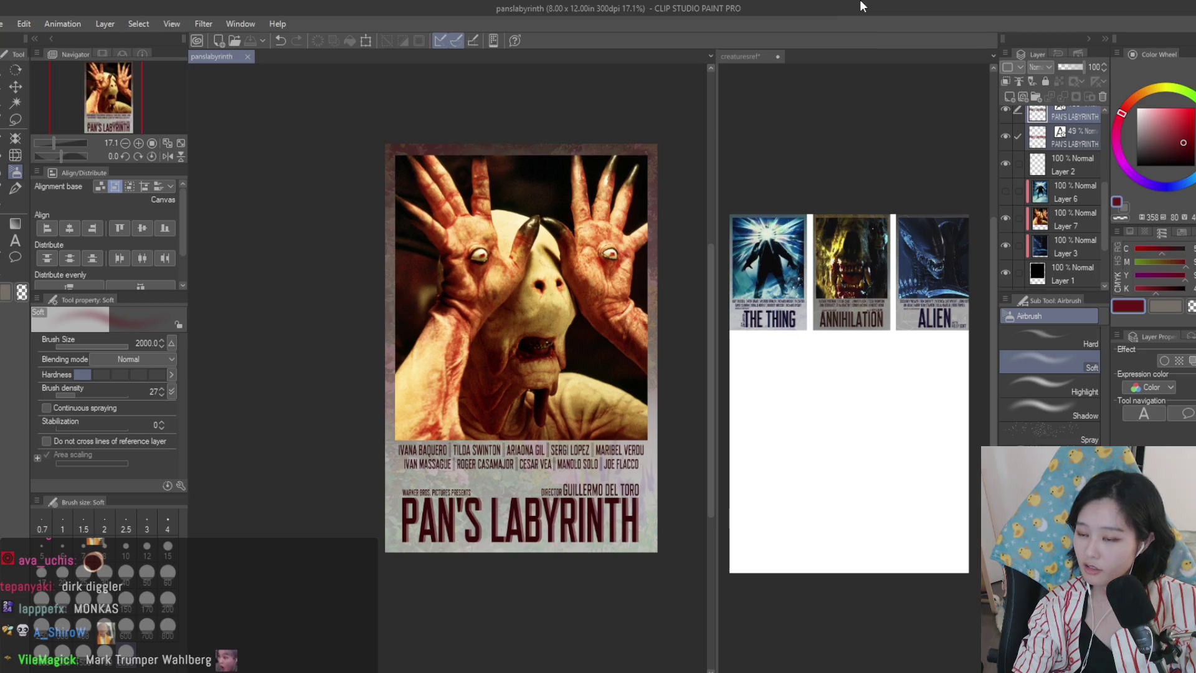
scroll(460, 319, down, 2)
scroll(460, 319, up, 1)
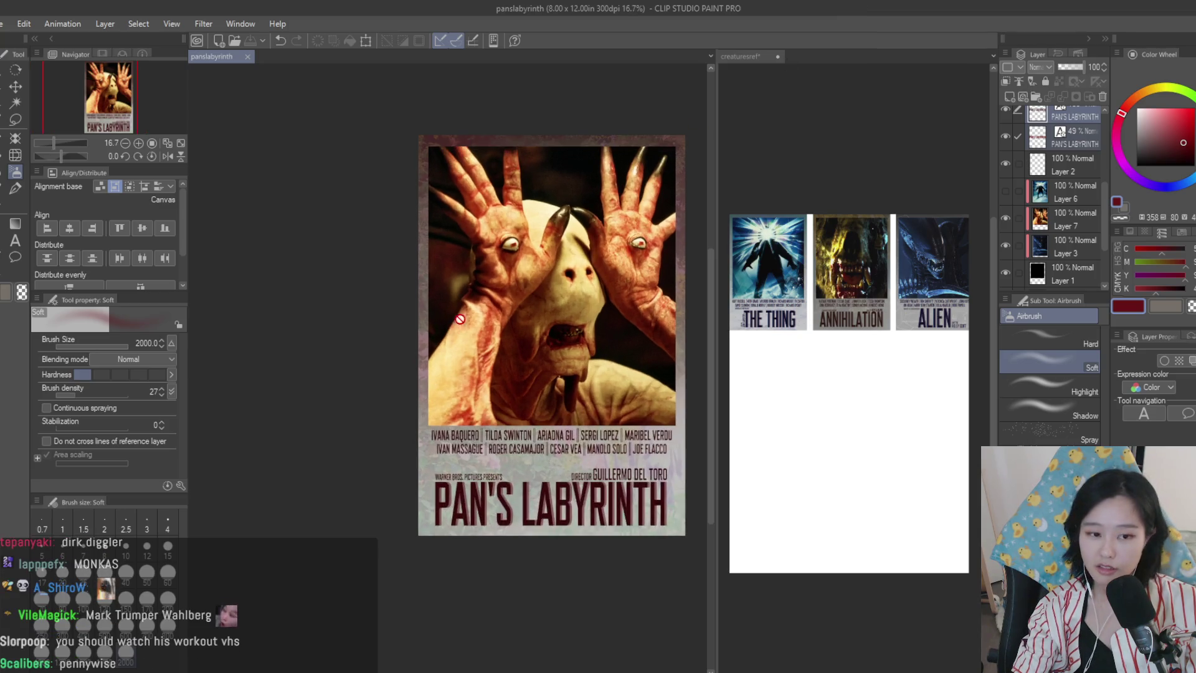
scroll(1089, 241, down, 3)
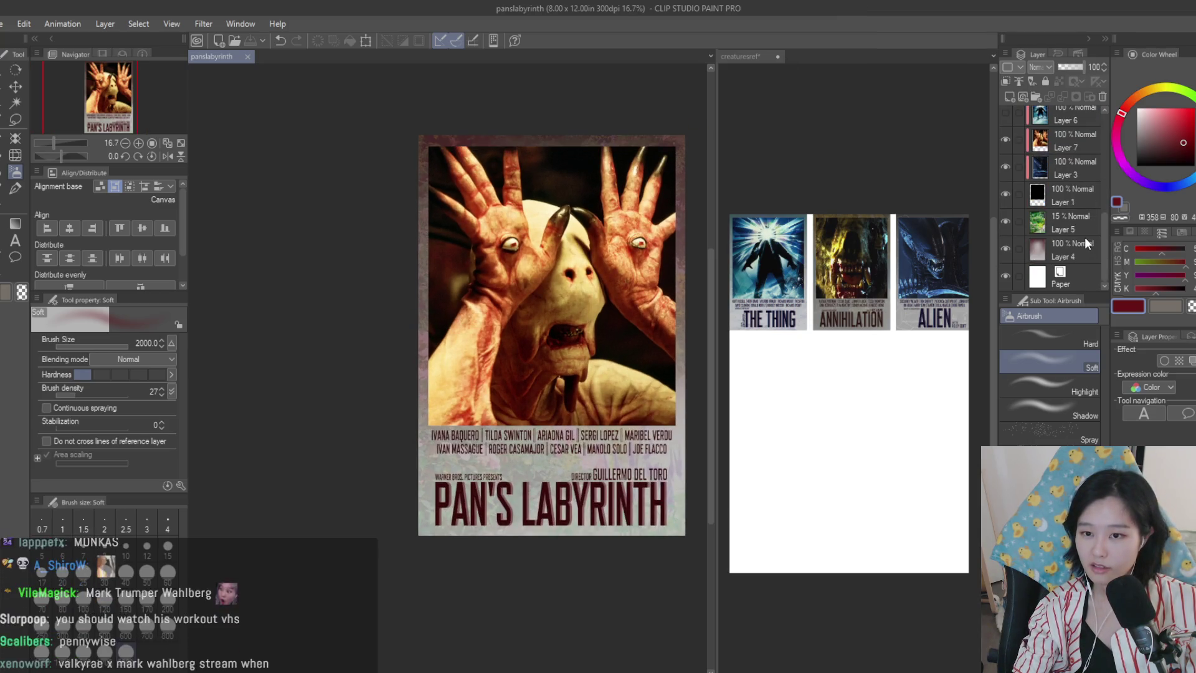
click(1072, 244)
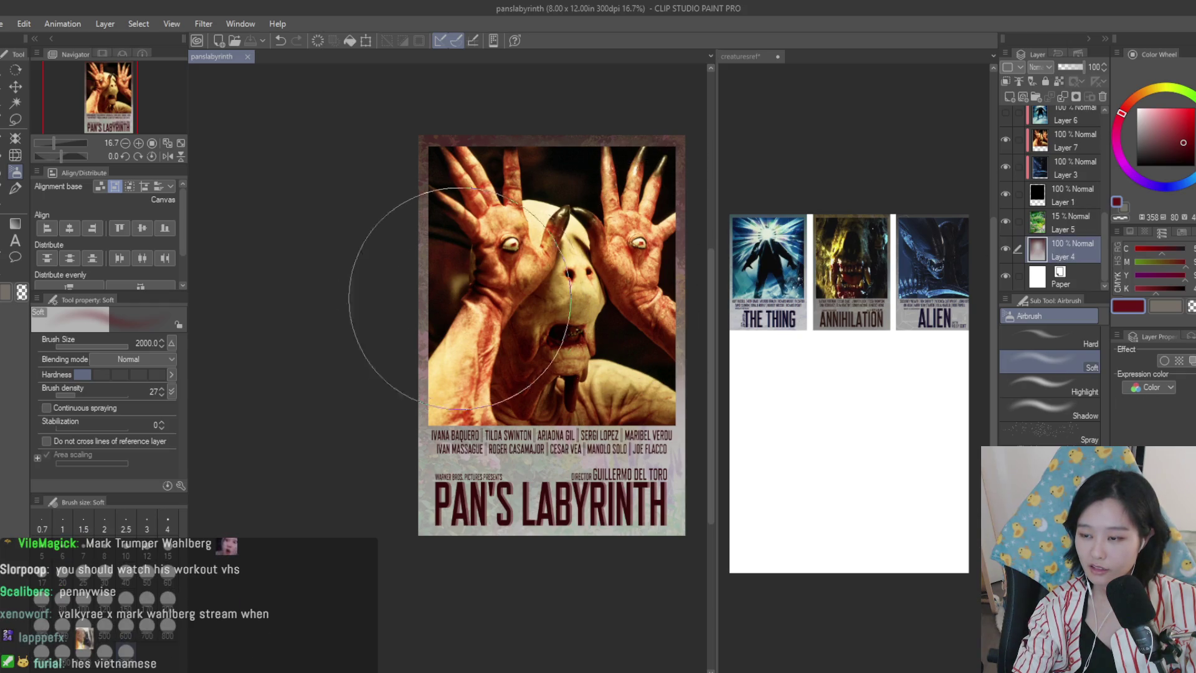
scroll(437, 300, up, 1)
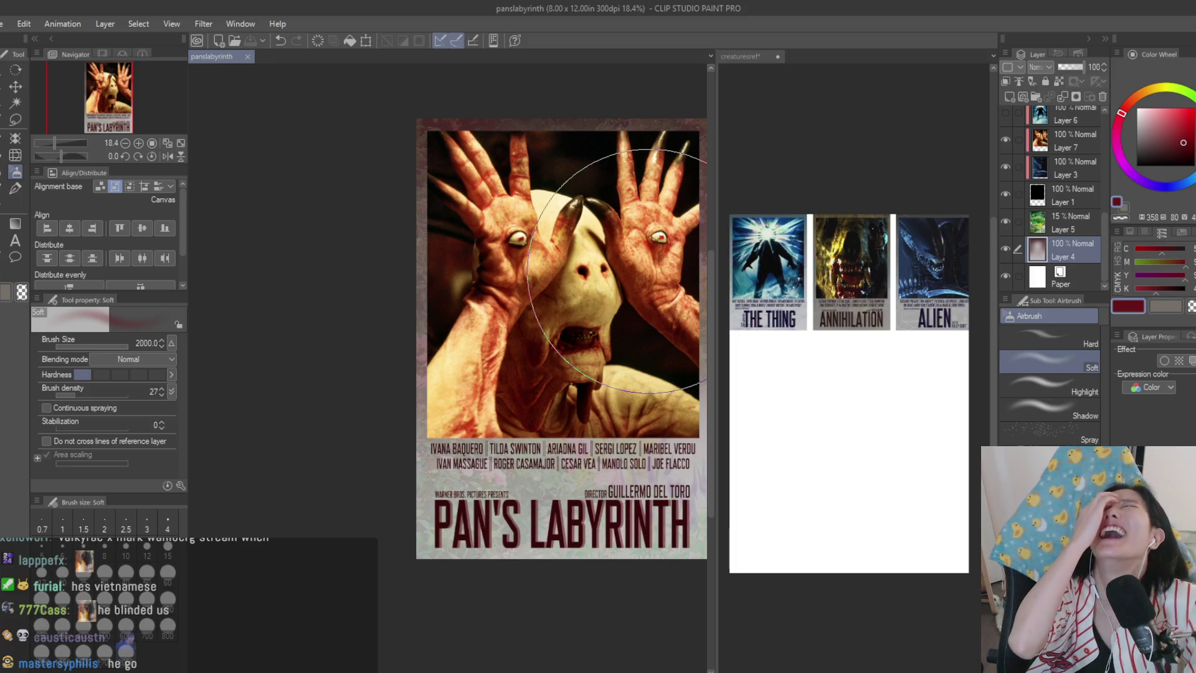
drag(617, 271, 387, 332)
scroll(387, 332, down, 2)
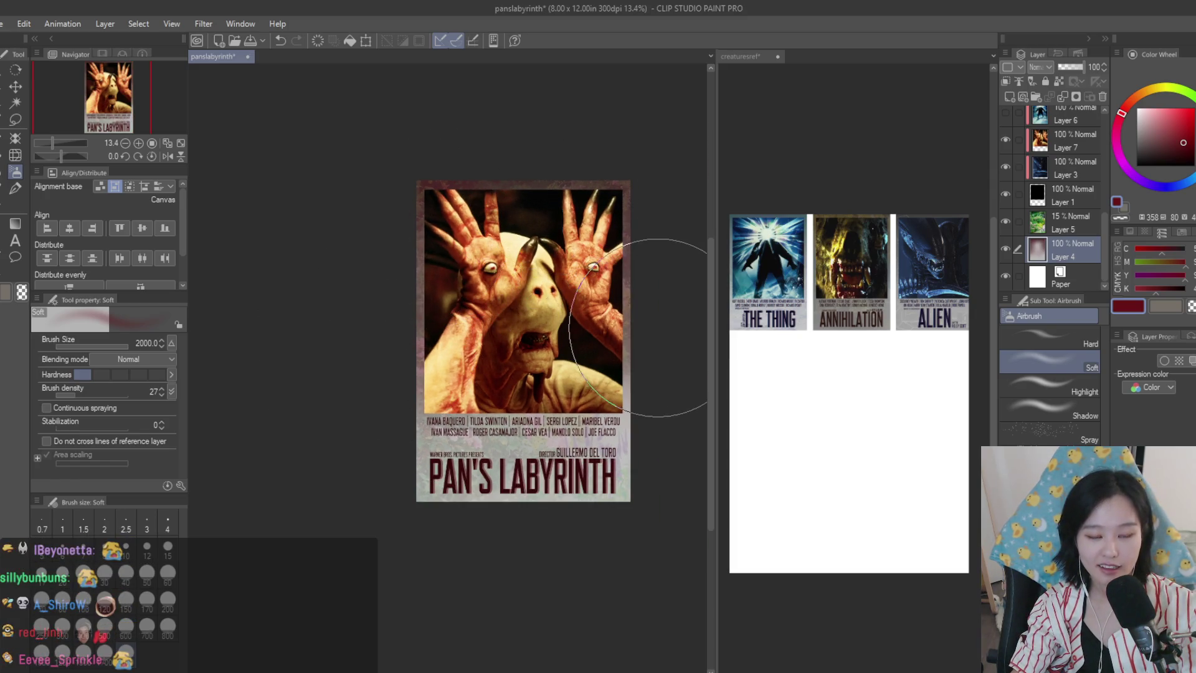
scroll(633, 309, up, 1)
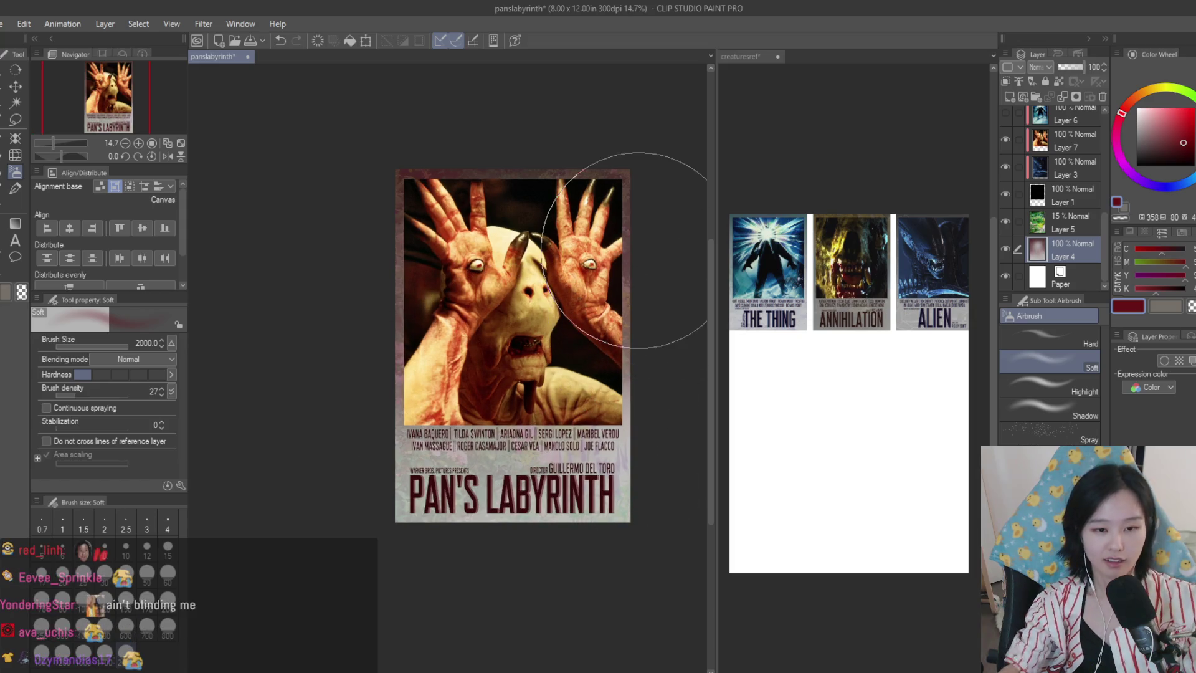
key(ctrl+s)
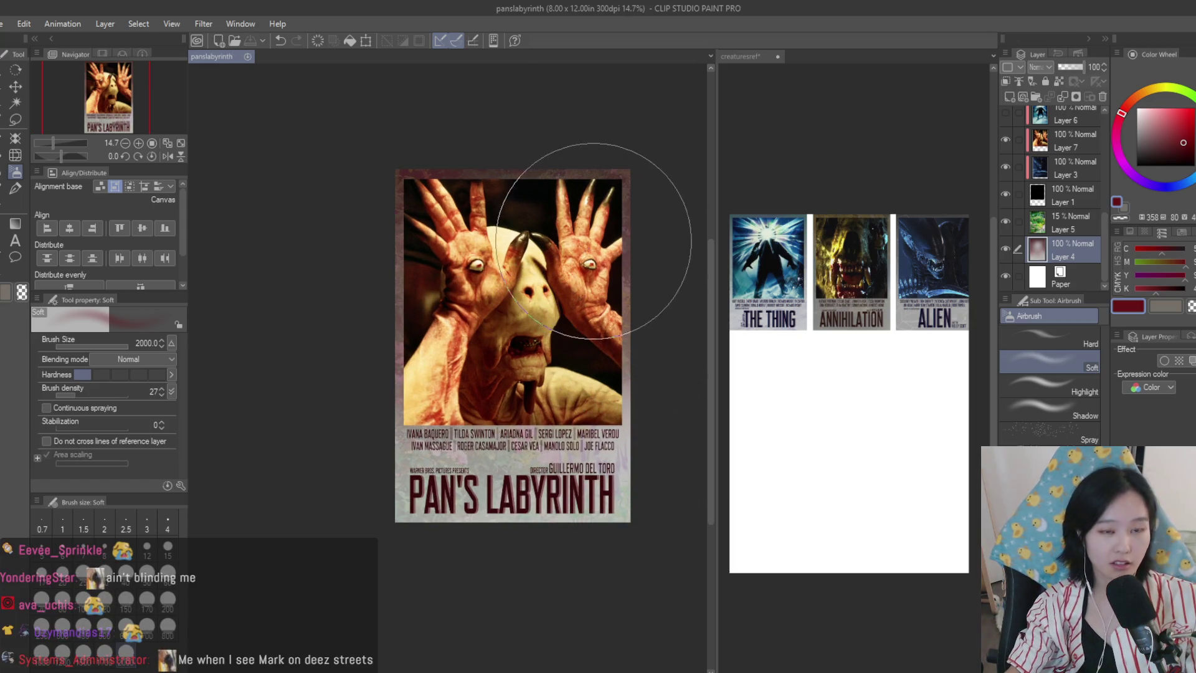
- Restore The Thing poster to the first slot on the creature reference sheet, then return to Pan's Labyrinth
scroll(651, 309, up, 2)
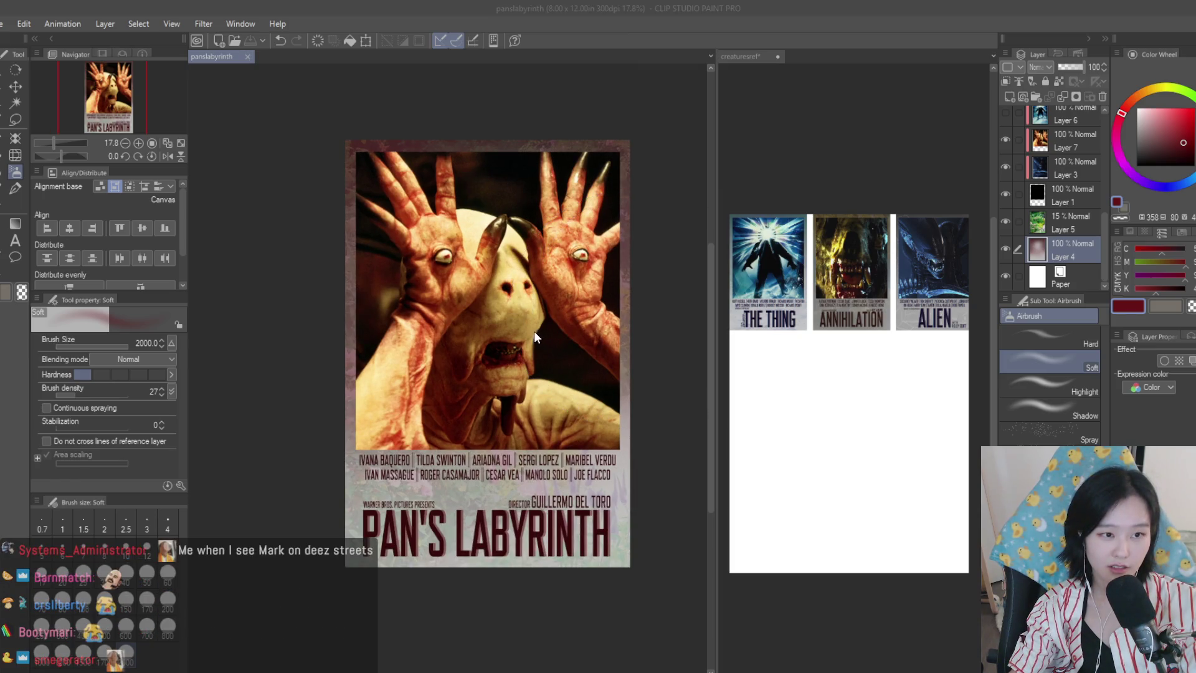
click(787, 181)
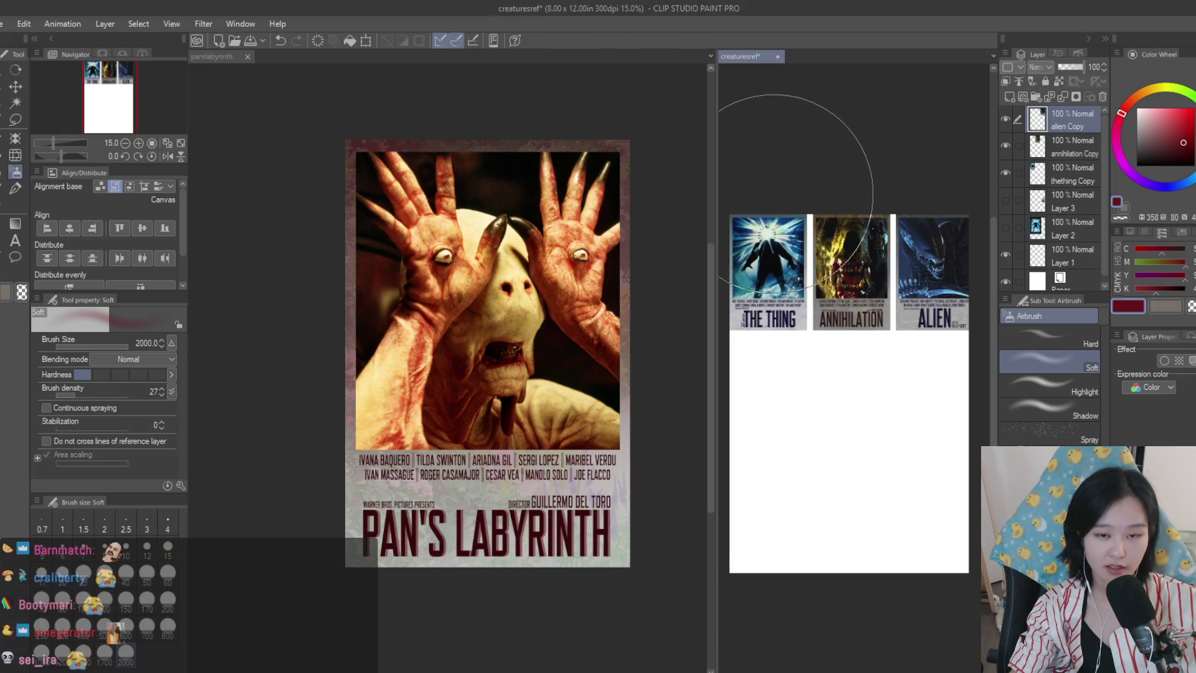
click(645, 199)
click(747, 199)
key(ctrl+z)
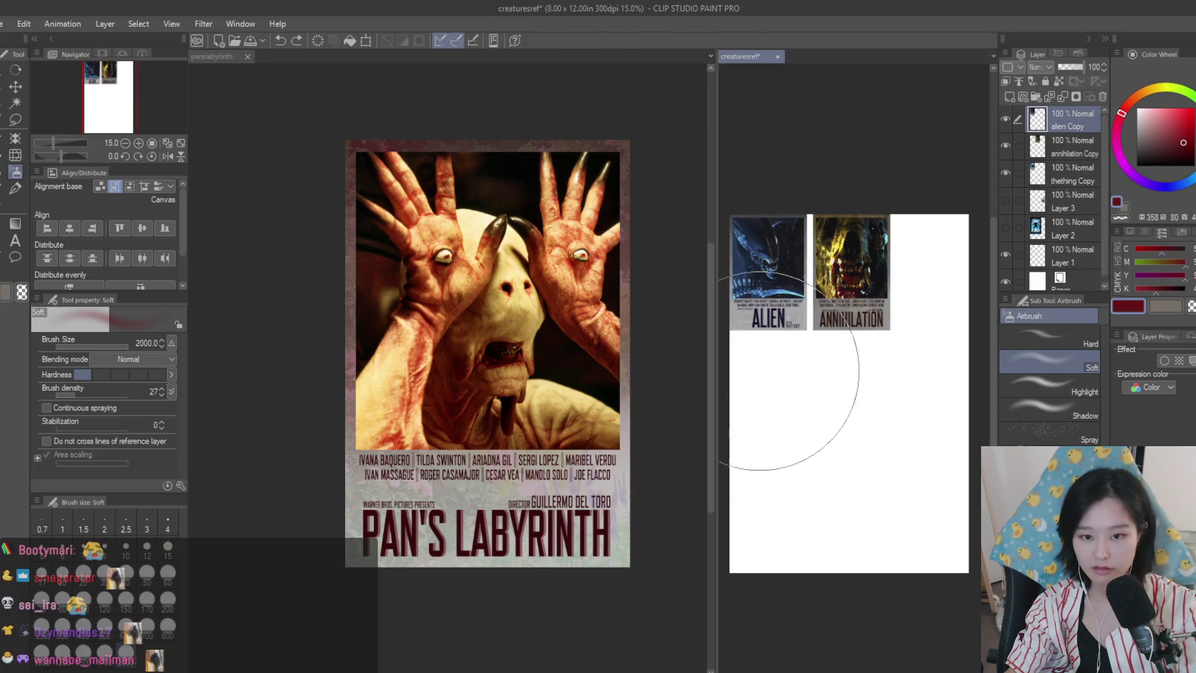
key(ctrl+y)
click(638, 346)
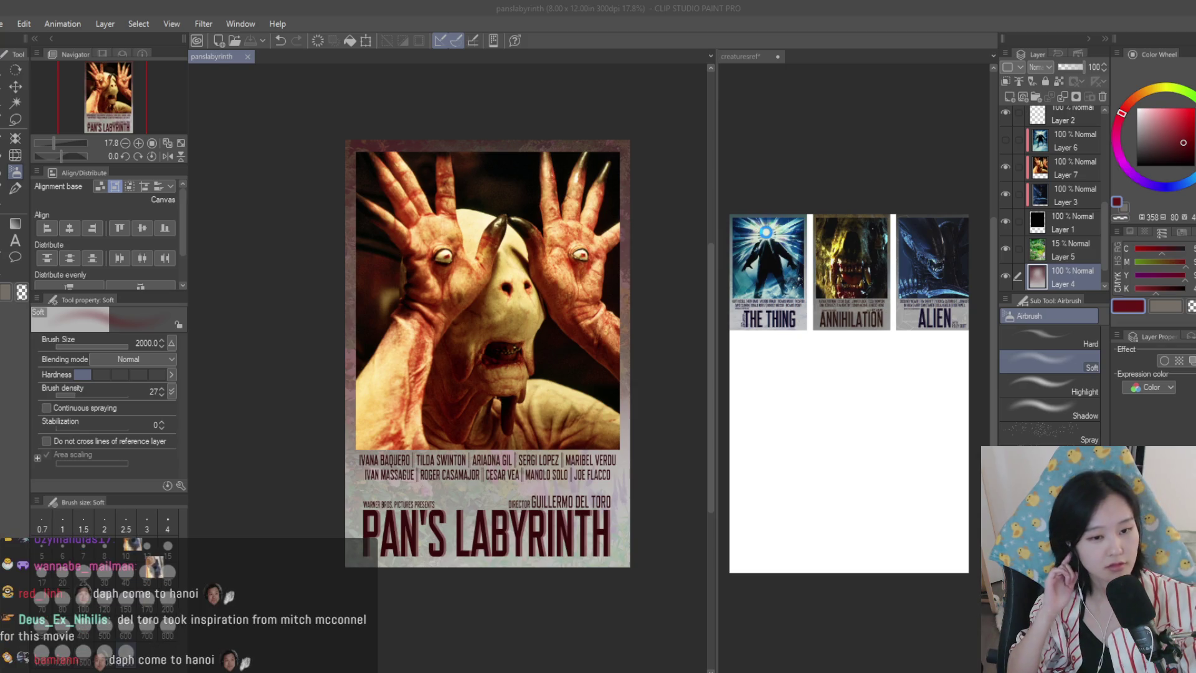
click(766, 232)
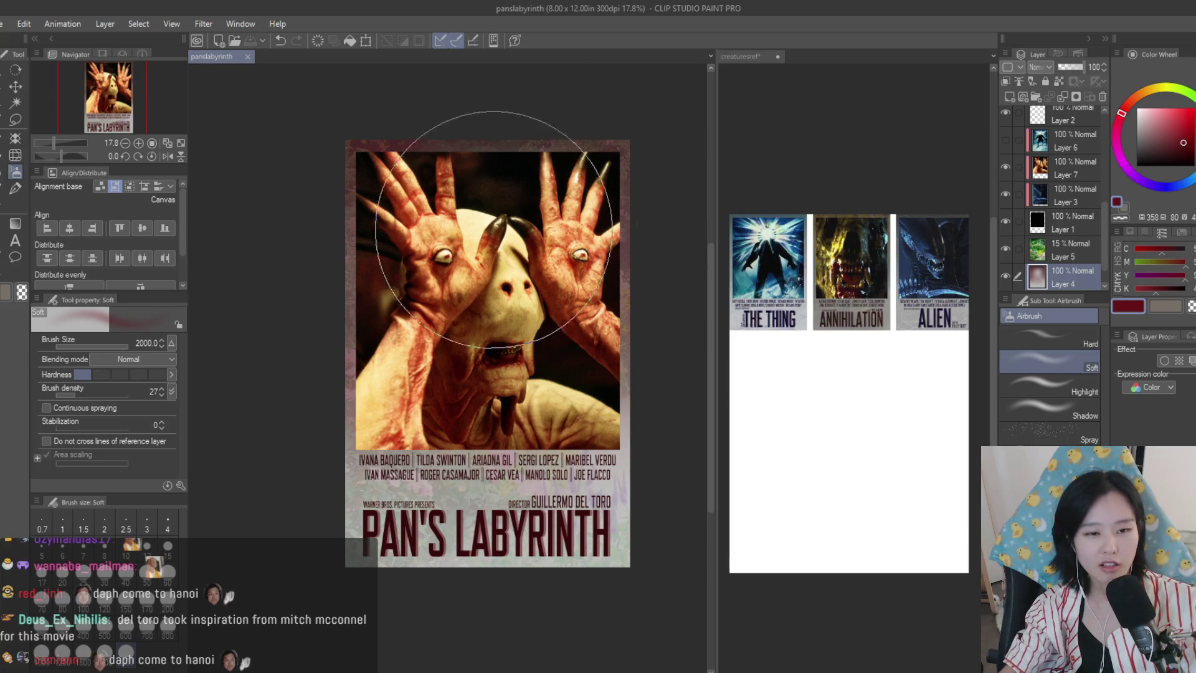
scroll(499, 274, up, 5)
scroll(561, 461, up, 4)
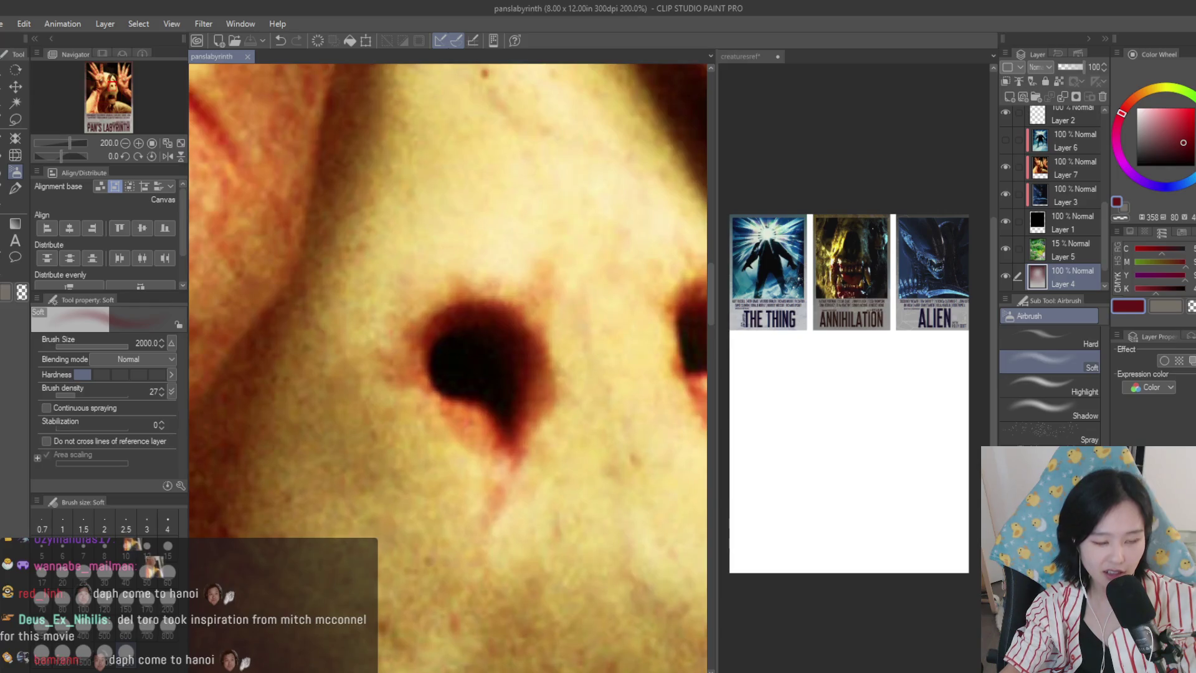
scroll(561, 461, down, 3)
scroll(449, 373, down, 3)
scroll(448, 374, up, 4)
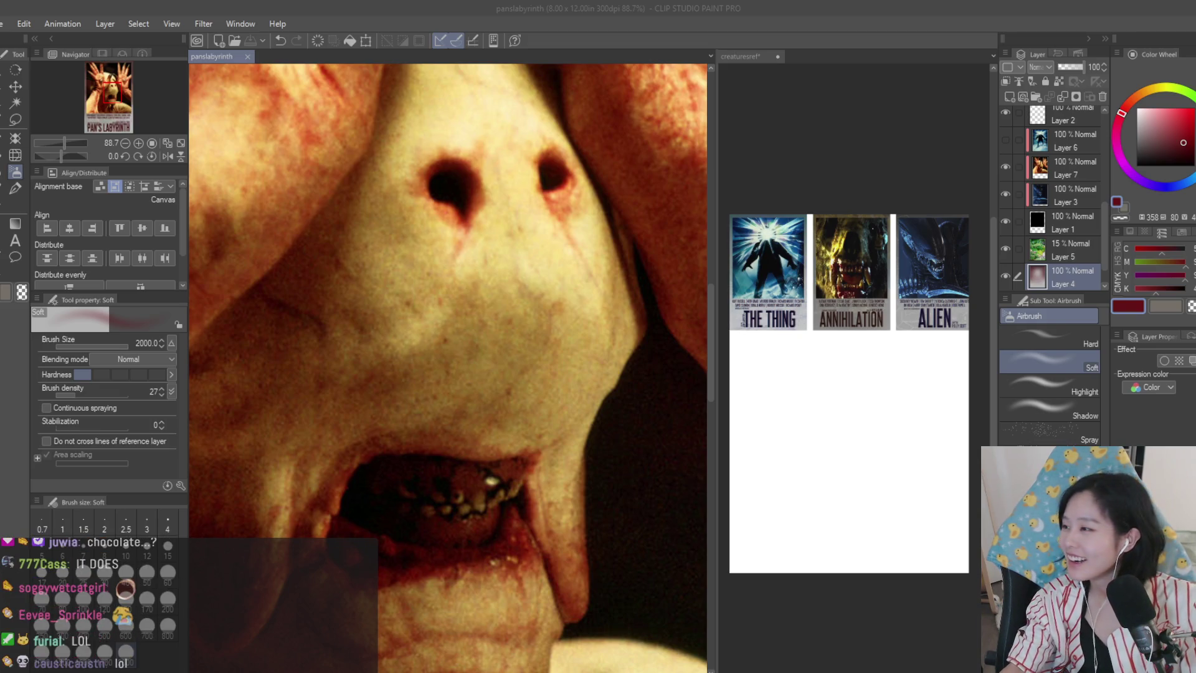
key(ctrl+minus)
key(k)
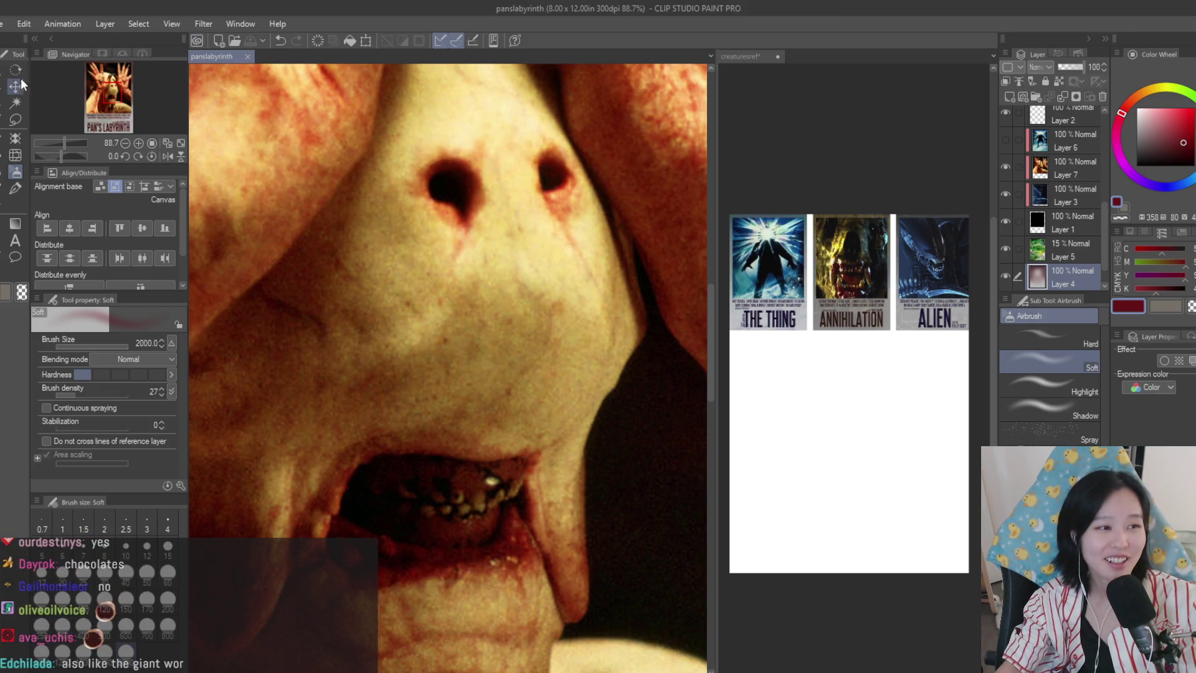
key(ctrl+v)
key(ctrl+minus)
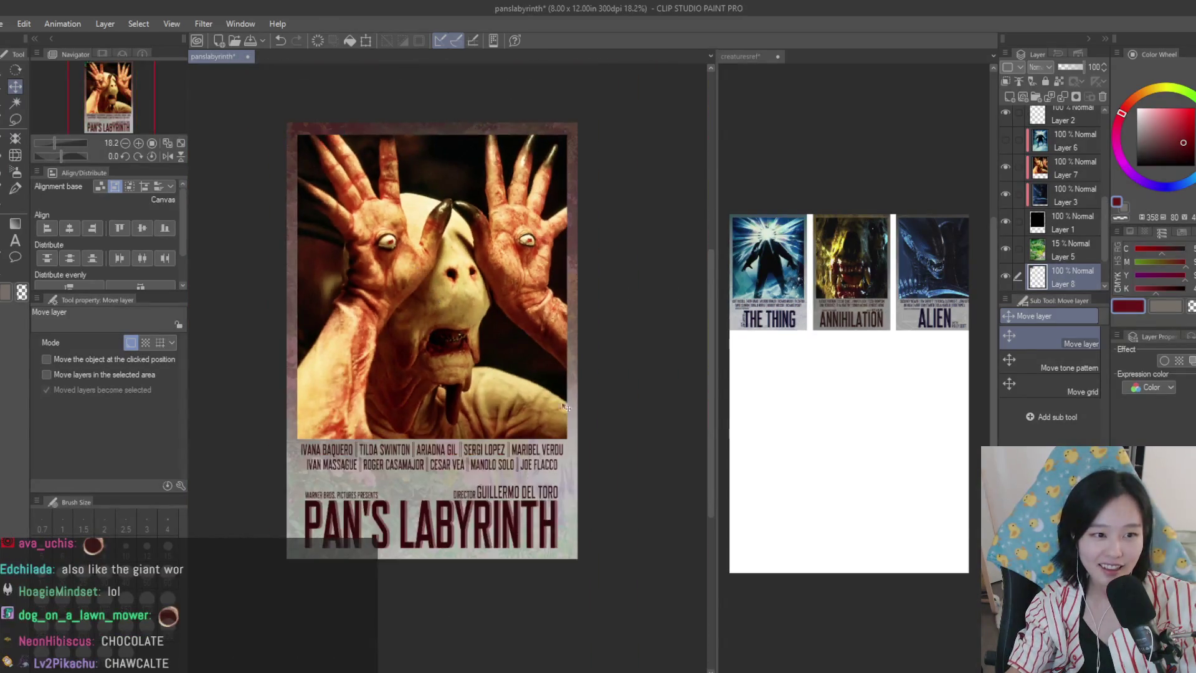
drag(1049, 264, 1047, 156)
scroll(543, 383, up, 2)
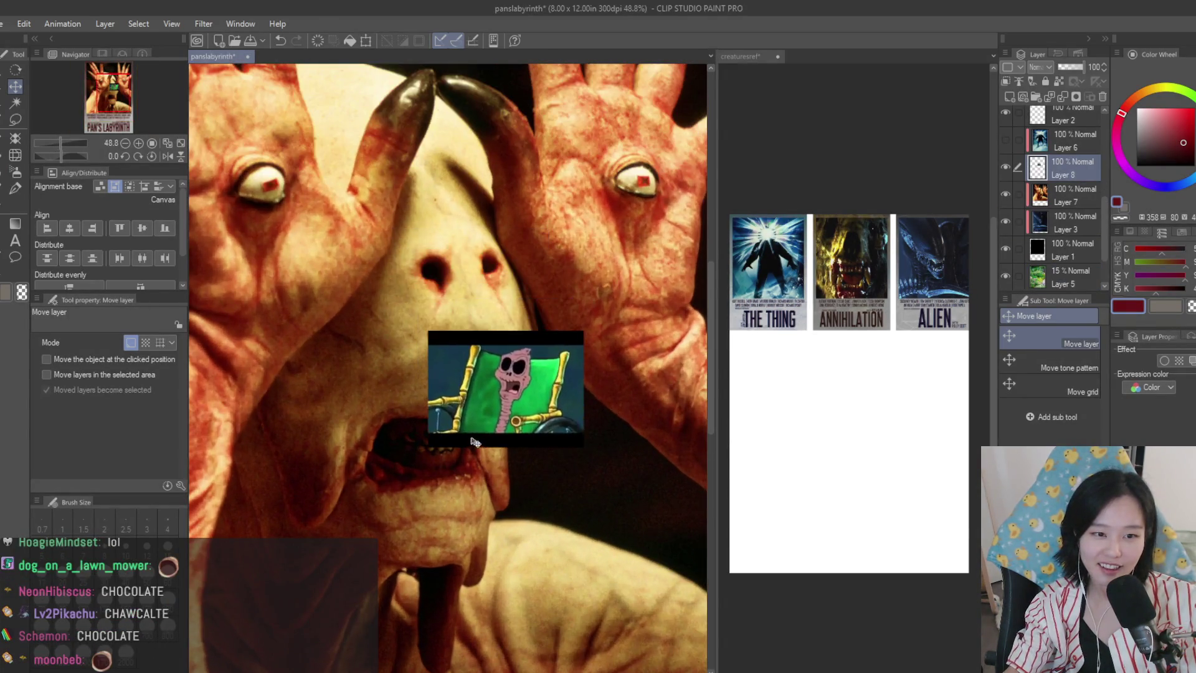
key(ctrl+t)
key(Return)
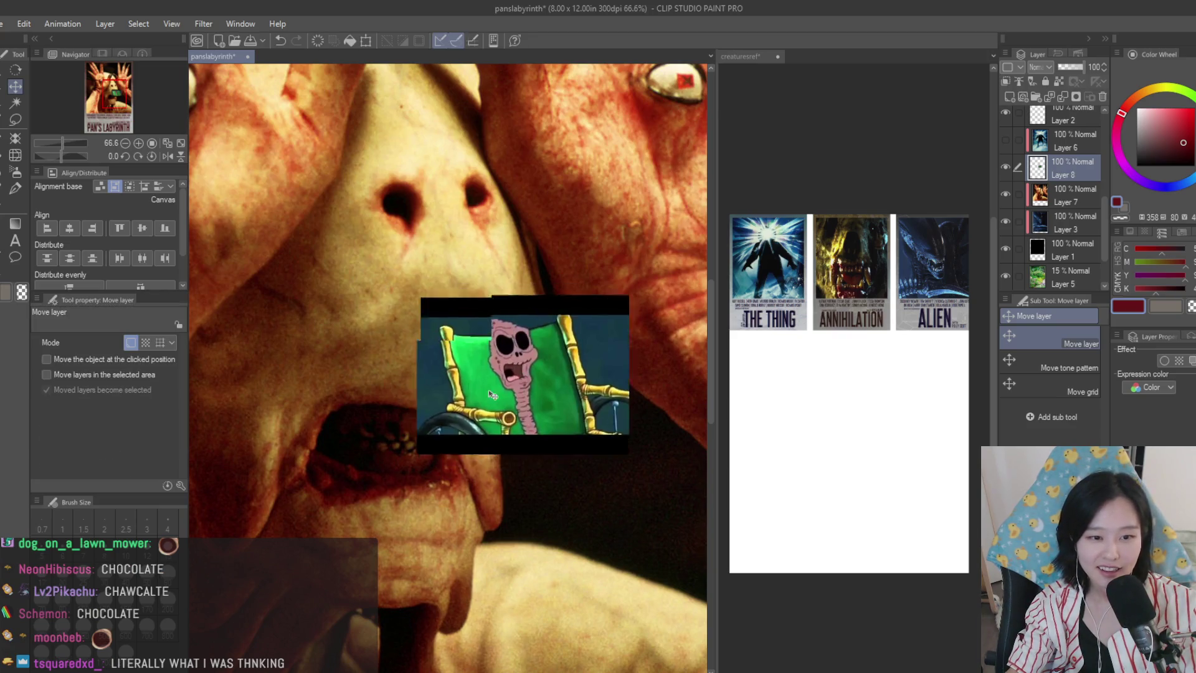
drag(529, 359, 685, 450)
scroll(684, 450, up, 1)
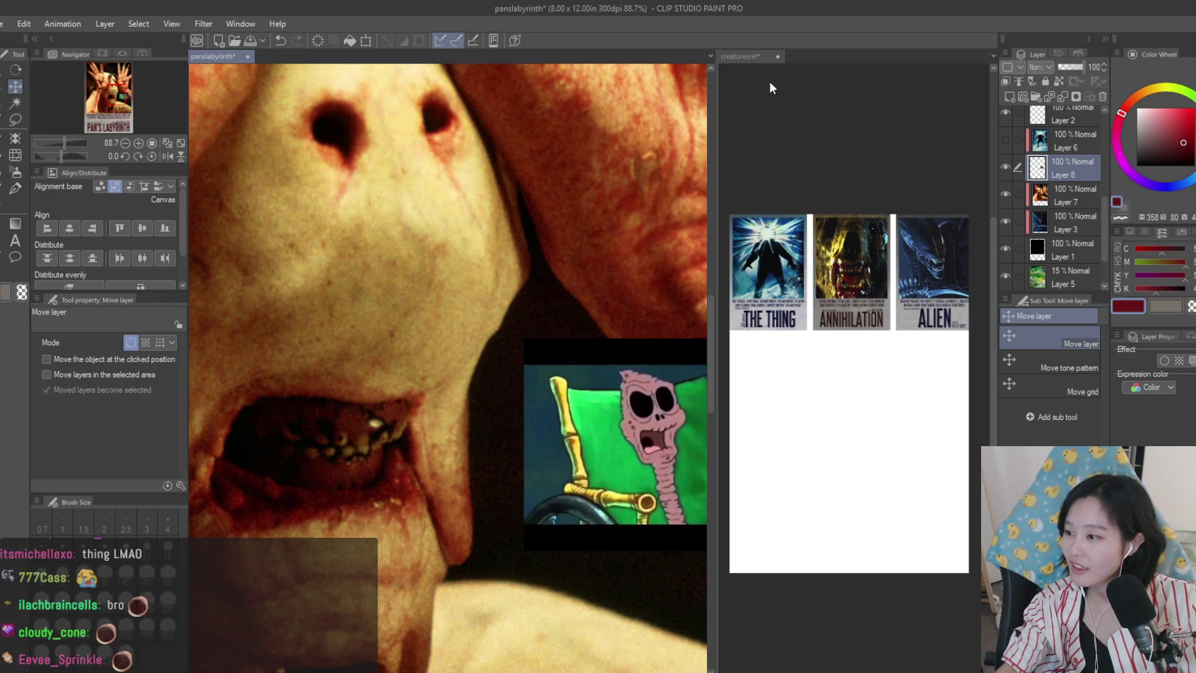
click(1102, 96)
scroll(531, 354, down, 10)
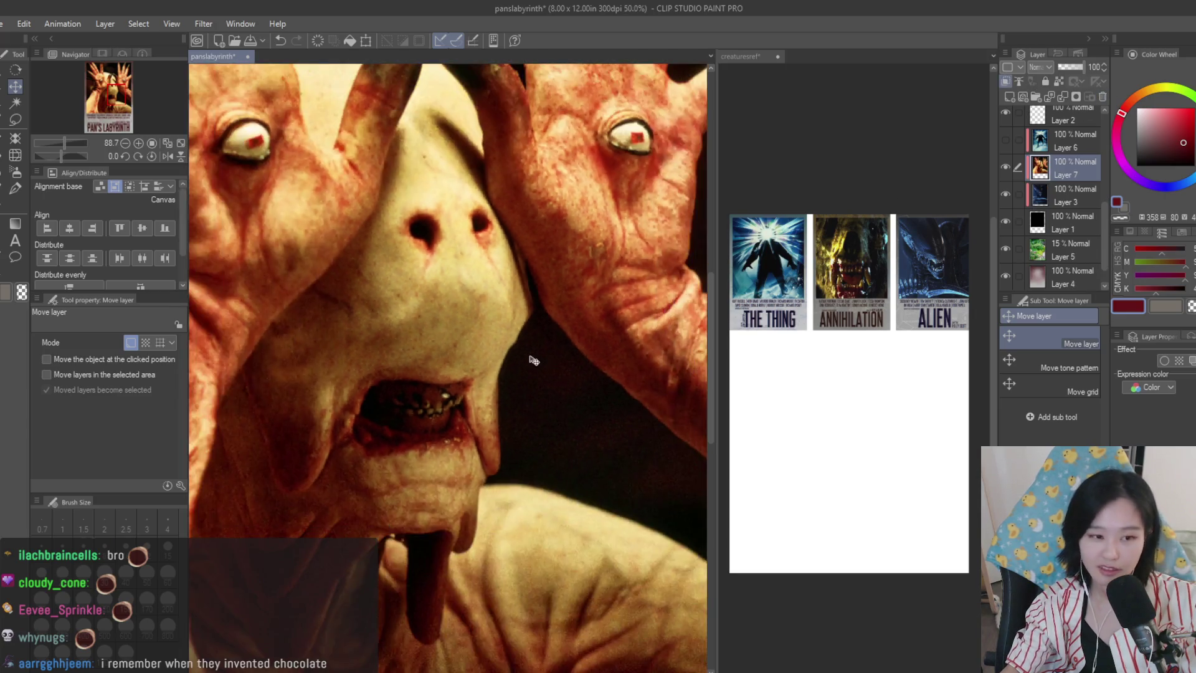
scroll(532, 354, up, 1)
- Save the poster and paste it onto the creature reference sheet as a thumbnail
key(ctrl+s)
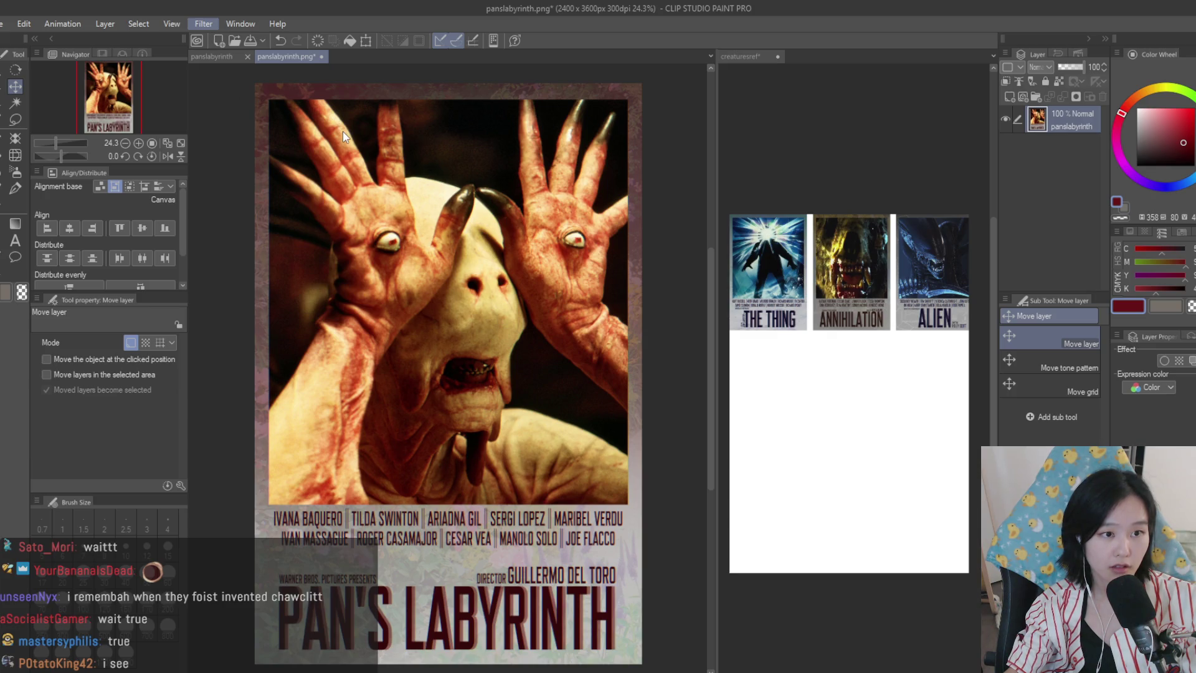
scroll(617, 258, down, 2)
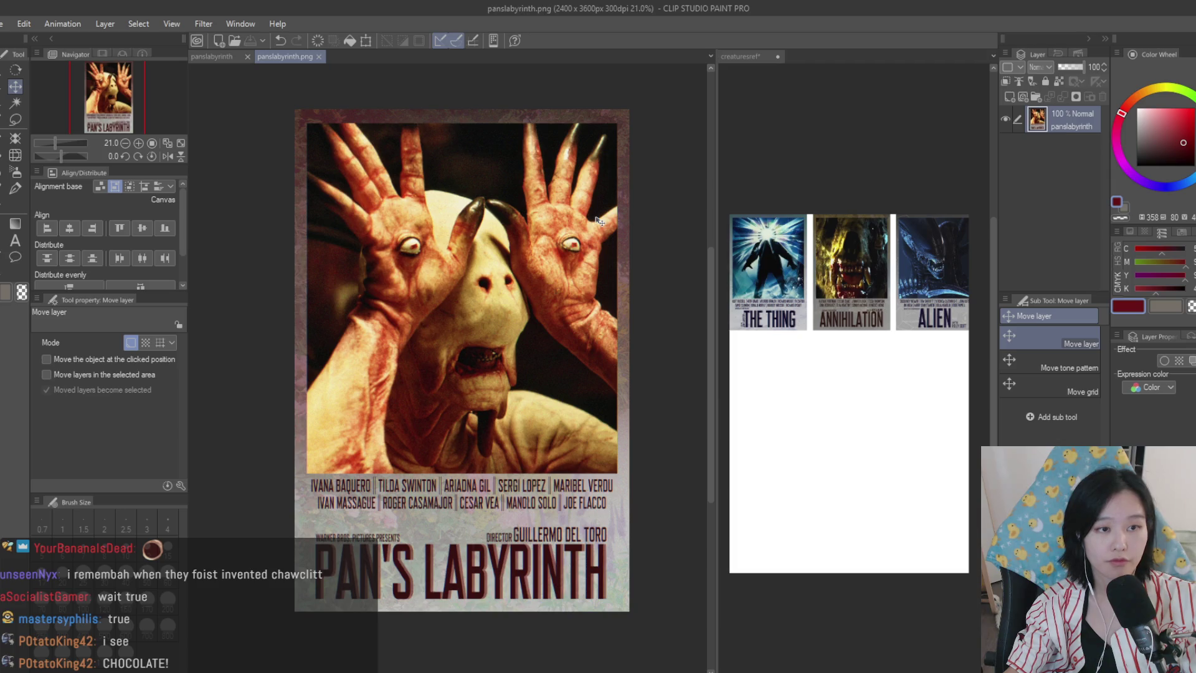
click(853, 361)
key(ctrl+v)
key(ctrl+t)
mouse_move(967, 574)
mouse_down()
mouse_move(803, 325)
mouse_move(827, 349)
mouse_move(826, 423)
mouse_up()
key(Return)
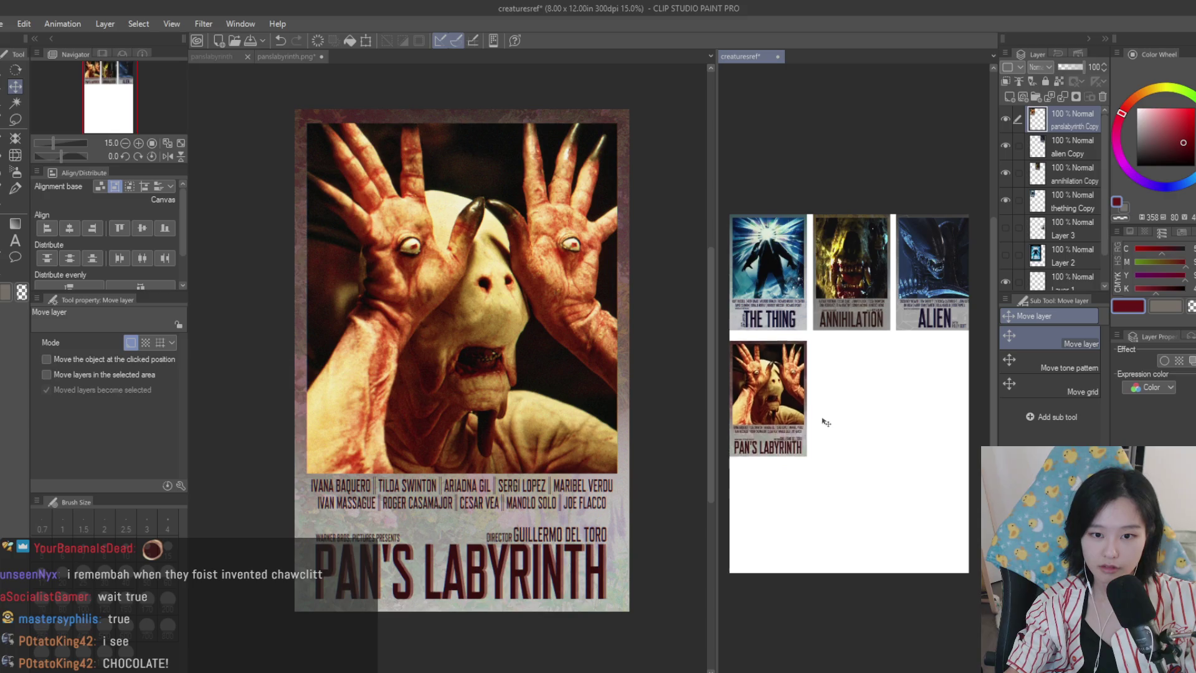
- Save and close the flattened panslabyrinth.png image
click(512, 171)
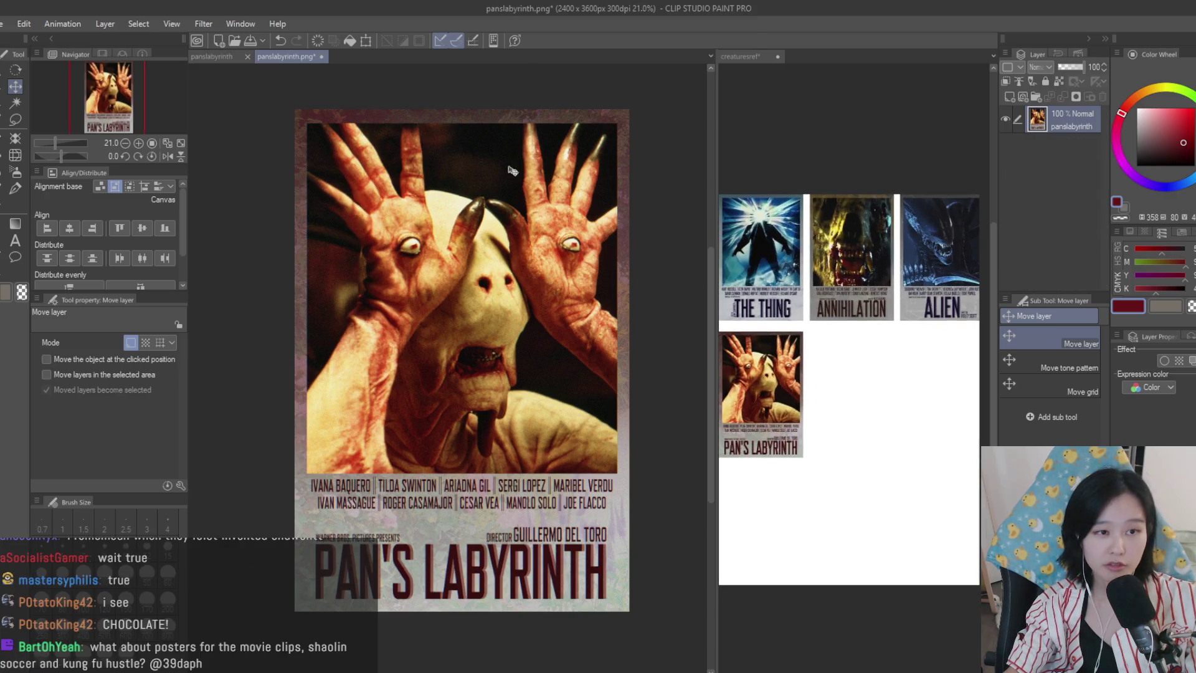
click(727, 214)
click(630, 241)
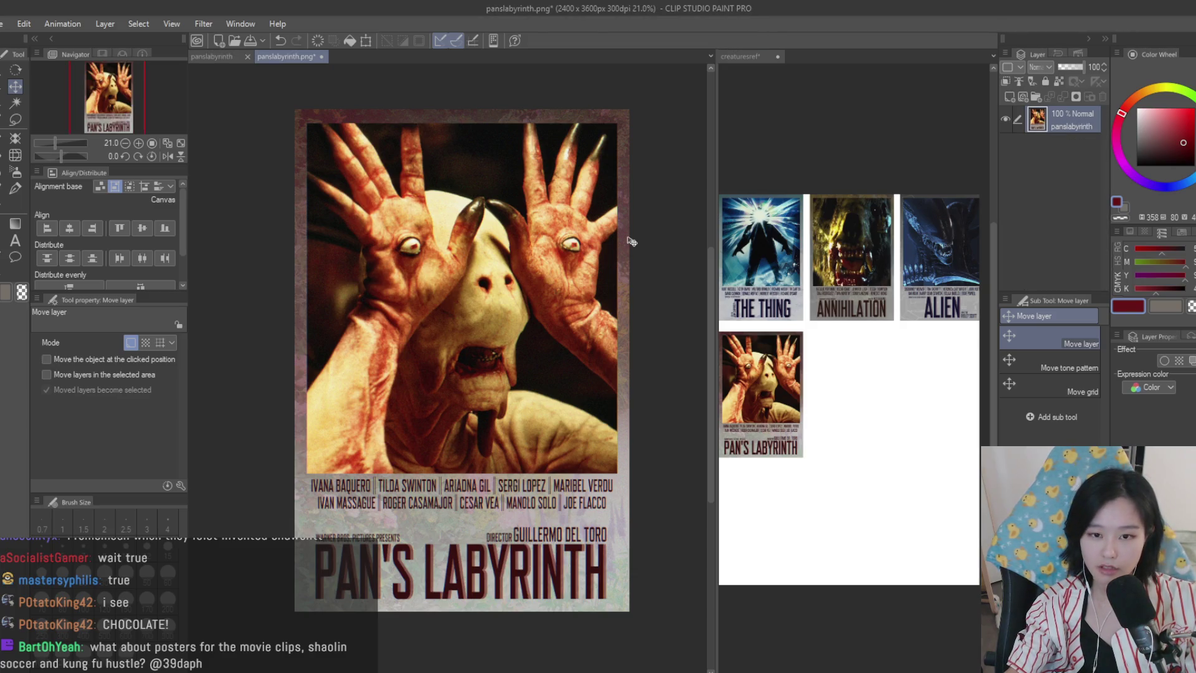
key(ctrl+s)
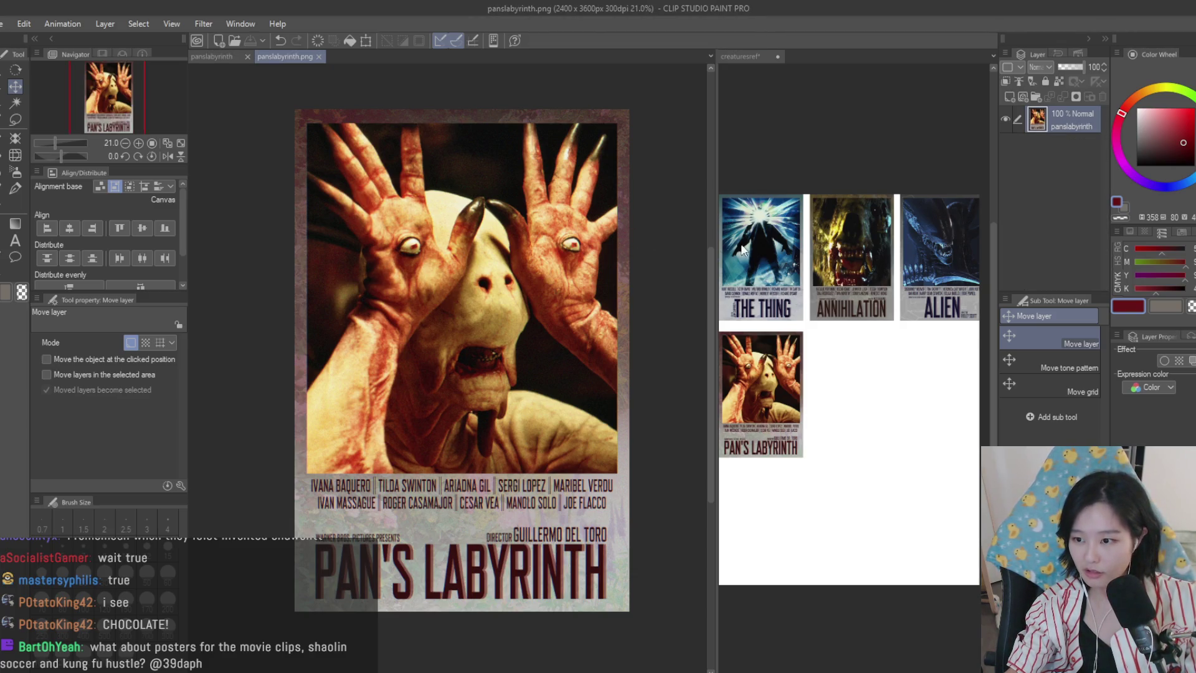
click(319, 57)
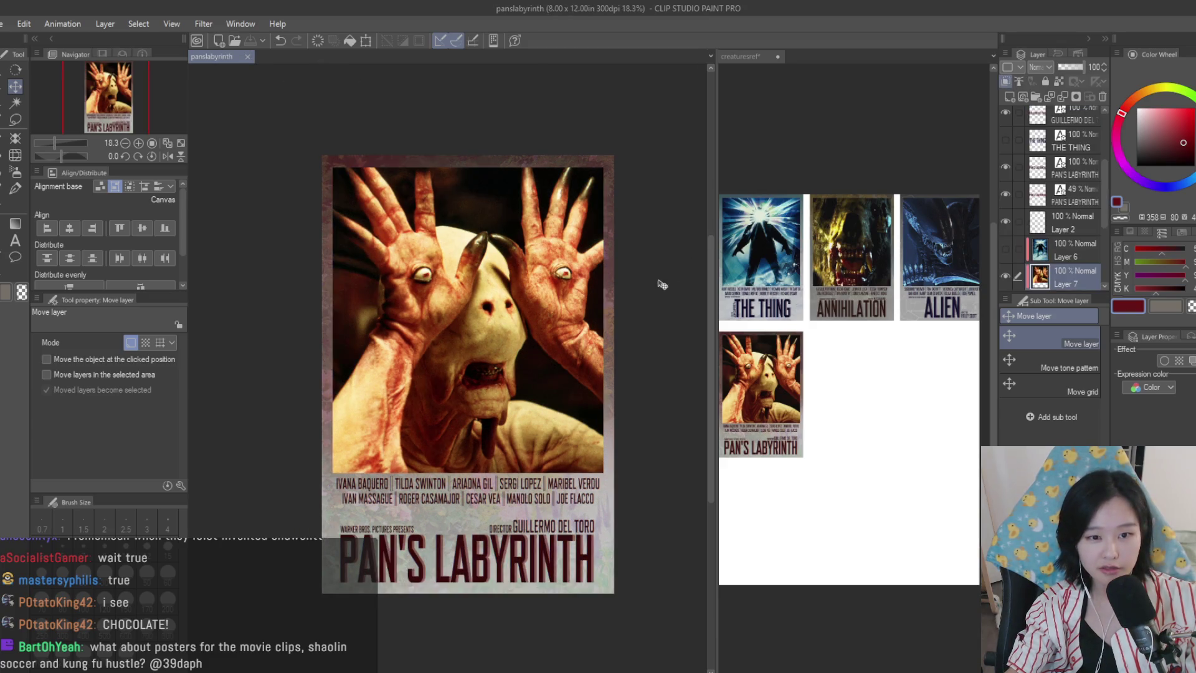
- Inspect the creature reference sheet's poster layout
click(836, 319)
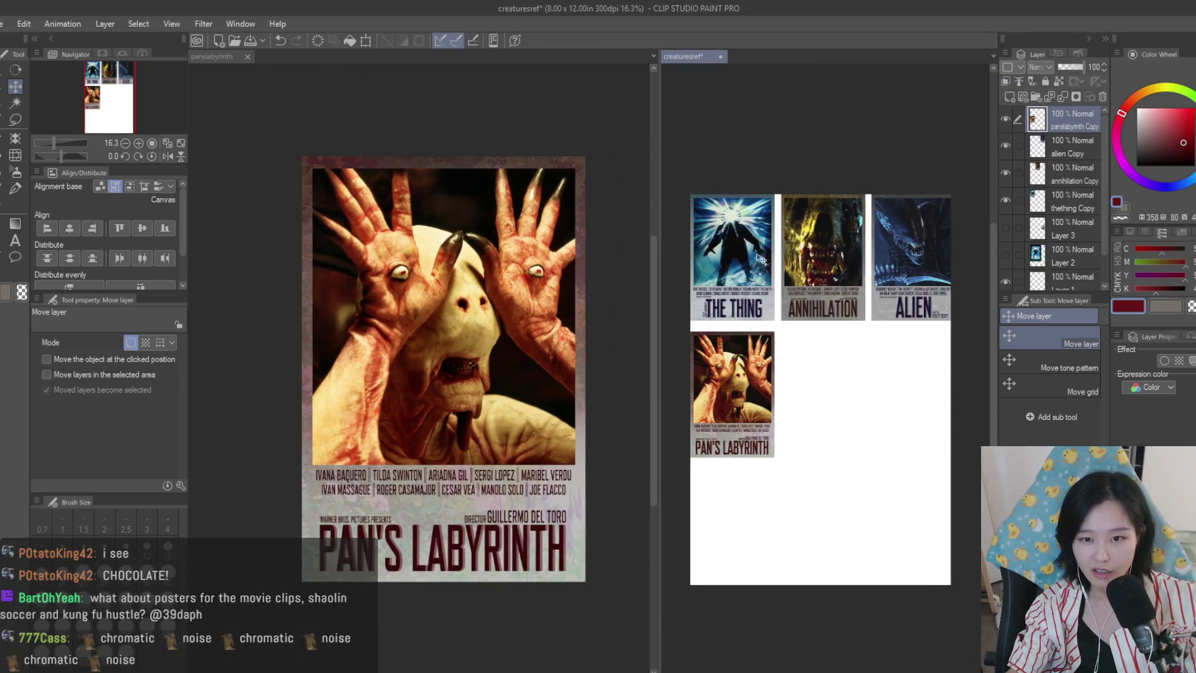
scroll(829, 315, up, 3)
scroll(829, 334, down, 1)
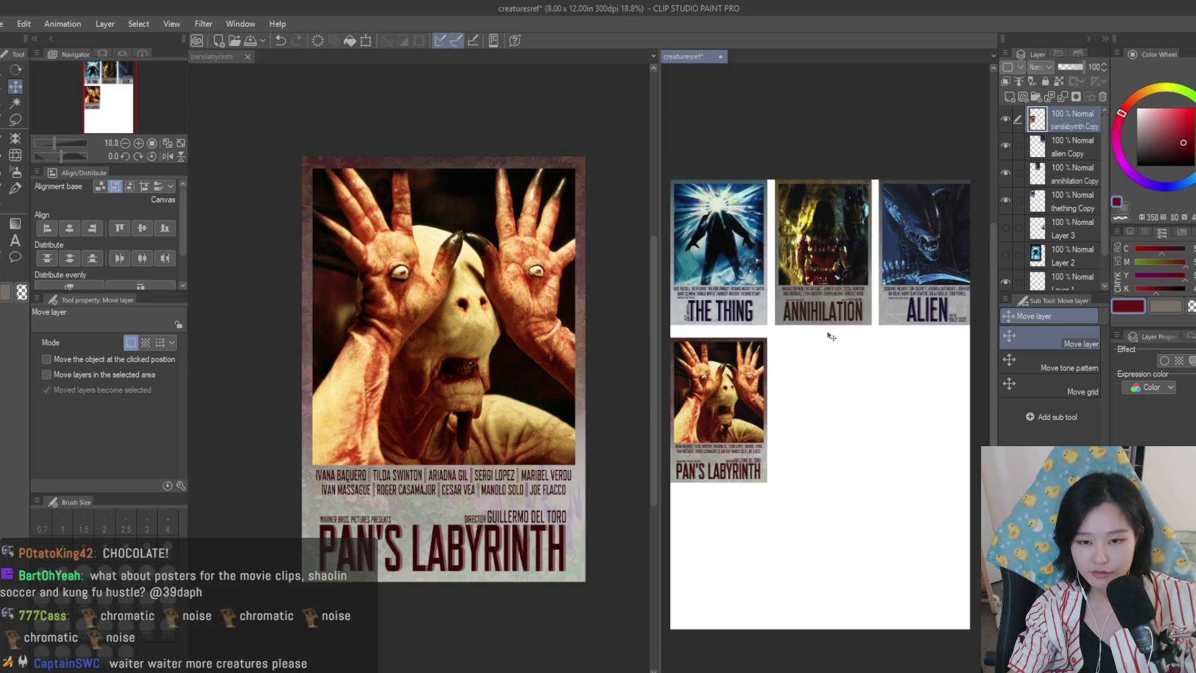
scroll(832, 337, down, 3)
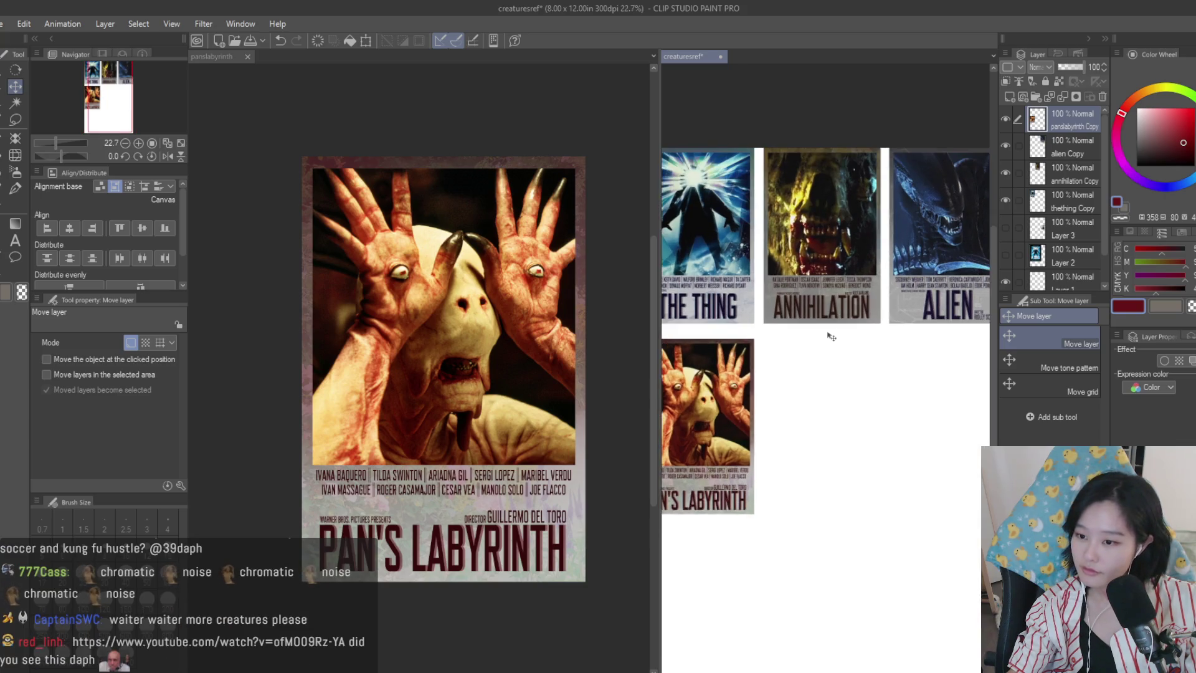
scroll(853, 342, up, 1)
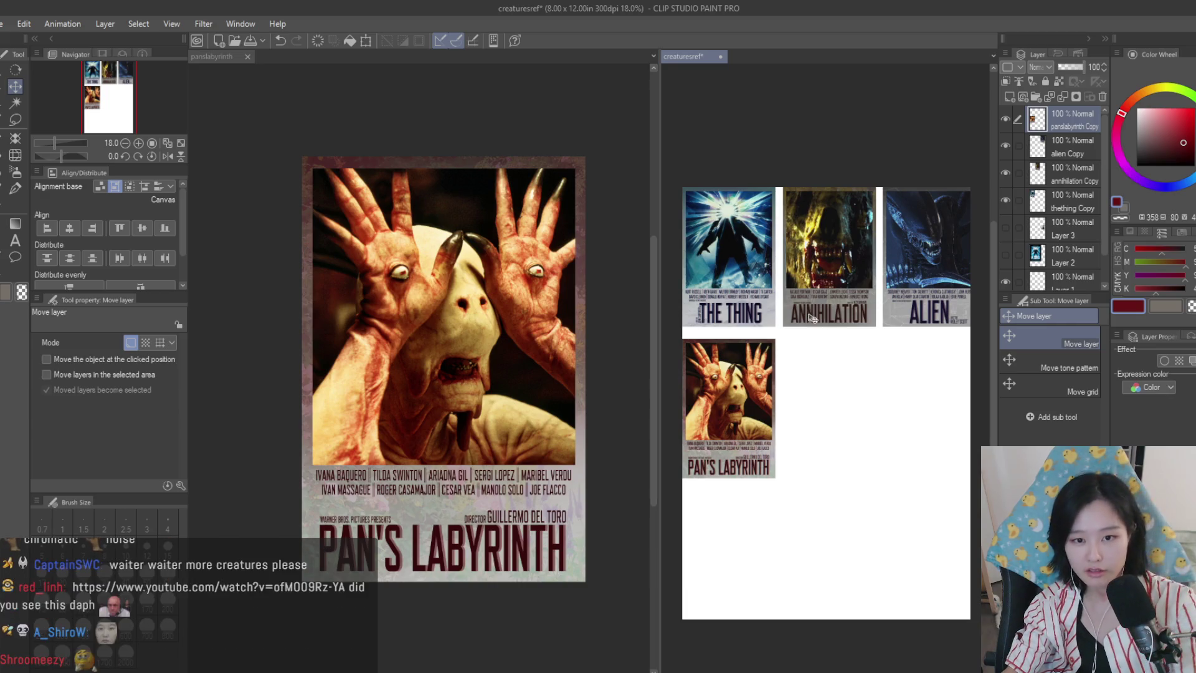
- Select the whole Pan's Labyrinth poster and close the flattened image
click(347, 102)
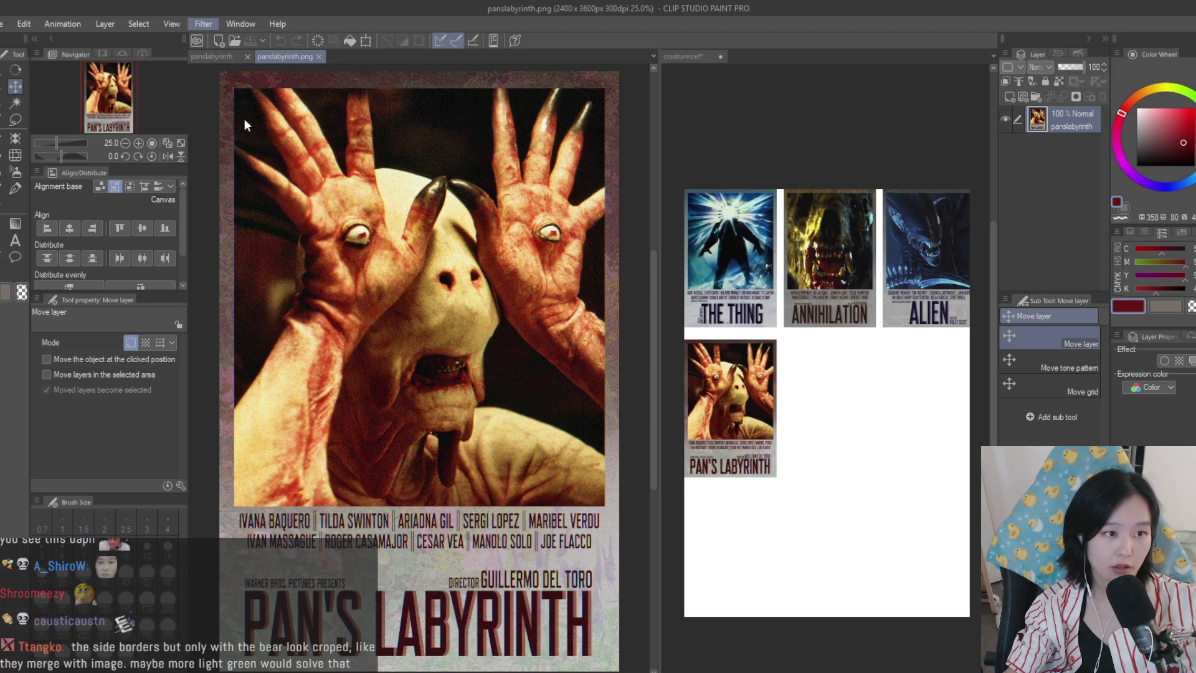
scroll(589, 294, down, 5)
scroll(589, 294, up, 4)
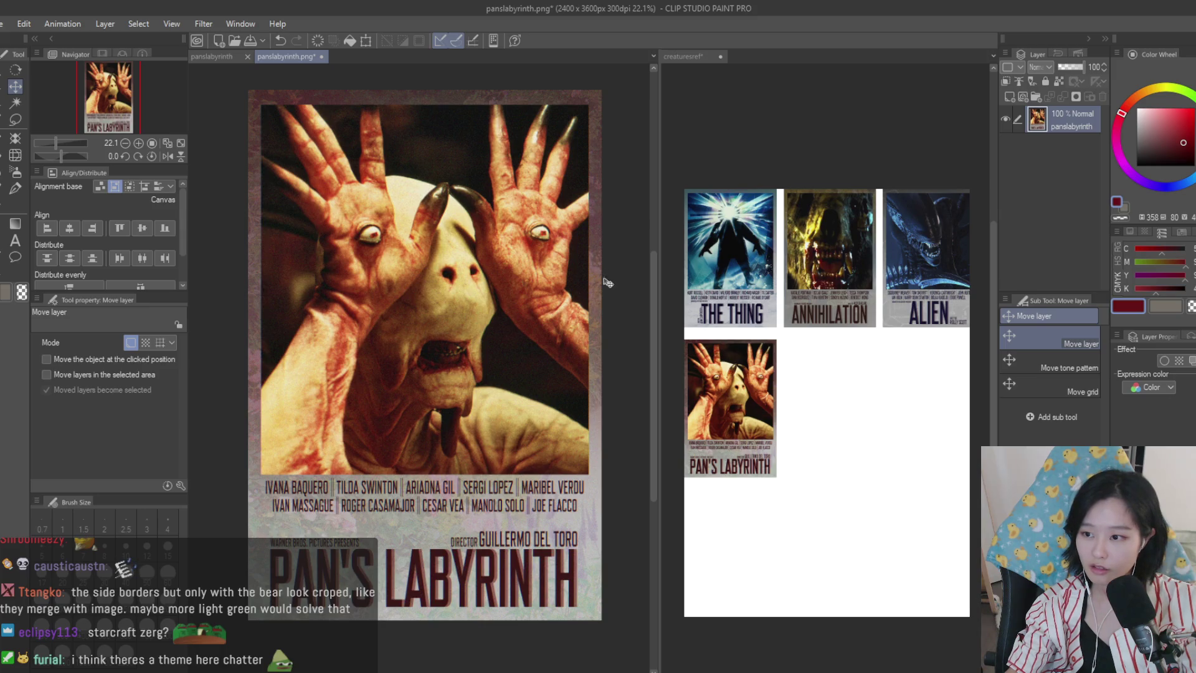
scroll(589, 324, down, 1)
scroll(583, 311, up, 1)
key(ctrl+a)
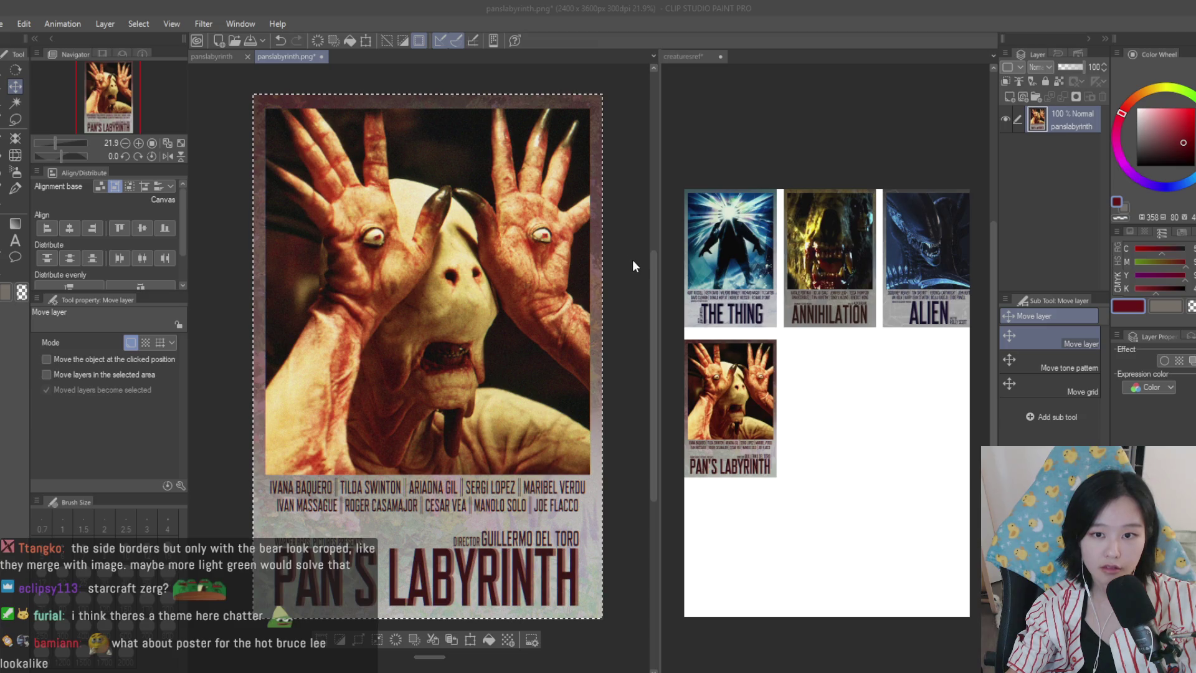
key(ctrl+w)
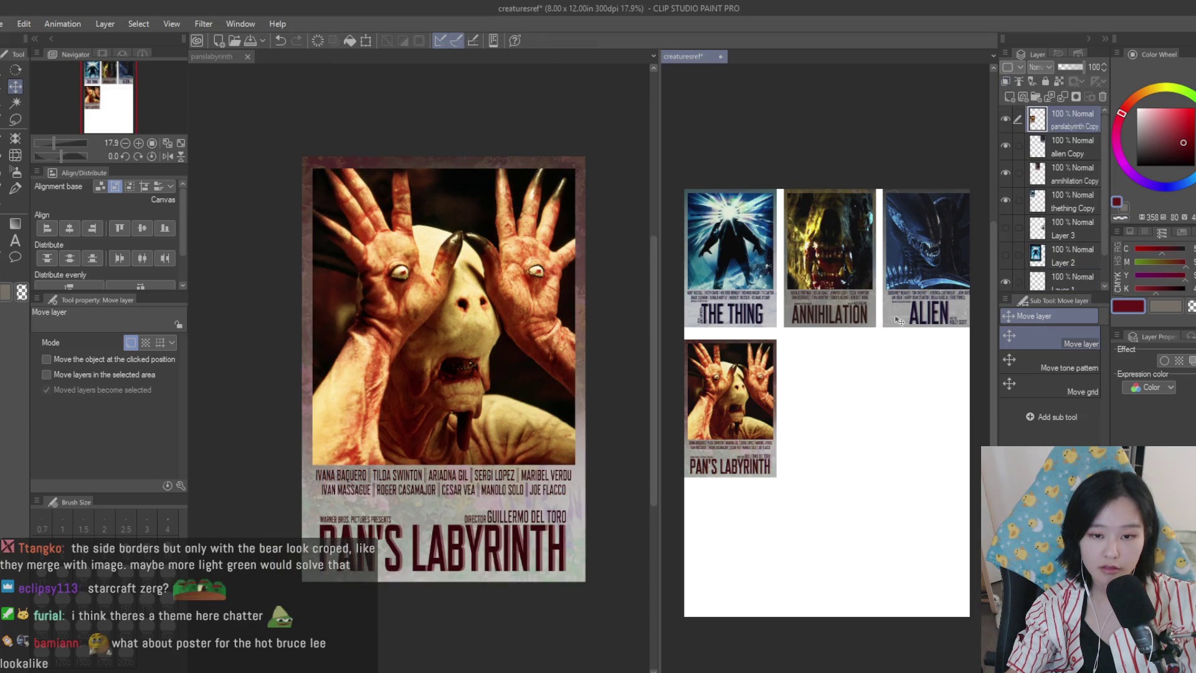
- Paste the Pan's Labyrinth poster onto the sheet, shrunk and placed below the top row
key(ctrl+v)
key(ctrl+t)
mouse_move(967, 193)
mouse_down()
mouse_move(746, 497)
mouse_move(746, 369)
mouse_up()
key(Return)
scroll(886, 446, down, 2)
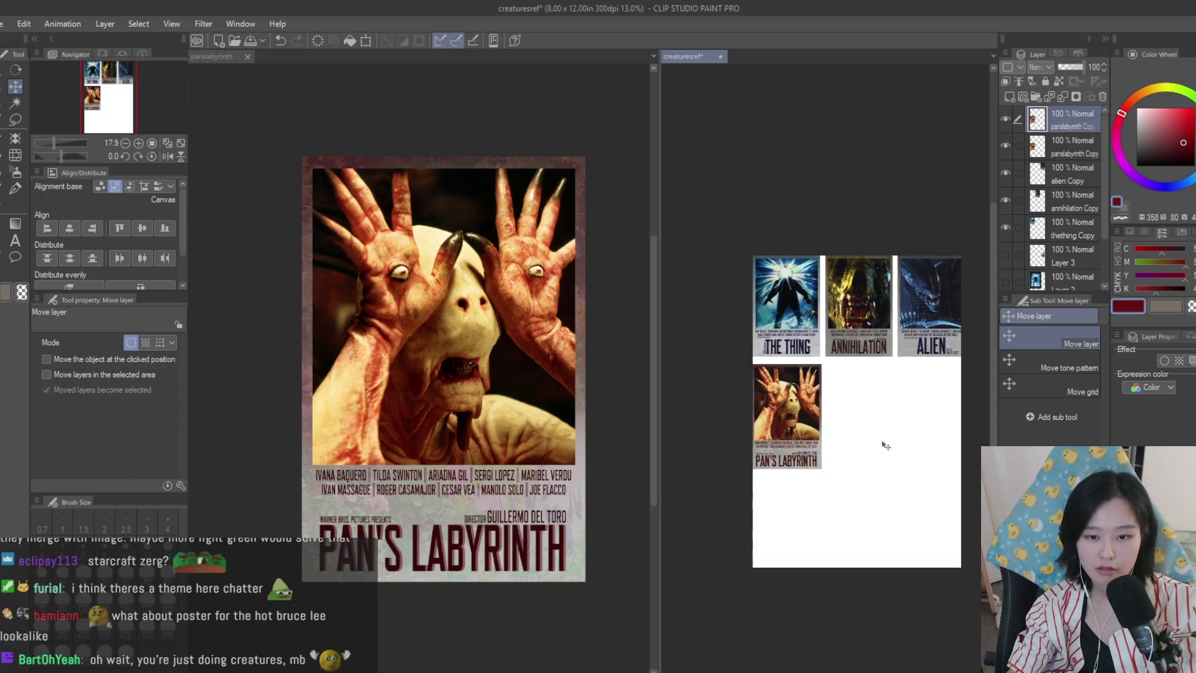
scroll(878, 445, up, 2)
scroll(833, 432, up, 1)
scroll(811, 430, down, 1)
scroll(685, 387, up, 1)
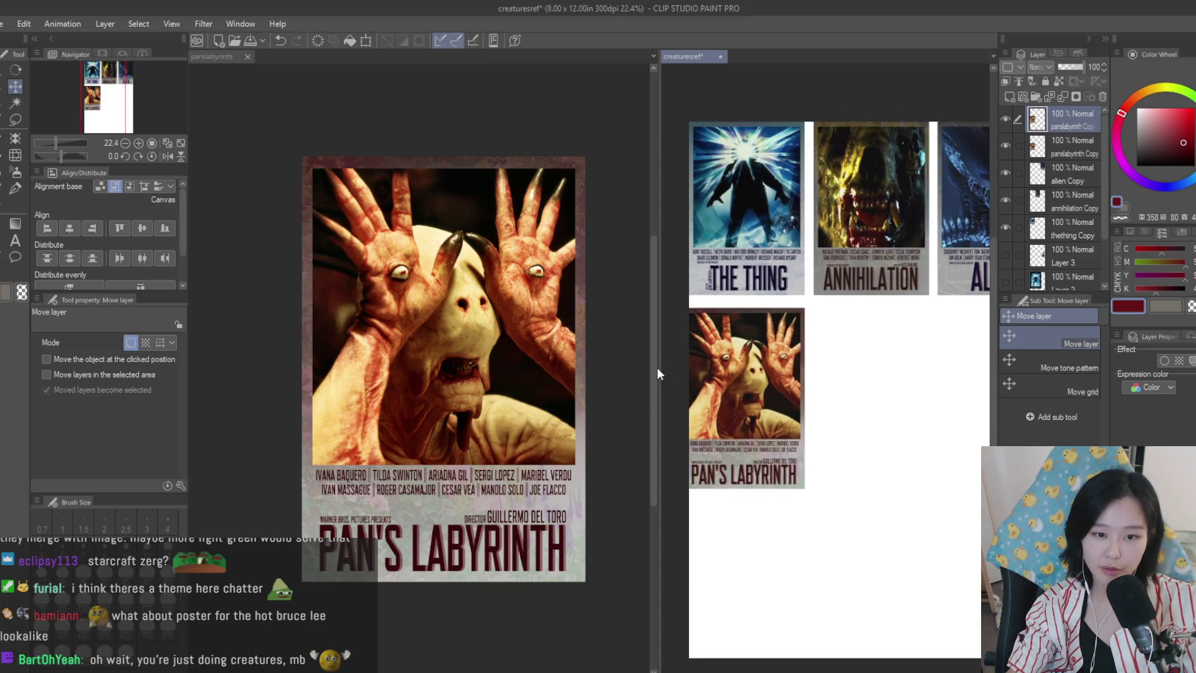
- Widen the document pane and close the extra Alien image document
drag(657, 373, 690, 368)
click(634, 360)
scroll(634, 360, down, 1)
scroll(623, 368, up, 1)
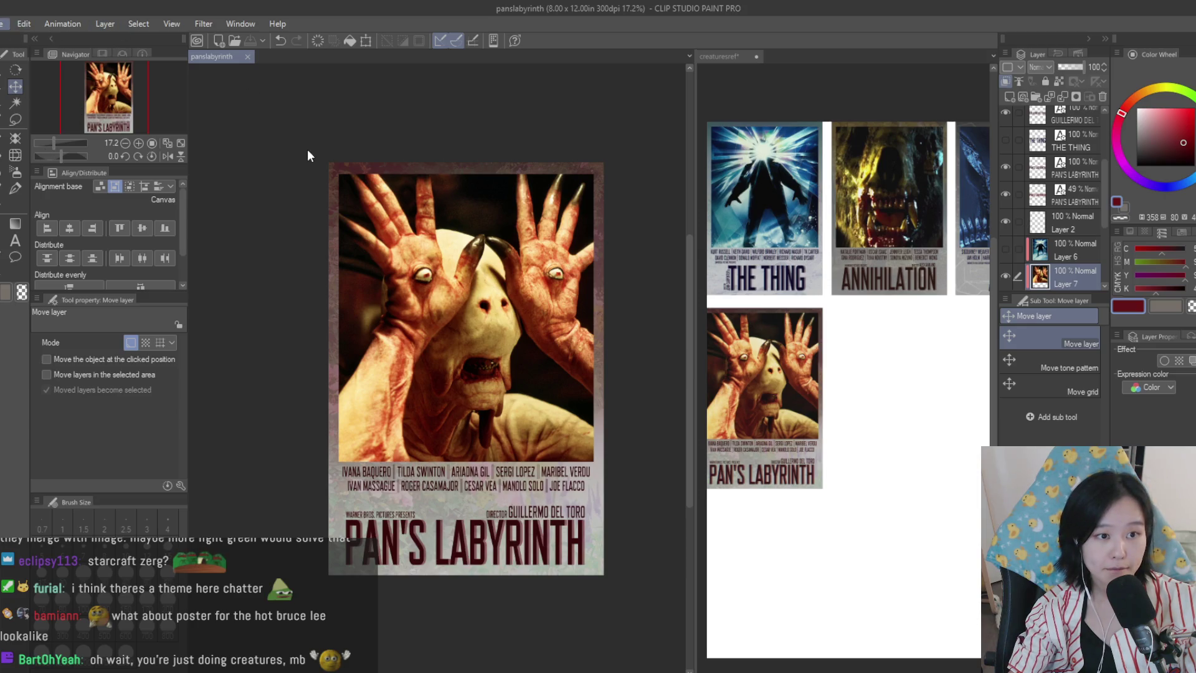
click(314, 57)
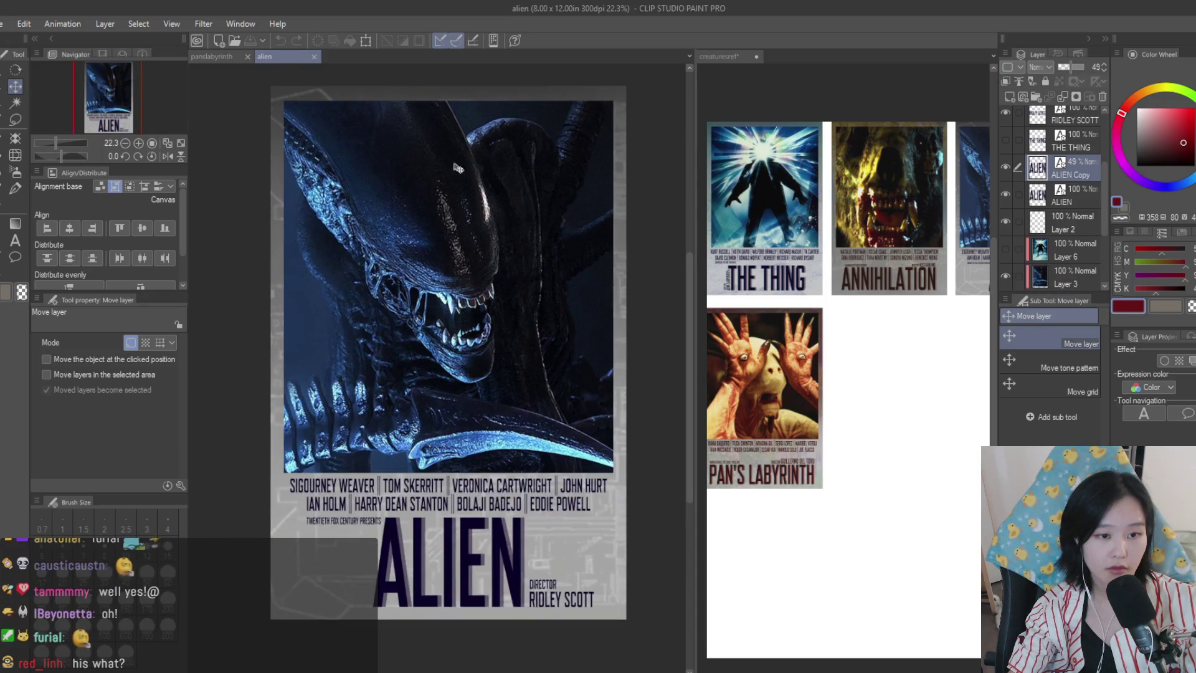
- Close the Pan's Labyrinth document and save the Alien template copy as hellraiser
click(247, 56)
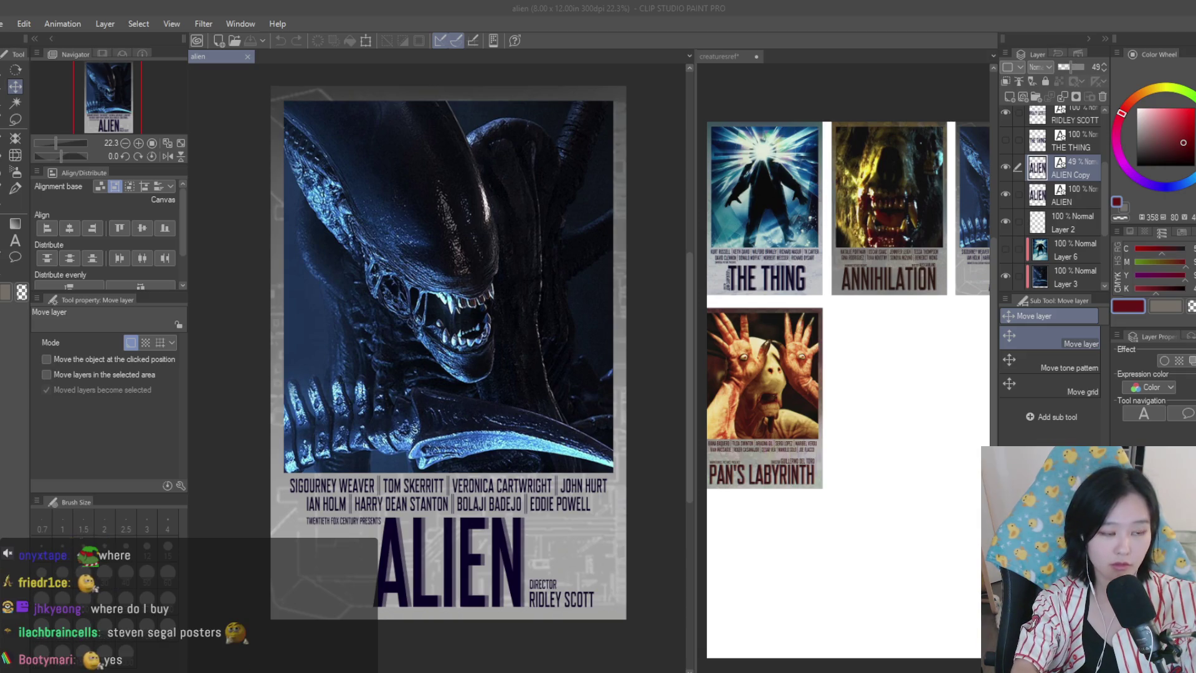
key(Return)
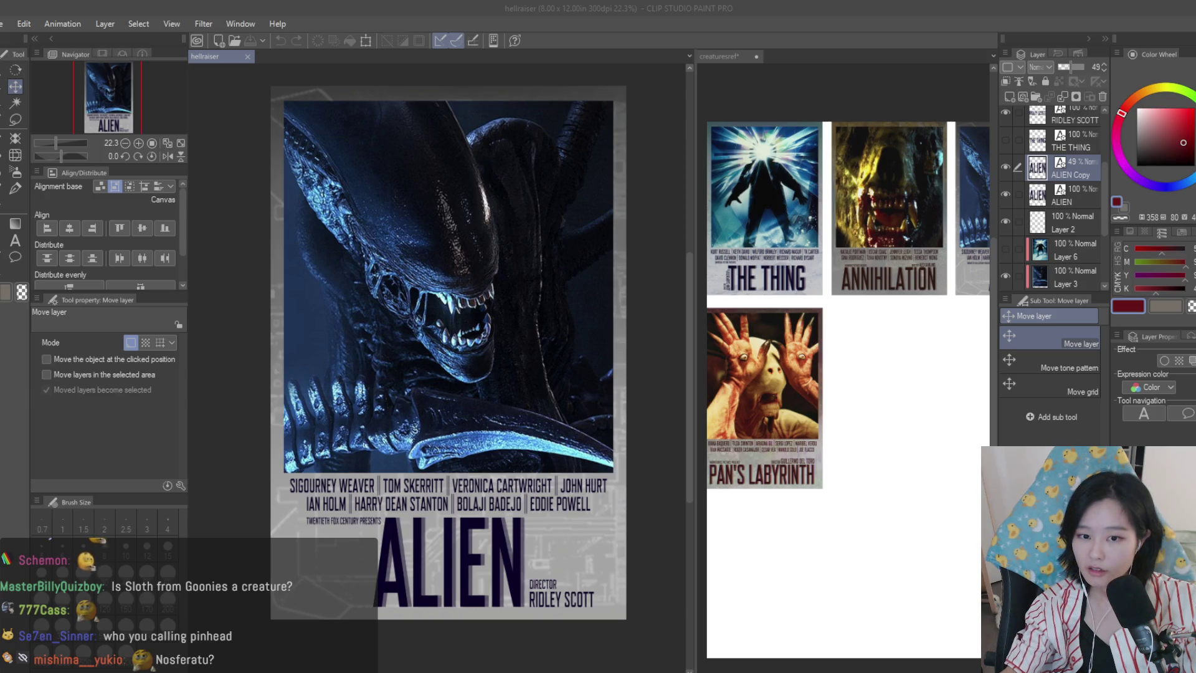
click(508, 263)
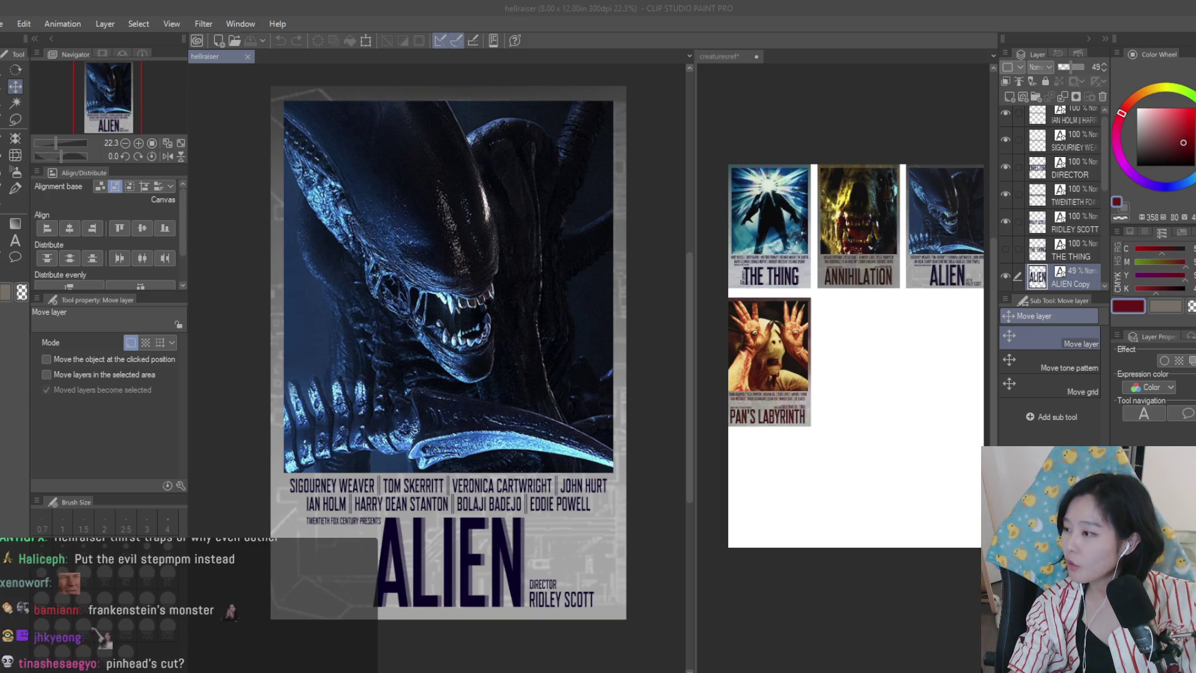
click(8, 50)
key(ctrl+n)
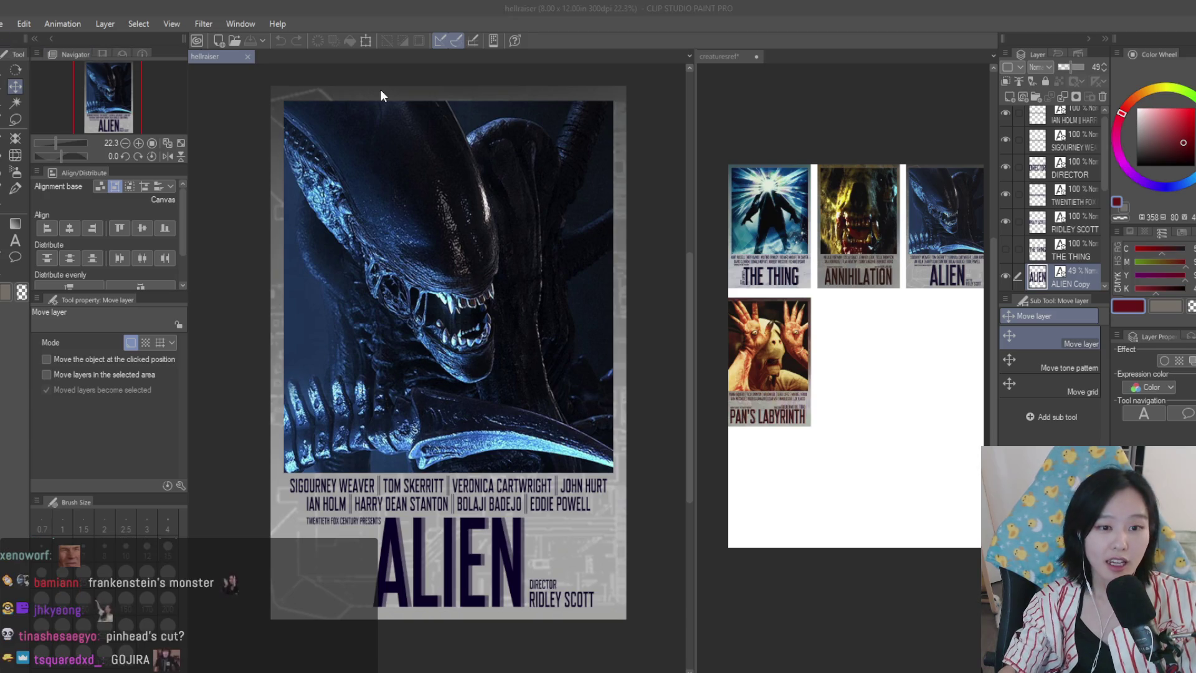
- Create a canvas holding the Godzilla still, shrink the pen, and paste the pool photo as Illustration2
key(Return)
key(ctrl+v)
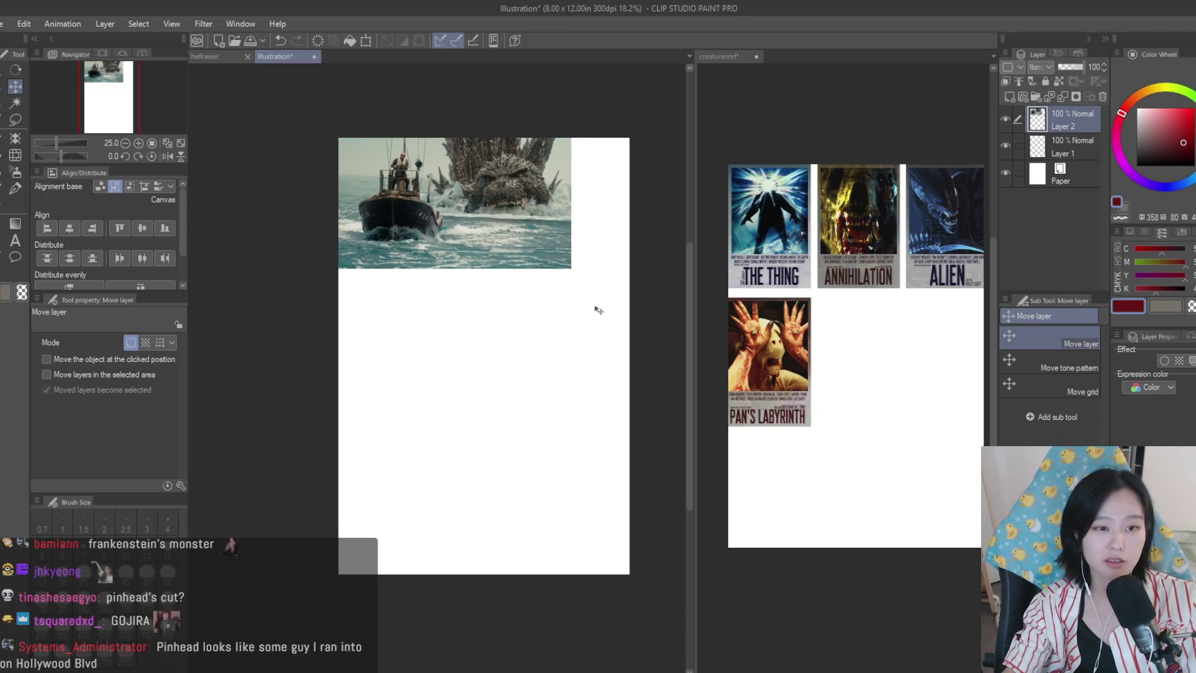
scroll(593, 310, up, 5)
scroll(533, 278, up, 2)
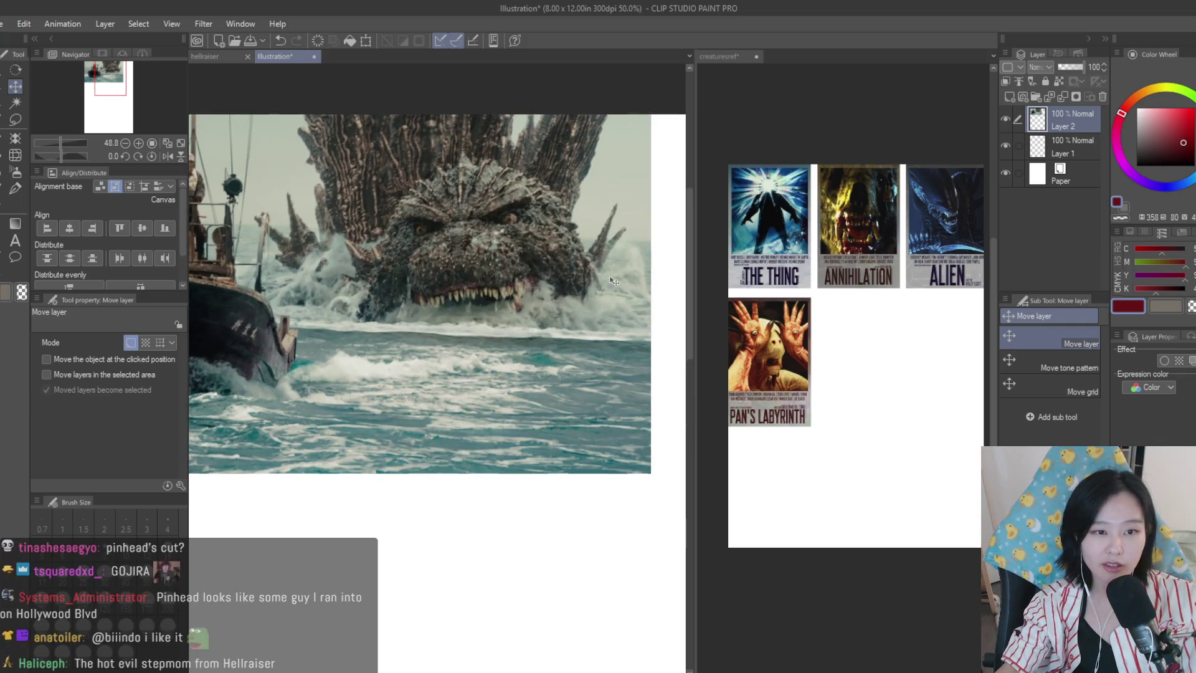
key(p)
scroll(592, 234, down, 3)
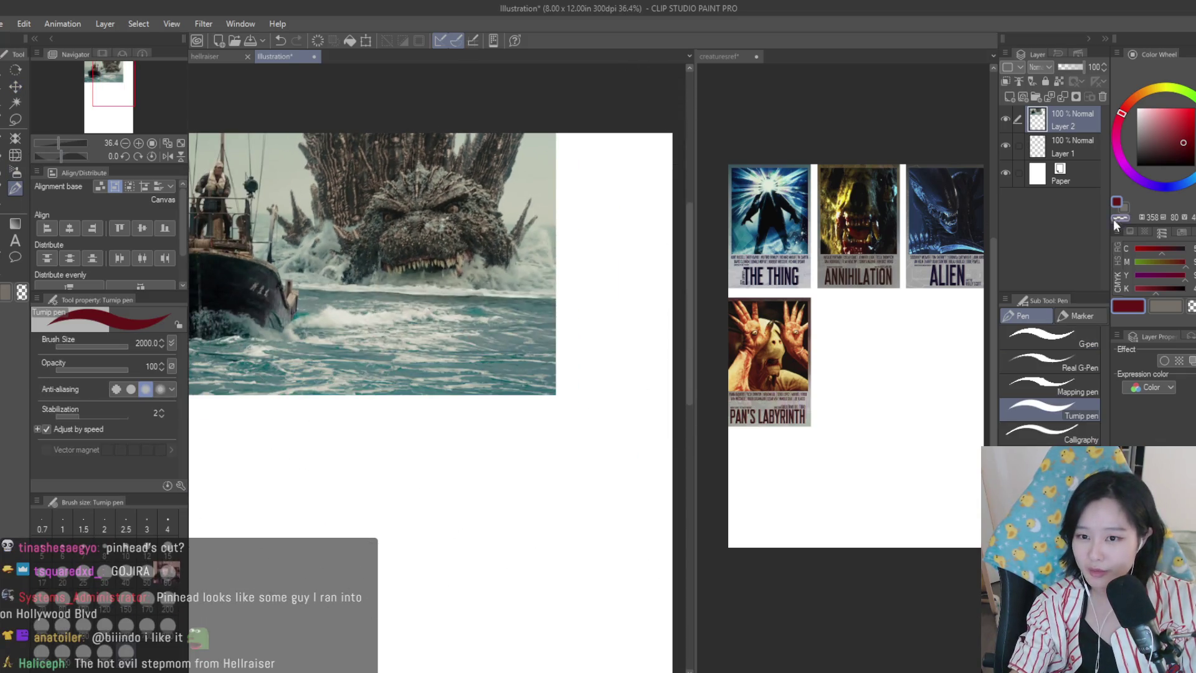
key(bracketleft)
key(bracketleft)
key(bracketleft)
key(bracketleft)
key(bracketleft)
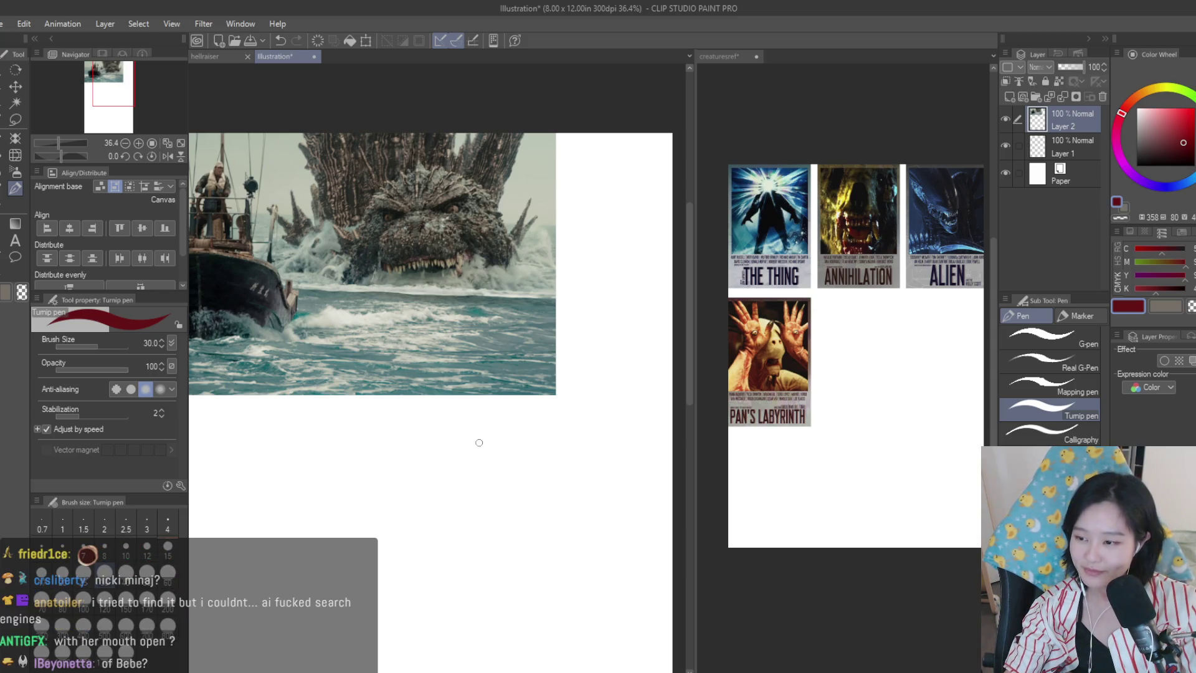
scroll(559, 411, down, 2)
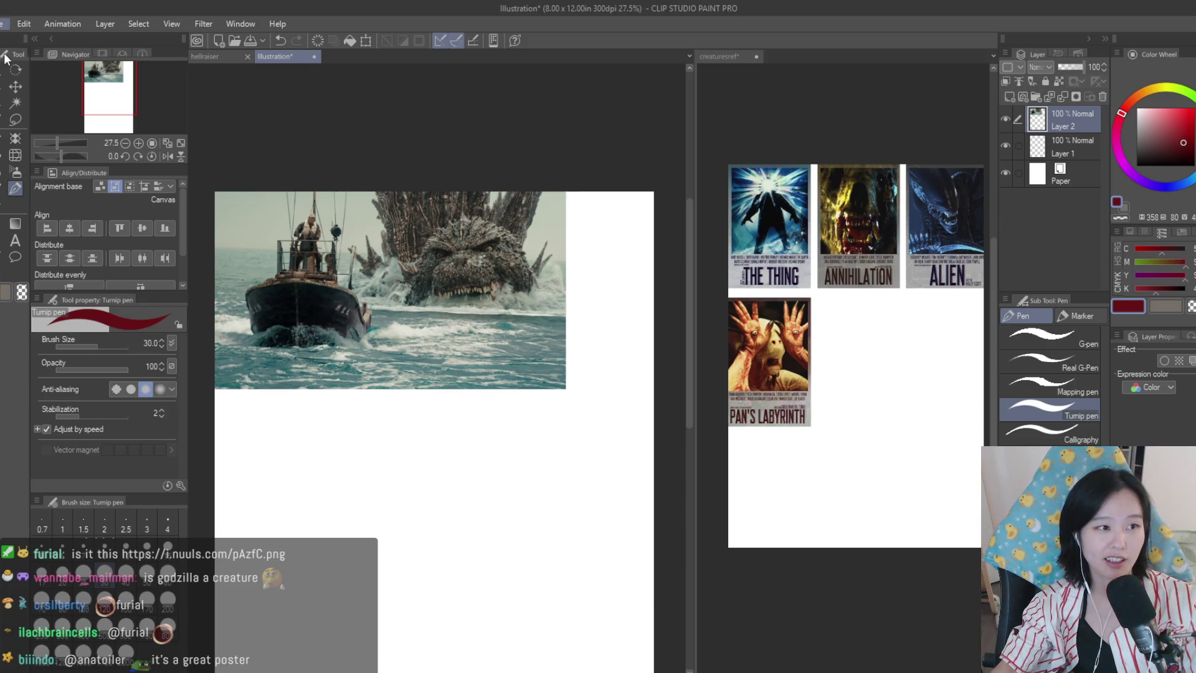
key(ctrl+shift+alt+n)
scroll(619, 277, down, 1)
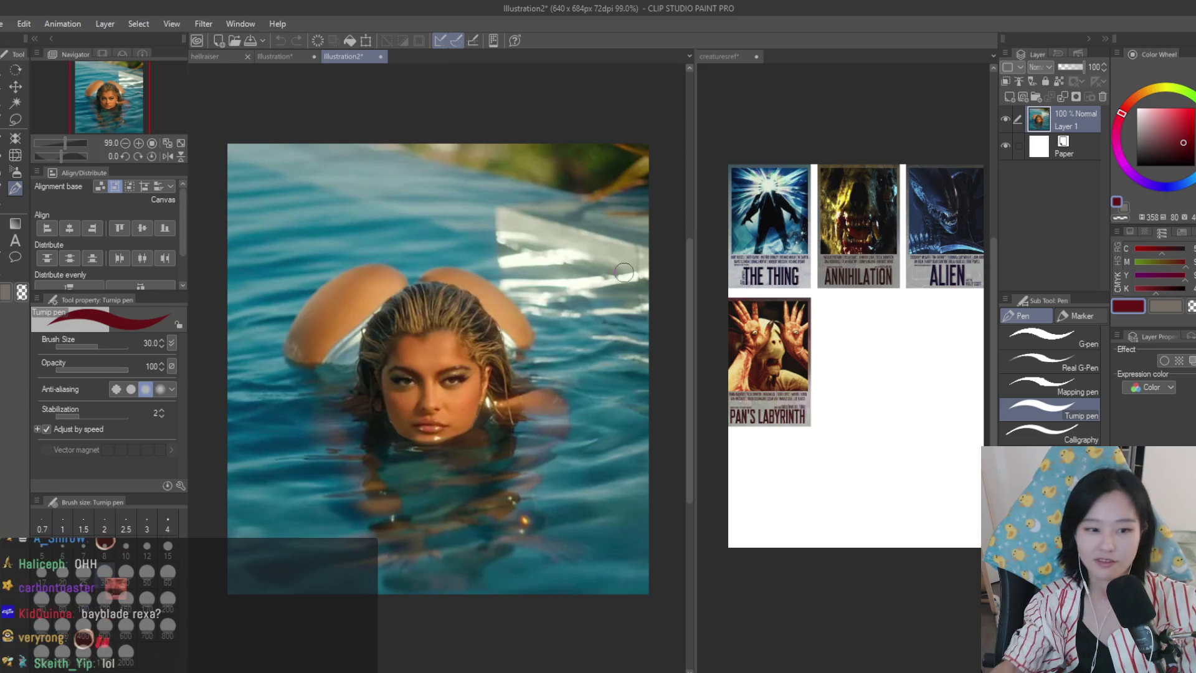
- Select the whole pool photo and close its Illustration2 document
scroll(397, 92, down, 2)
click(275, 54)
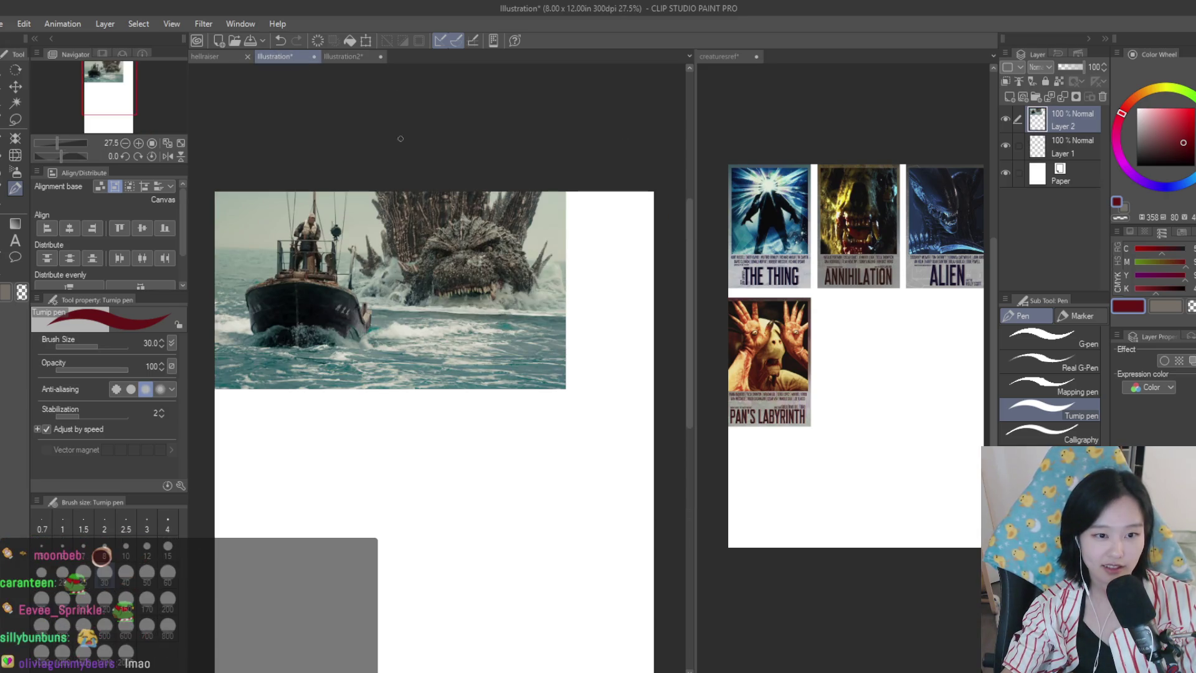
scroll(452, 176, up, 3)
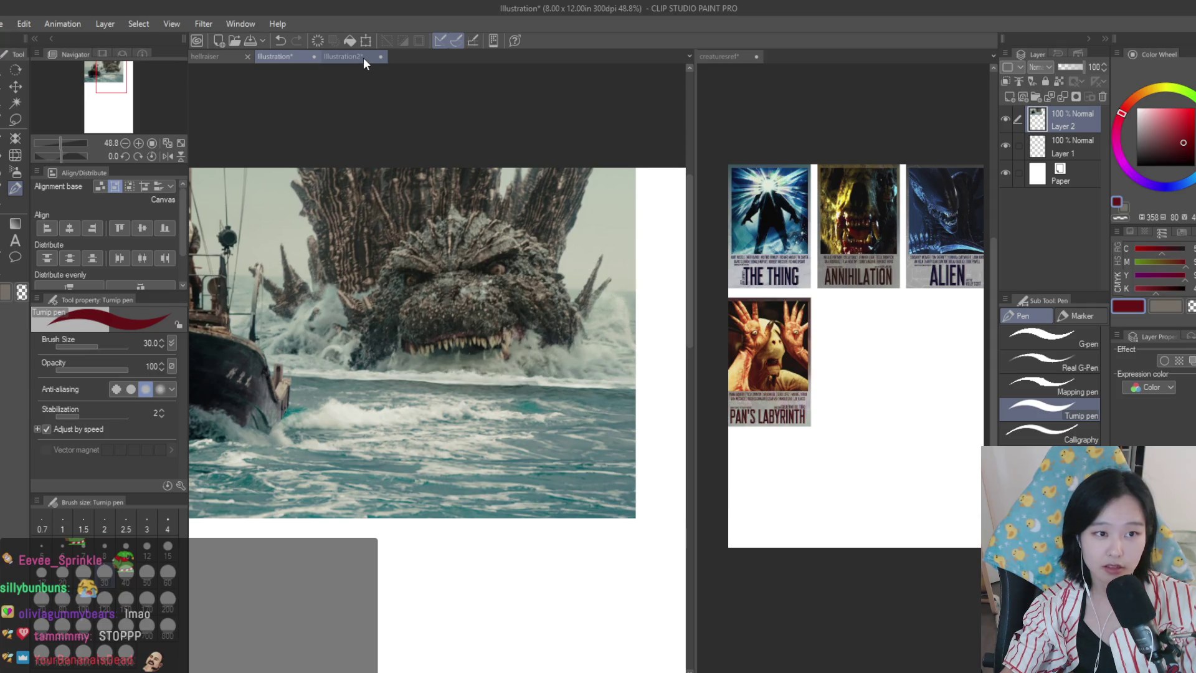
click(363, 57)
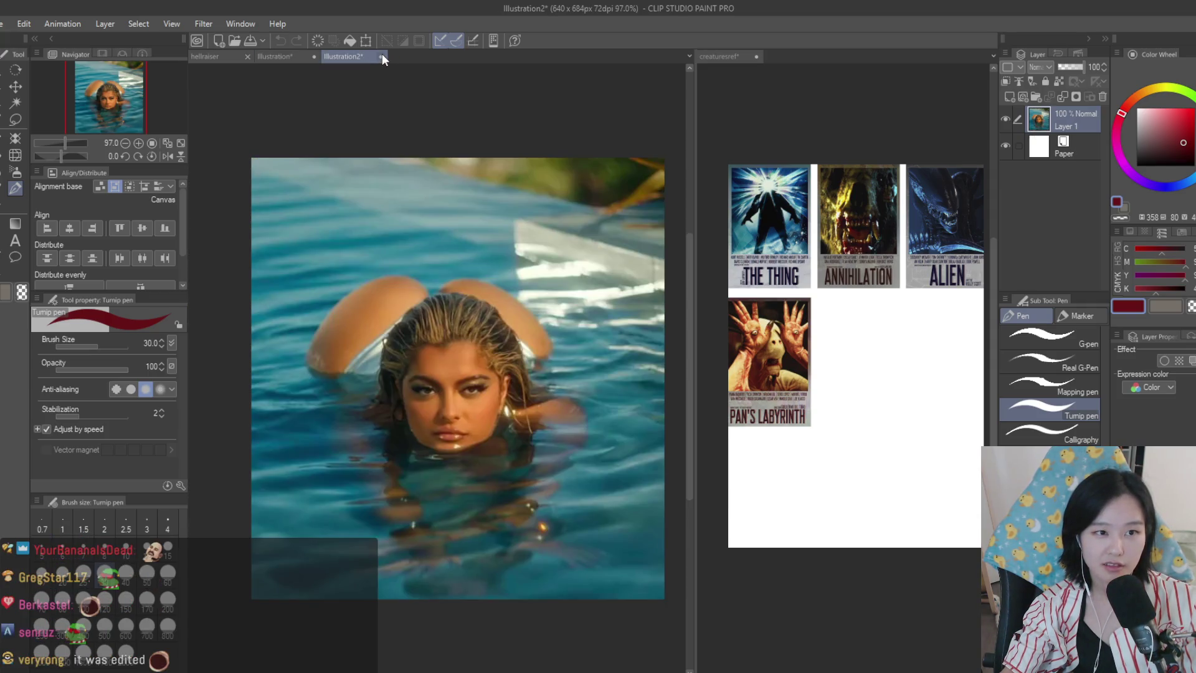
scroll(542, 176, down, 2)
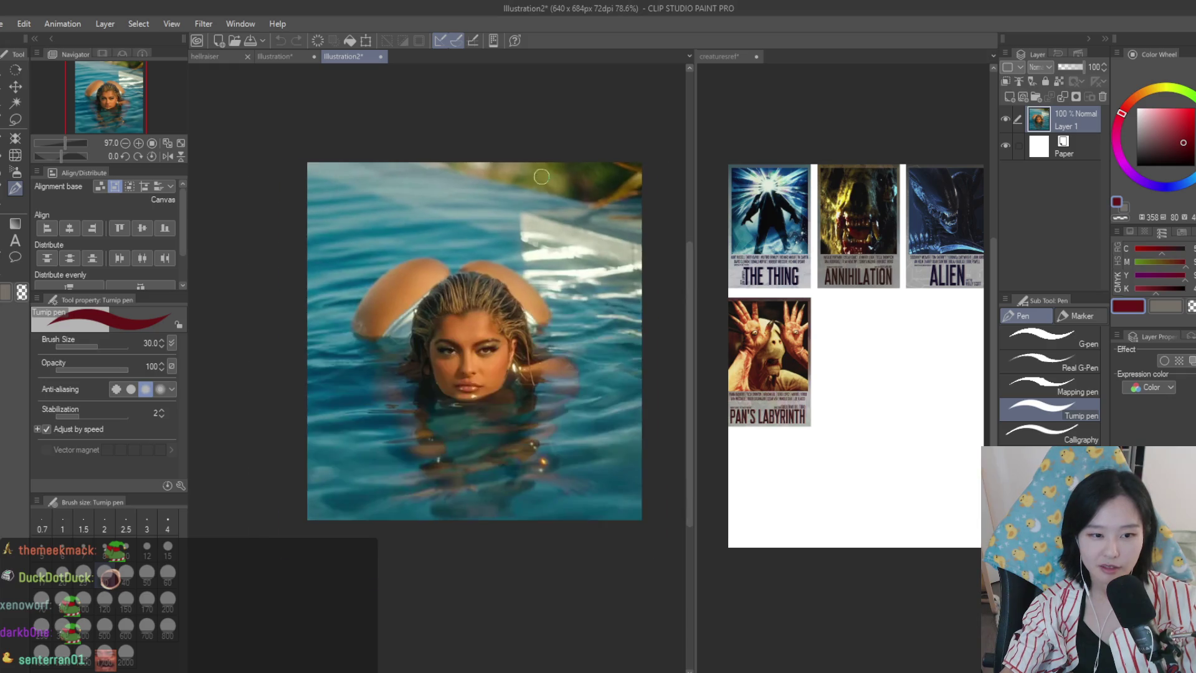
key(ctrl+a)
click(381, 56)
- Paste the pool photo over Godzilla, moved right and enlarged to about 224%
key(ctrl+v)
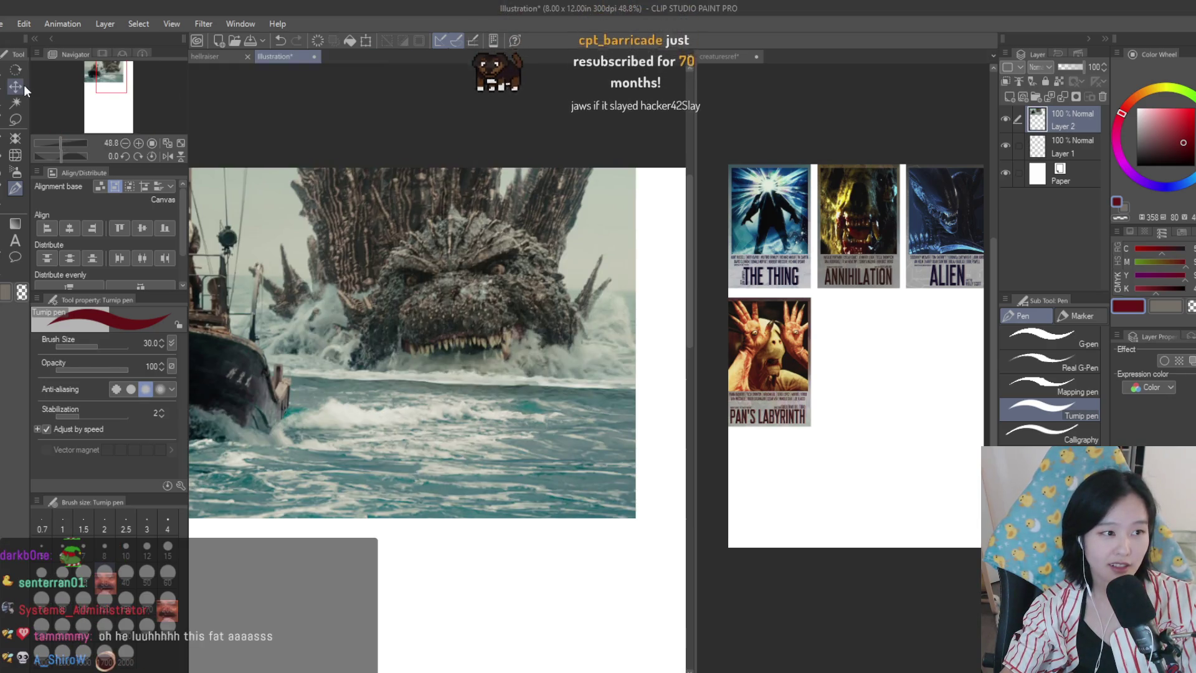
click(15, 86)
key(ctrl+minus)
key(ctrl+v)
drag(340, 275, 508, 273)
key(ctrl+t)
mouse_move(562, 328)
mouse_down()
mouse_move(648, 411)
mouse_move(629, 145)
mouse_move(618, 154)
mouse_up()
key(Return)
- Lower the pool overlay's opacity and erase strips of it to reveal the waves
click(1066, 67)
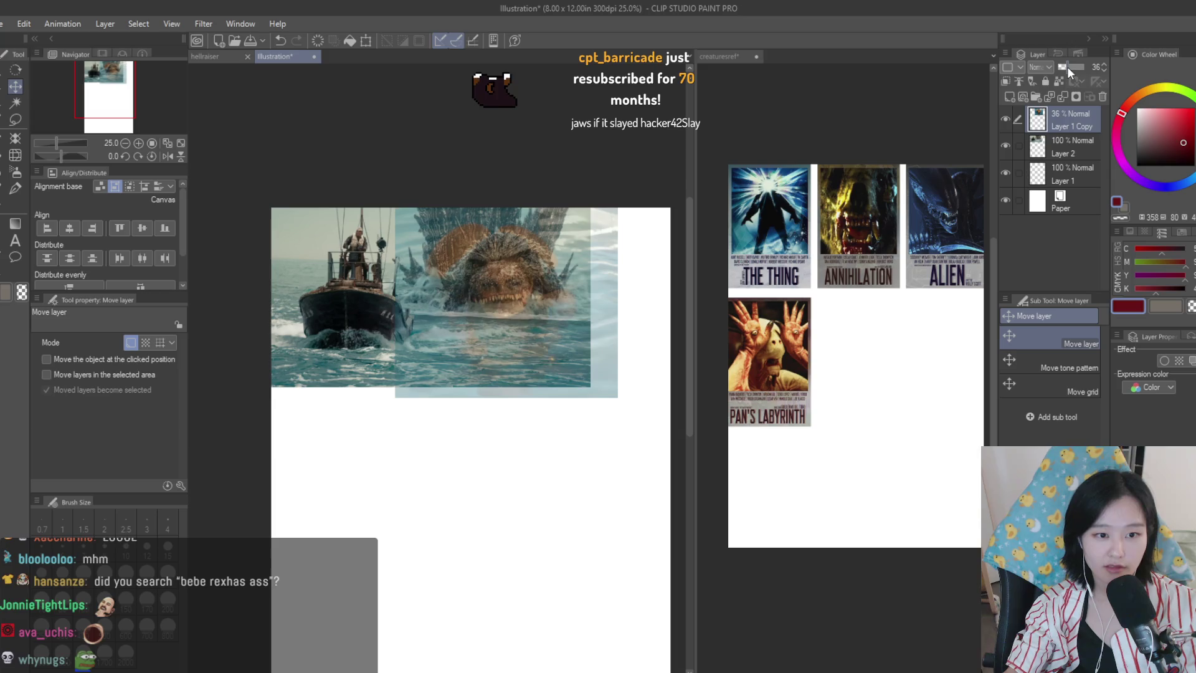
scroll(518, 291, up, 1)
key(e)
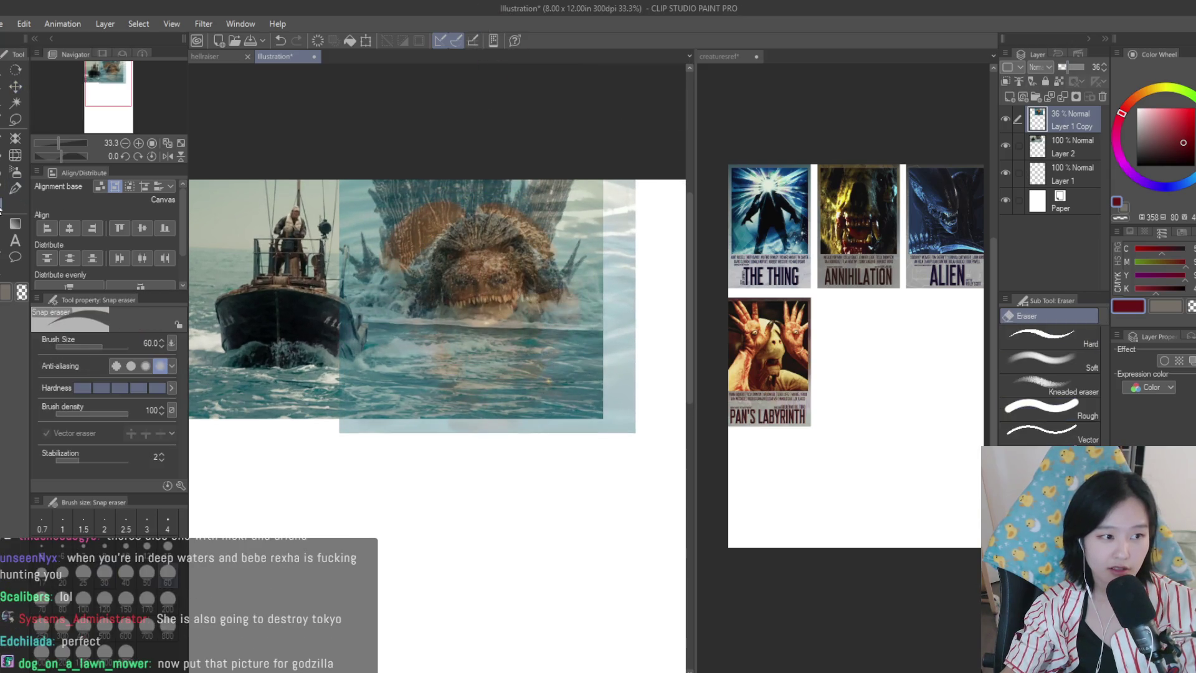
drag(641, 340, 337, 326)
click(1084, 67)
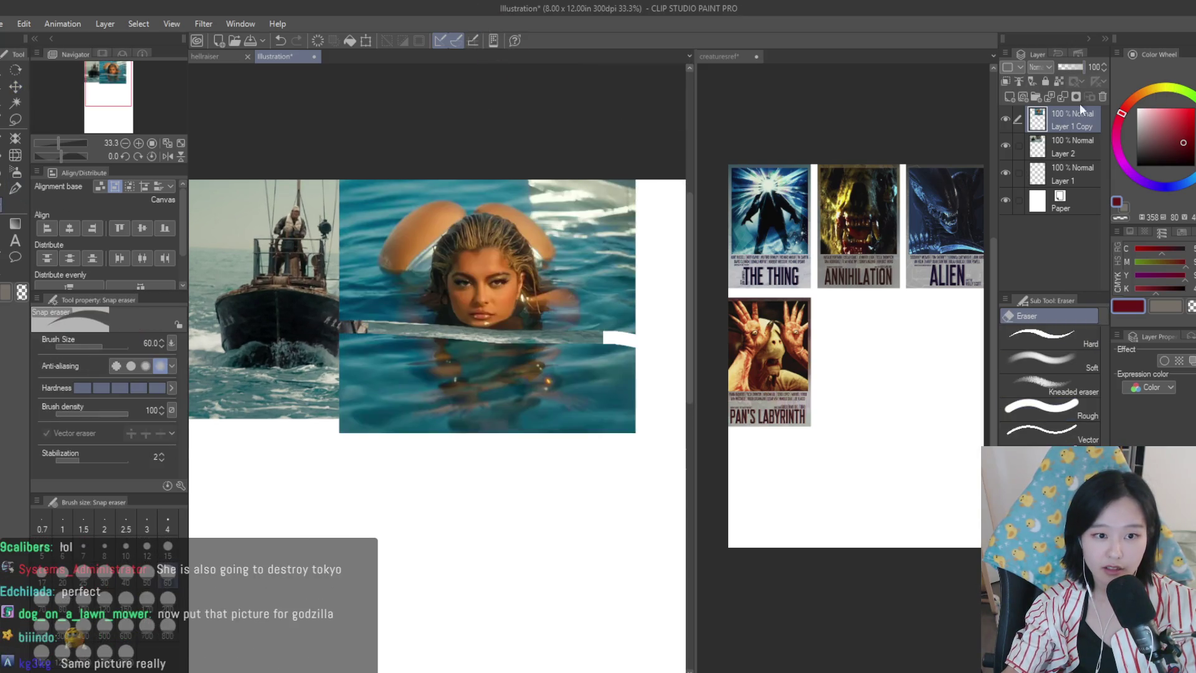
key(bracketright)
key(bracketright)
key(bracketright)
mouse_move(549, 421)
mouse_down()
mouse_move(361, 367)
mouse_move(349, 405)
mouse_move(583, 433)
mouse_move(501, 350)
mouse_move(492, 293)
mouse_move(535, 300)
mouse_move(455, 324)
mouse_move(592, 327)
mouse_up()
- Erase more overlay beside the boat and right edge, then delete the pool overlay layer
click(1071, 67)
key(bracketright)
key(bracketright)
key(bracketright)
key(bracketleft)
key(bracketleft)
key(bracketleft)
click(1084, 67)
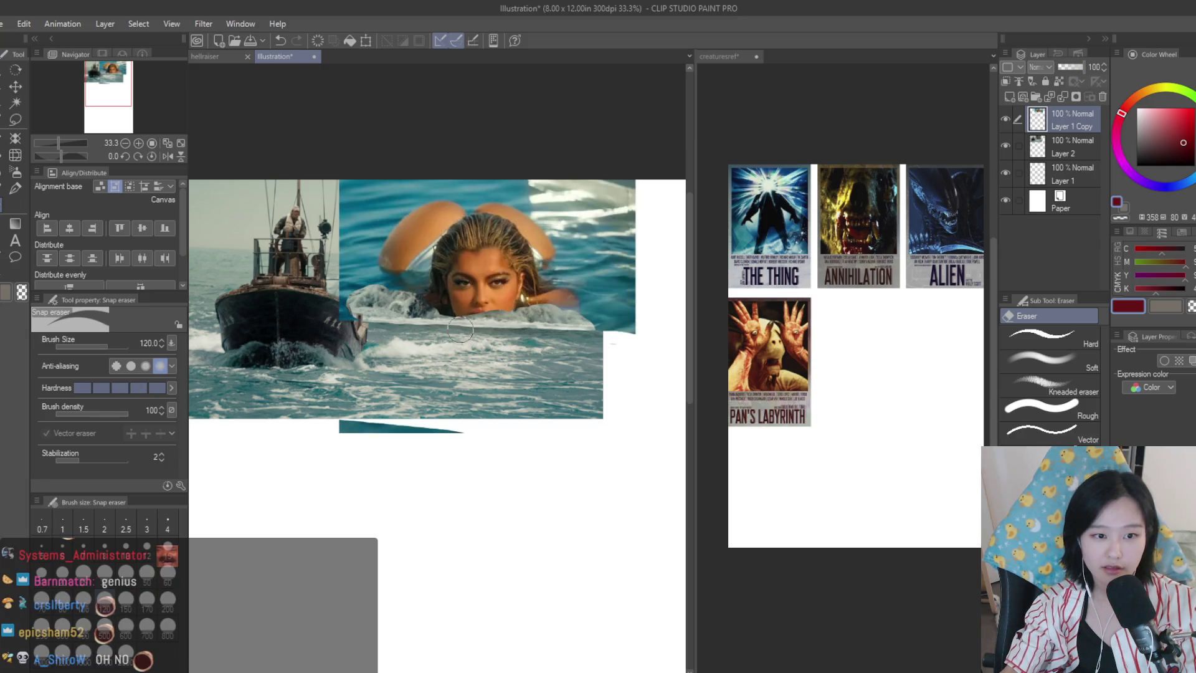
scroll(436, 280, down, 1)
mouse_move(451, 253)
mouse_down()
mouse_move(433, 327)
mouse_move(449, 311)
mouse_up()
drag(659, 338, 609, 290)
click(1101, 97)
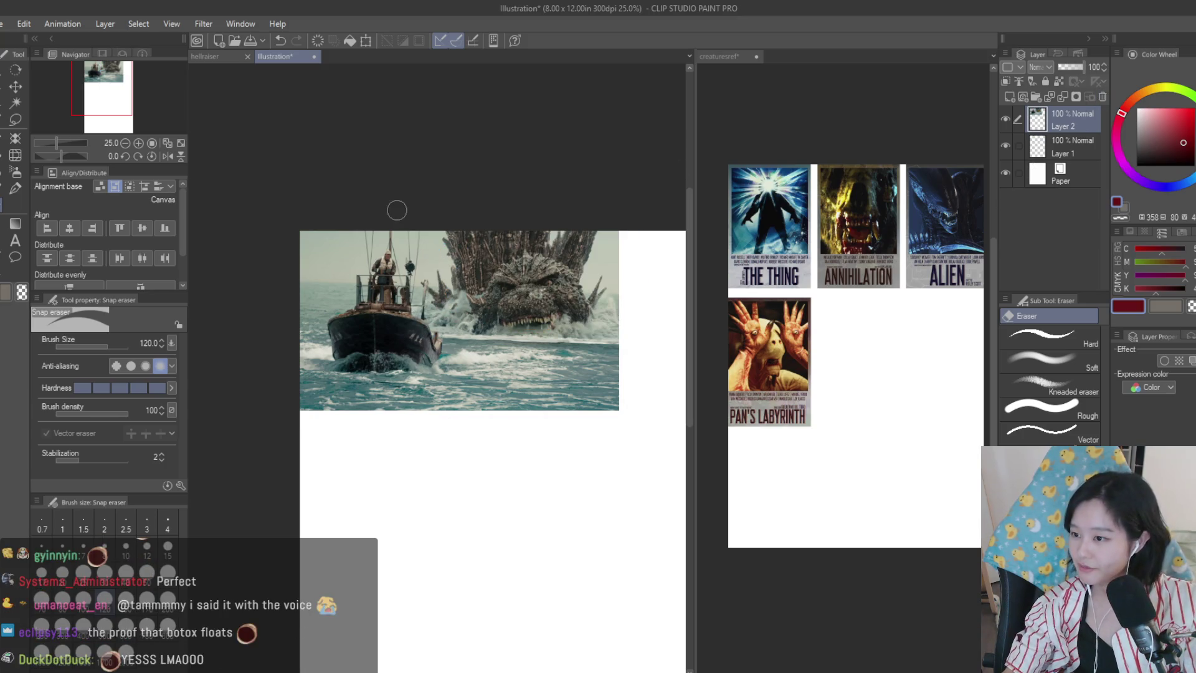
click(200, 55)
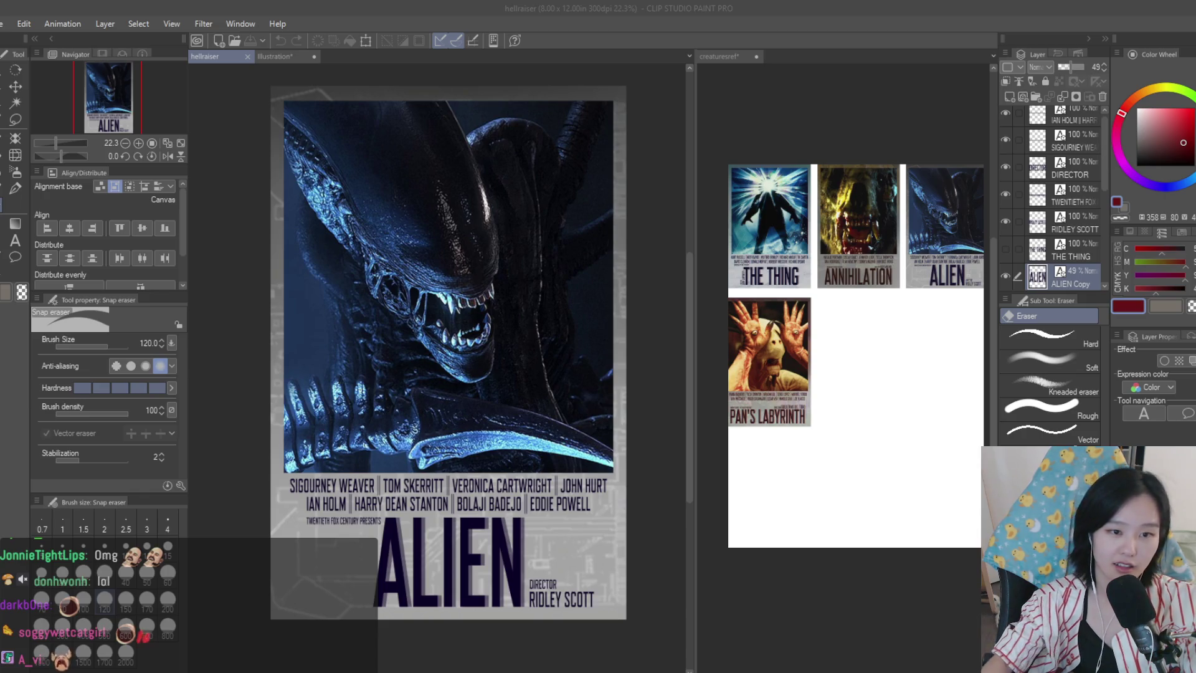
- Save the template as godzilla, then paste a Godzilla image clipped to the artwork and enlarge it
key(Return)
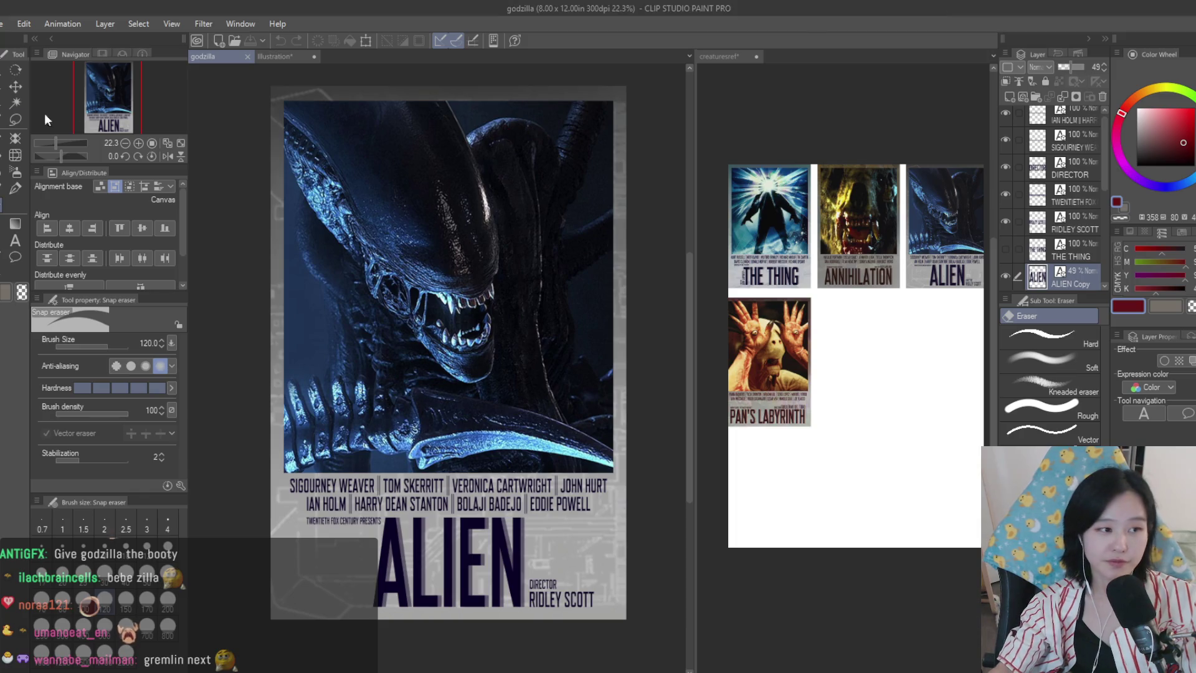
key(k)
key(ctrl+v)
scroll(1077, 210, down, 3)
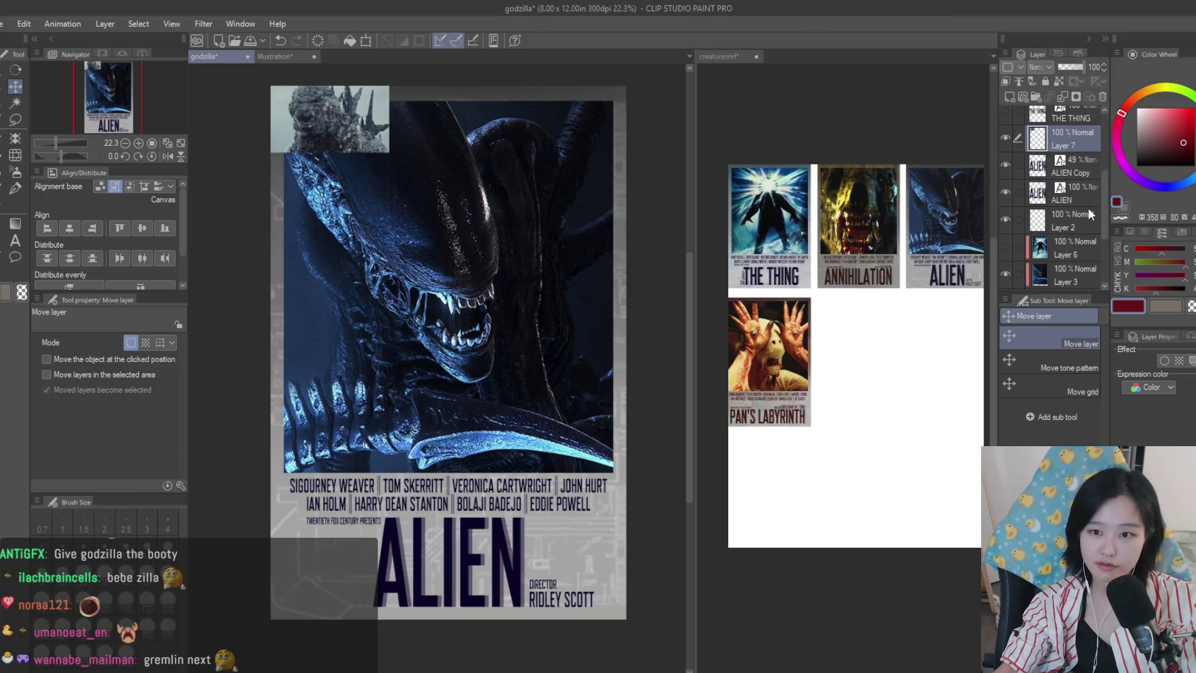
drag(1075, 246, 1103, 97)
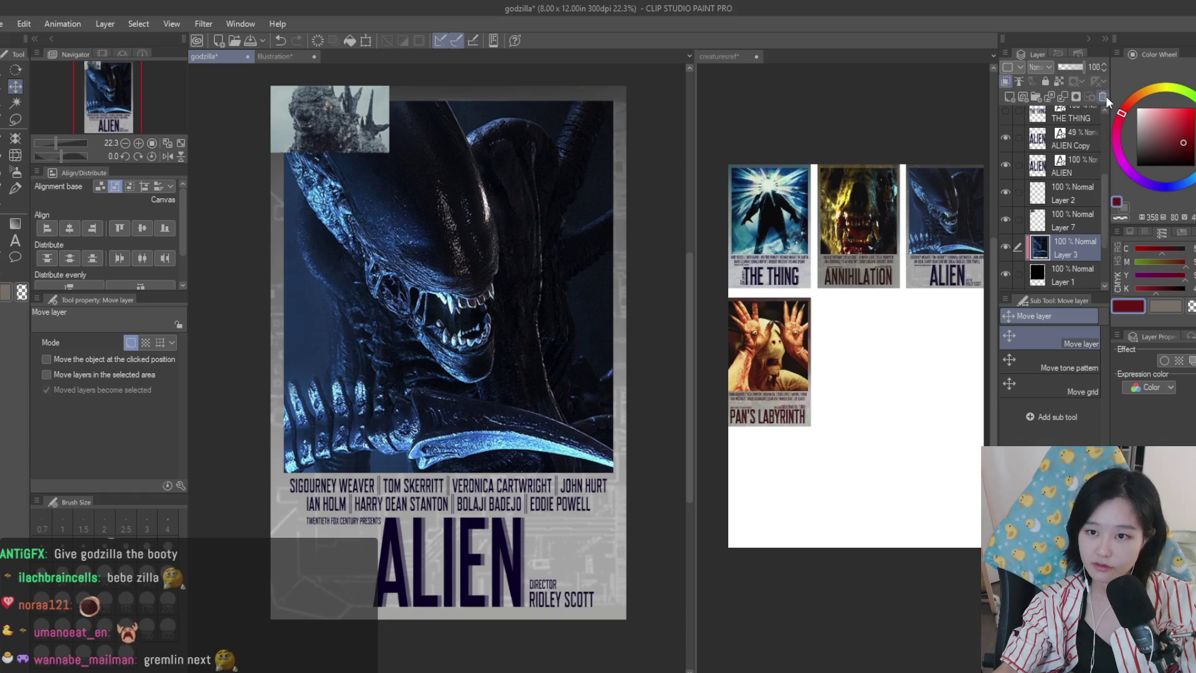
click(1007, 81)
key(ctrl+t)
mouse_move(390, 153)
mouse_down()
mouse_move(436, 280)
mouse_move(481, 337)
mouse_up()
scroll(479, 398, down, 3)
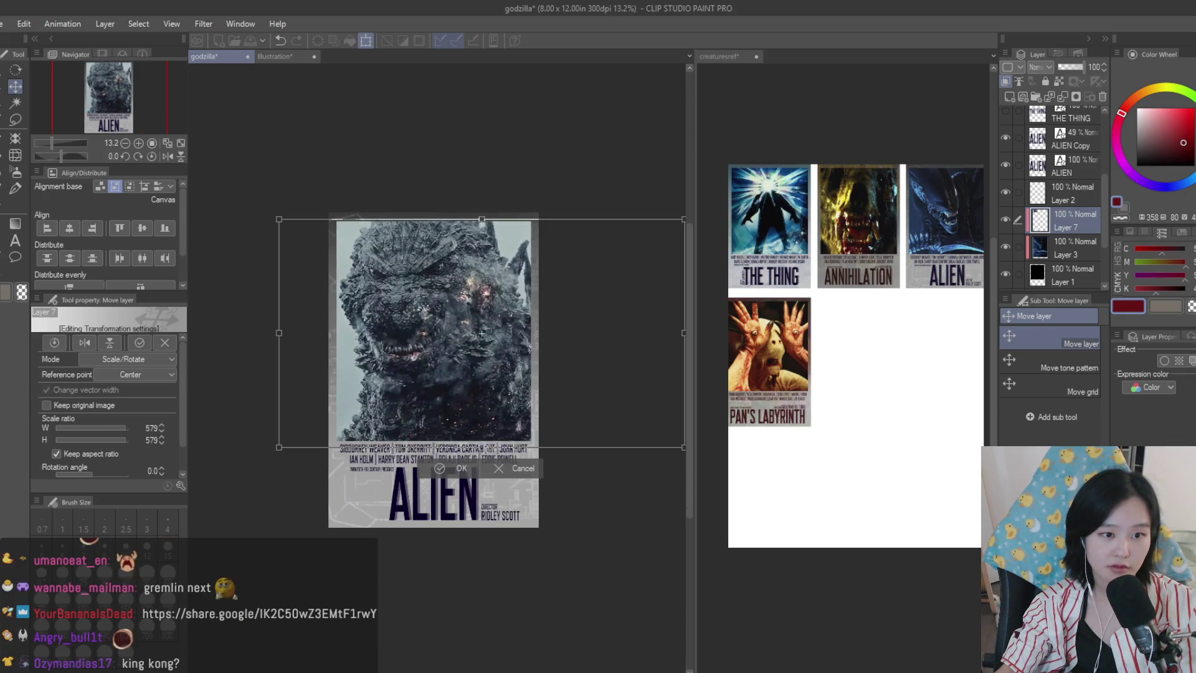
key(Return)
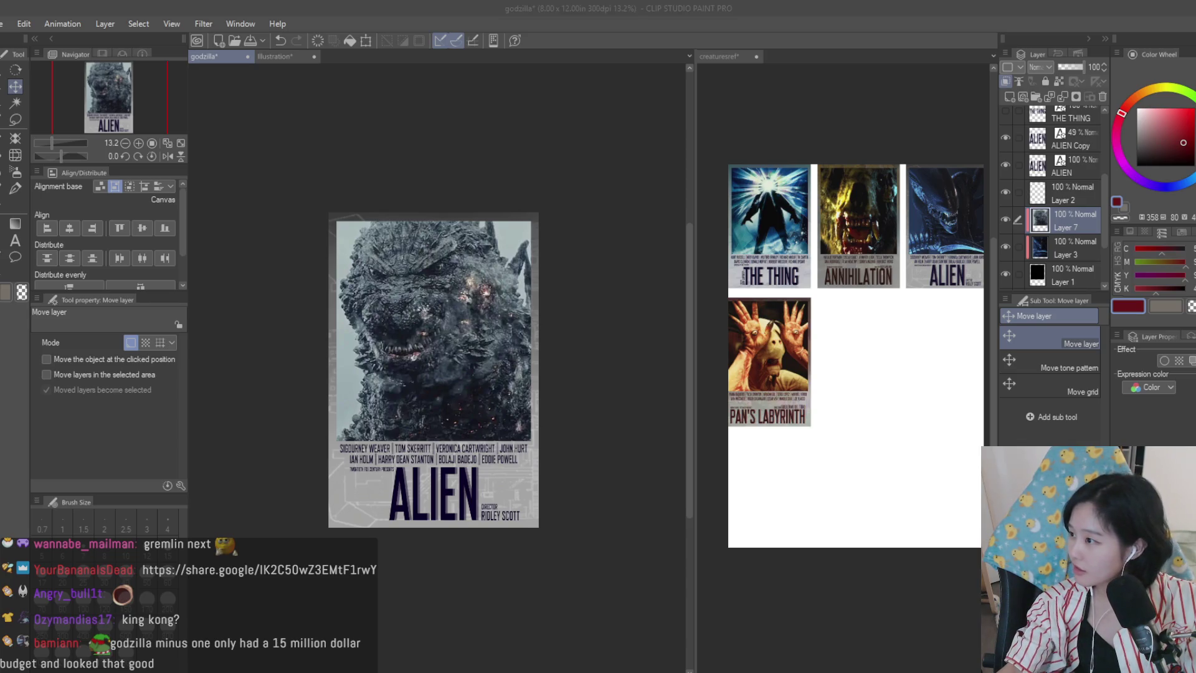
- Swap in the close-up Godzilla image, scaled to cover the picture area with the face centred
key(alt+Tab)
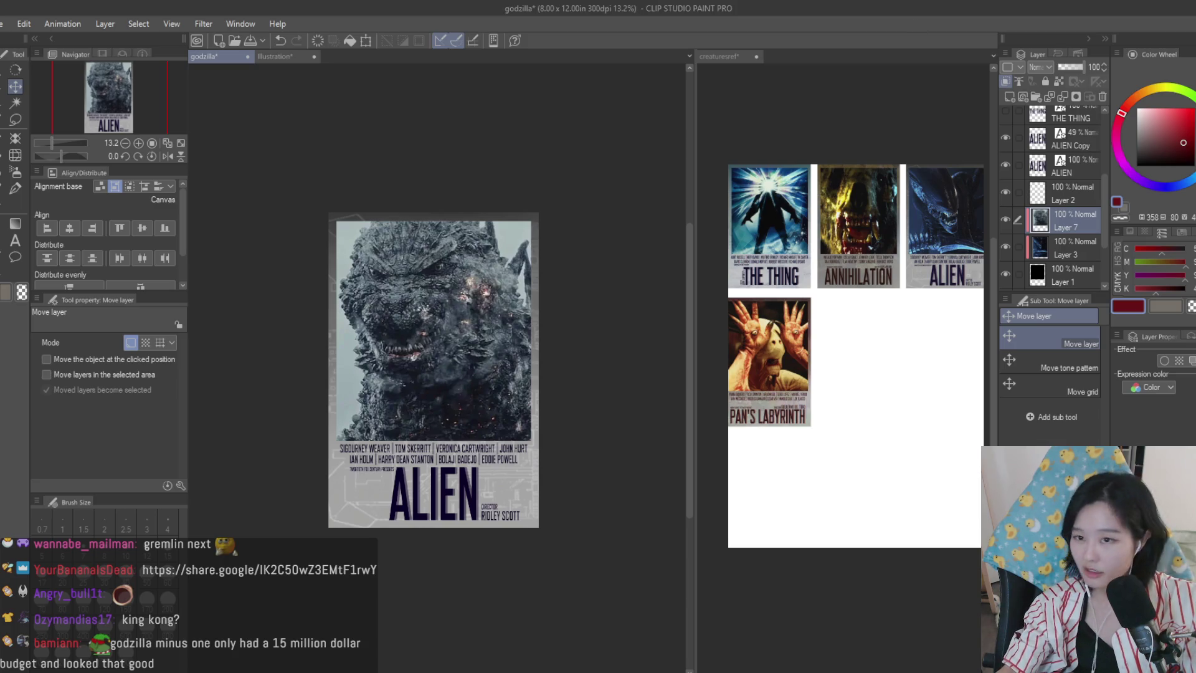
click(1104, 97)
key(ctrl+v)
key(ctrl+t)
mouse_move(422, 272)
mouse_down()
mouse_move(735, 468)
mouse_move(723, 457)
mouse_up()
drag(584, 411, 542, 406)
mouse_move(679, 450)
mouse_down()
mouse_move(630, 432)
mouse_move(641, 441)
mouse_move(611, 446)
mouse_move(625, 444)
mouse_up()
key(Return)
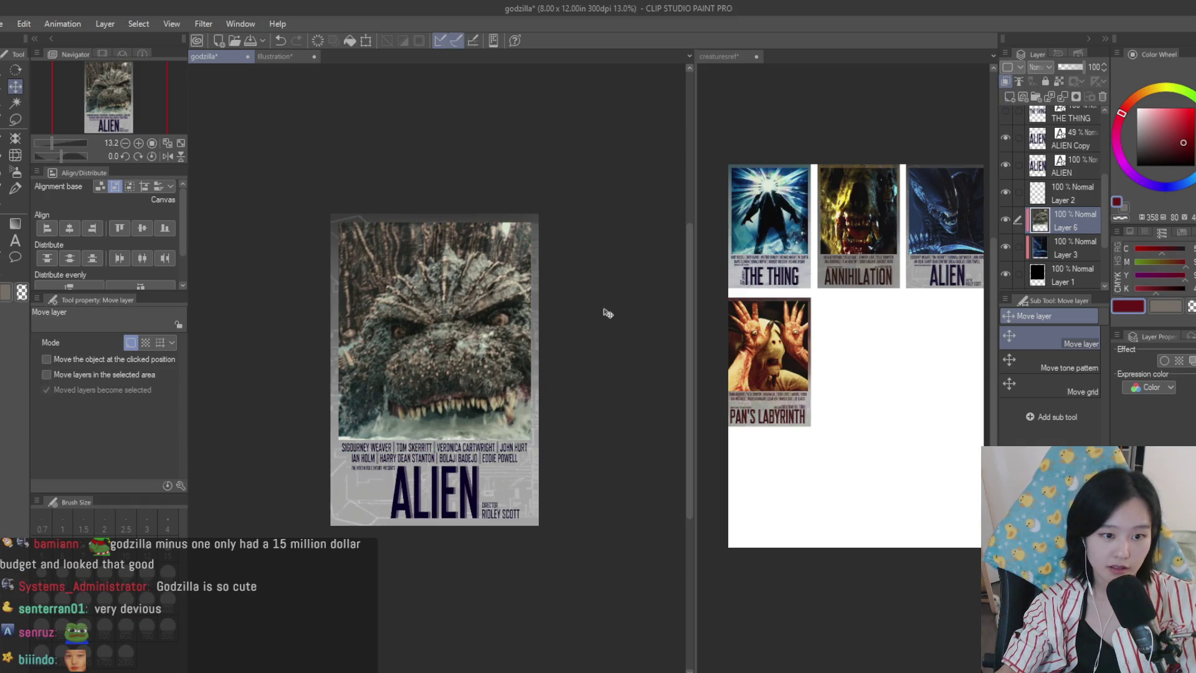
scroll(538, 367, down, 2)
scroll(539, 367, up, 2)
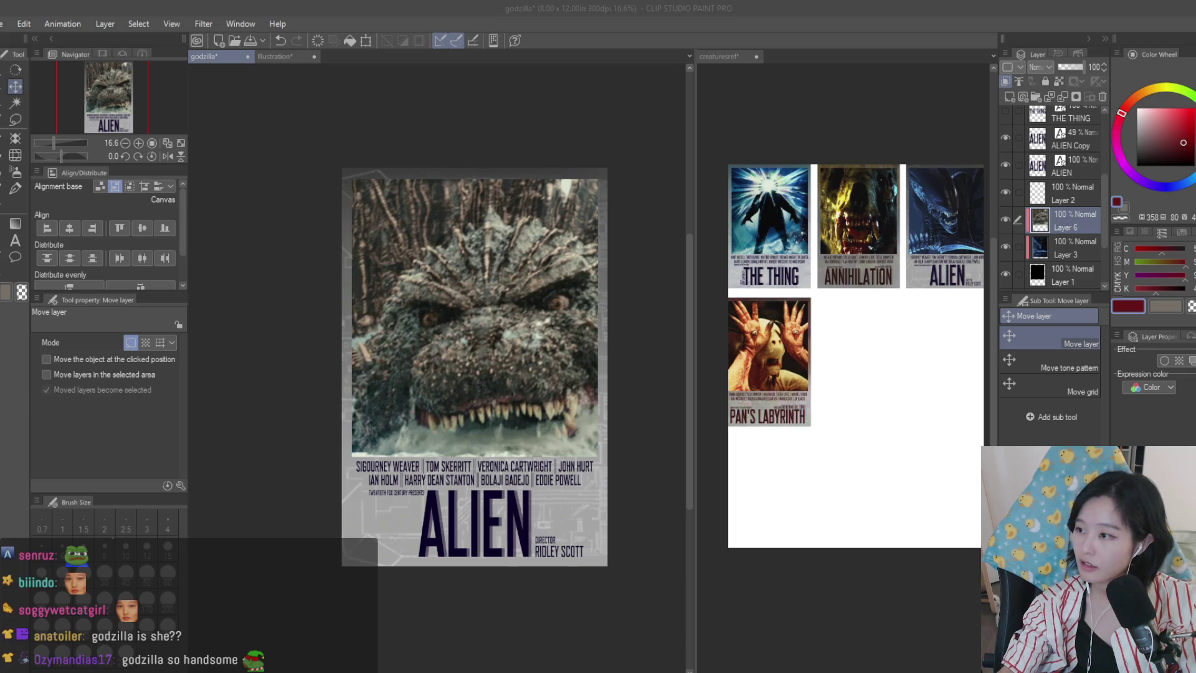
click(662, 114)
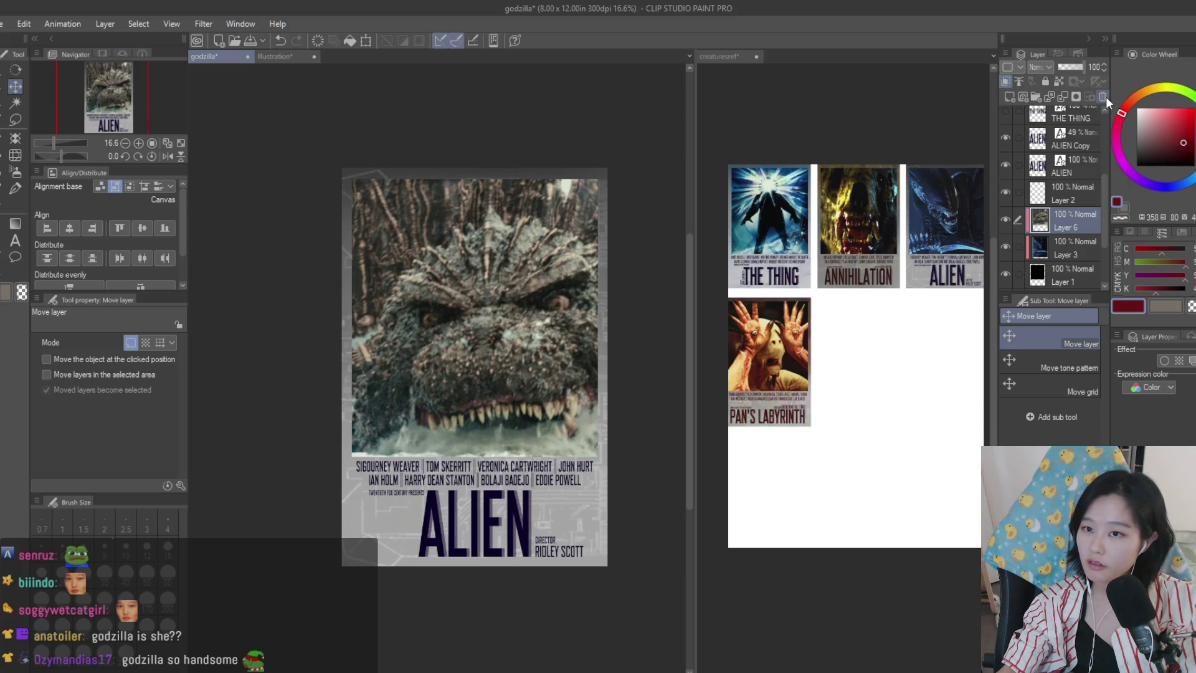
- Replace the close-up with the full-body roaring Godzilla, rescaled to fill the picture area
key(ctrl+z)
key(ctrl+t)
mouse_move(448, 227)
mouse_down()
mouse_move(560, 286)
mouse_move(598, 386)
mouse_move(592, 437)
mouse_move(586, 422)
mouse_up()
scroll(589, 417, down, 2)
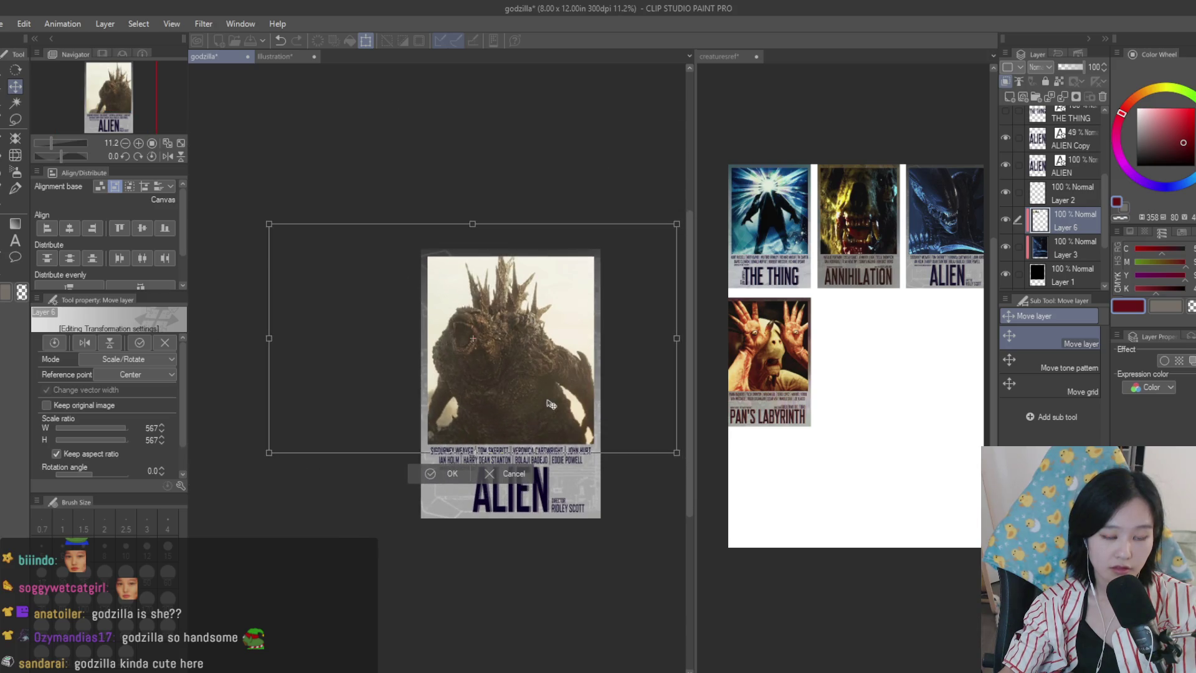
scroll(423, 359, up, 1)
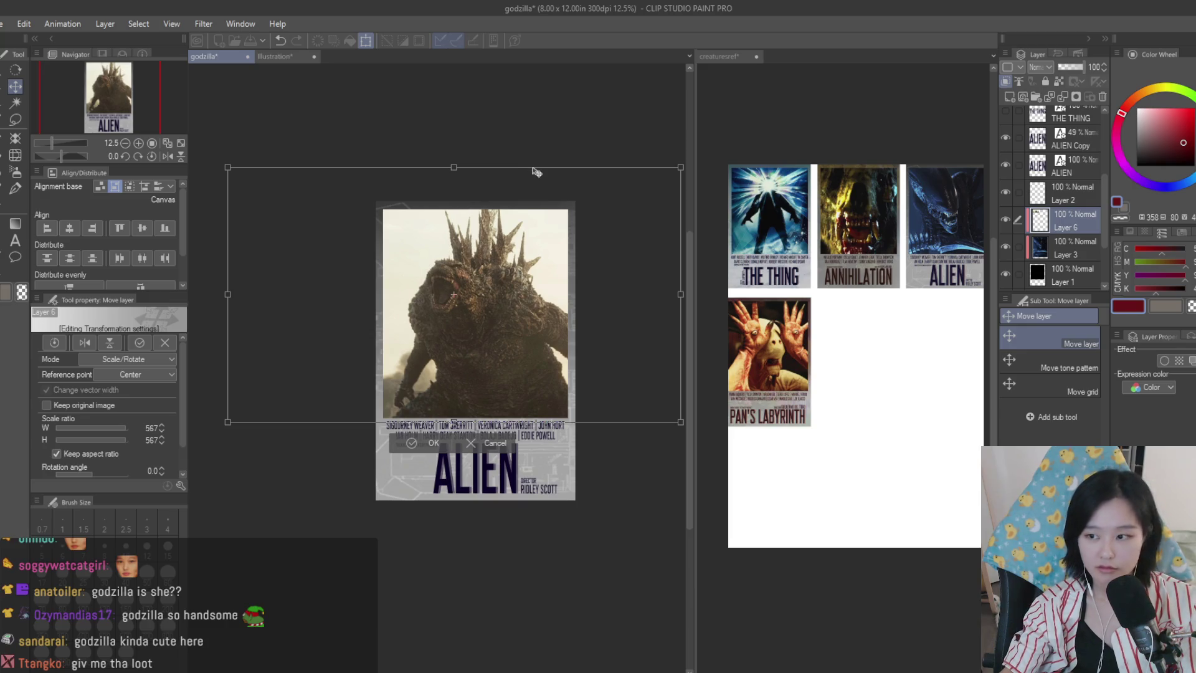
drag(454, 167, 455, 146)
key(Return)
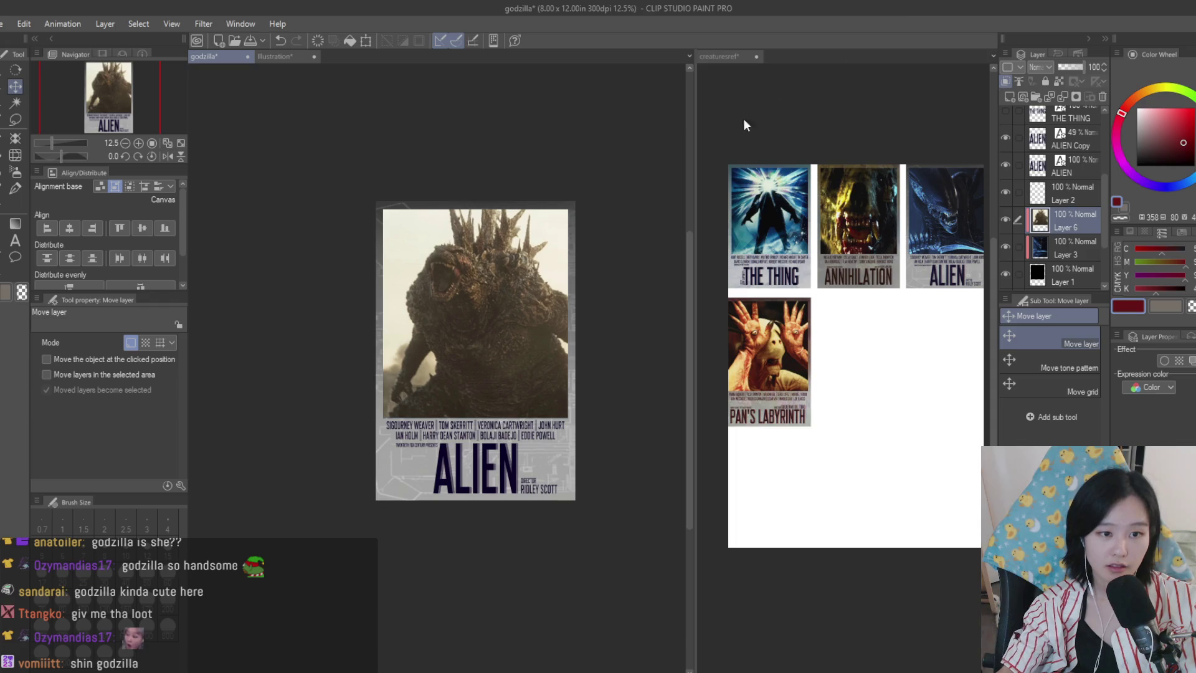
- Test another pasted Godzilla image on a new layer, resized and positioned, then discard it
key(ctrl+v)
key(ctrl+t)
mouse_move(542, 294)
mouse_down()
mouse_move(881, 513)
mouse_move(805, 479)
mouse_up()
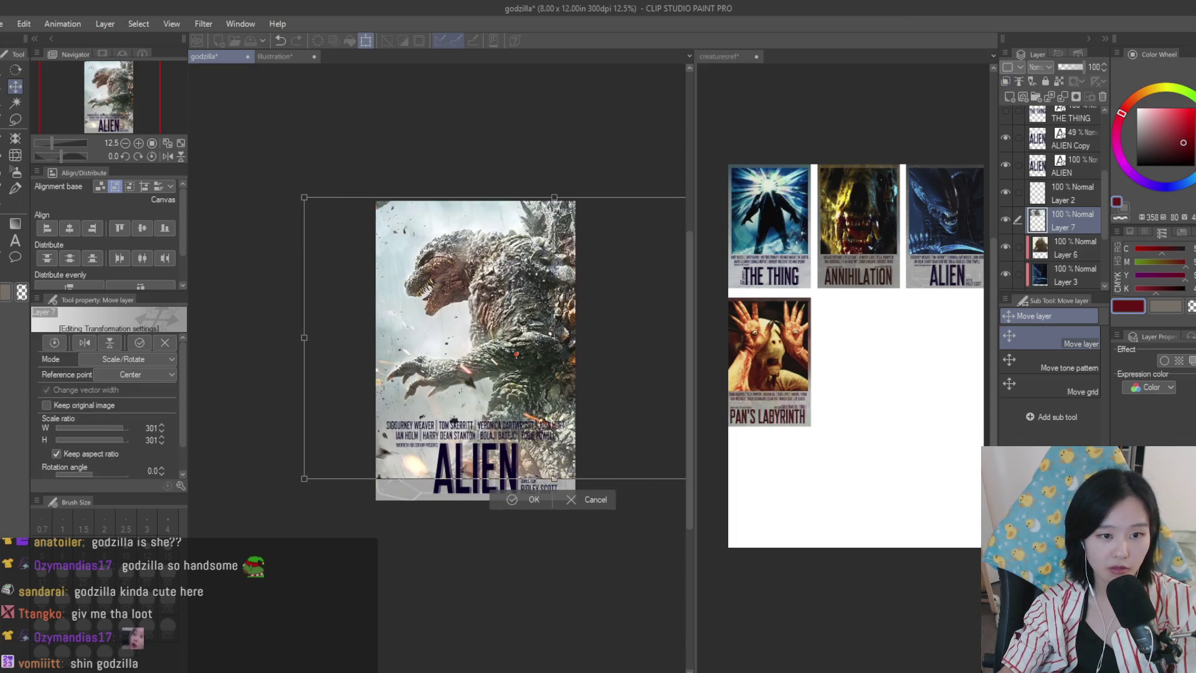
key(Return)
scroll(561, 249, up, 1)
drag(549, 249, 568, 226)
scroll(551, 212, up, 2)
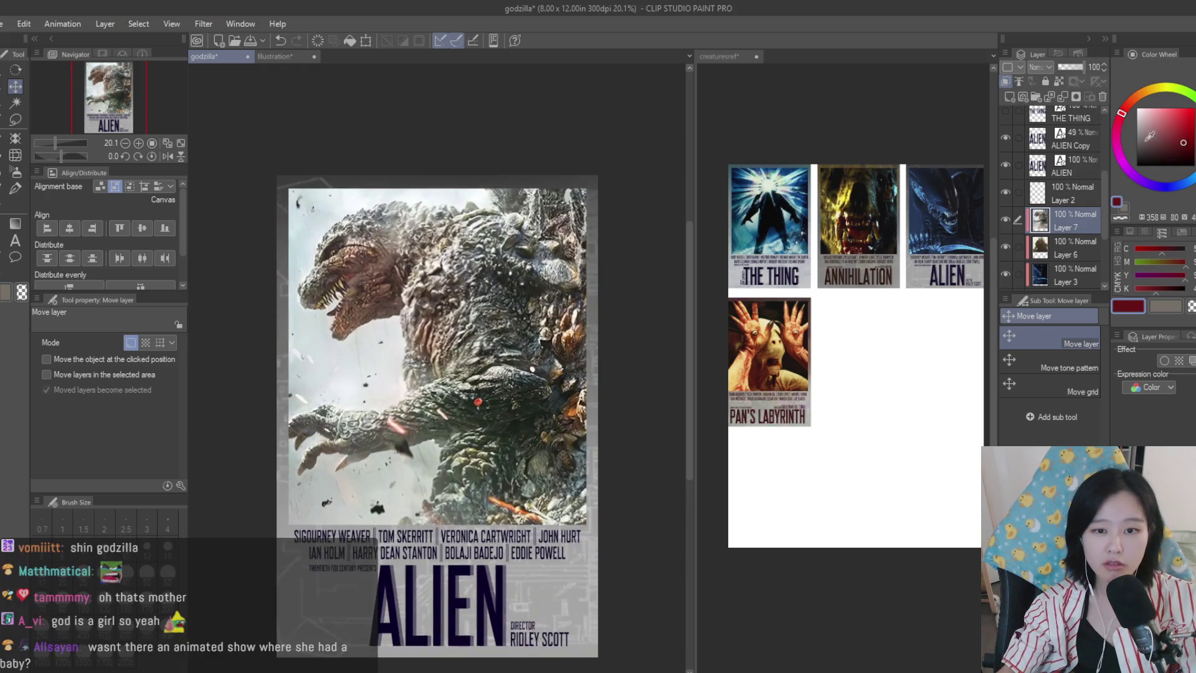
click(1098, 97)
scroll(505, 236, down, 1)
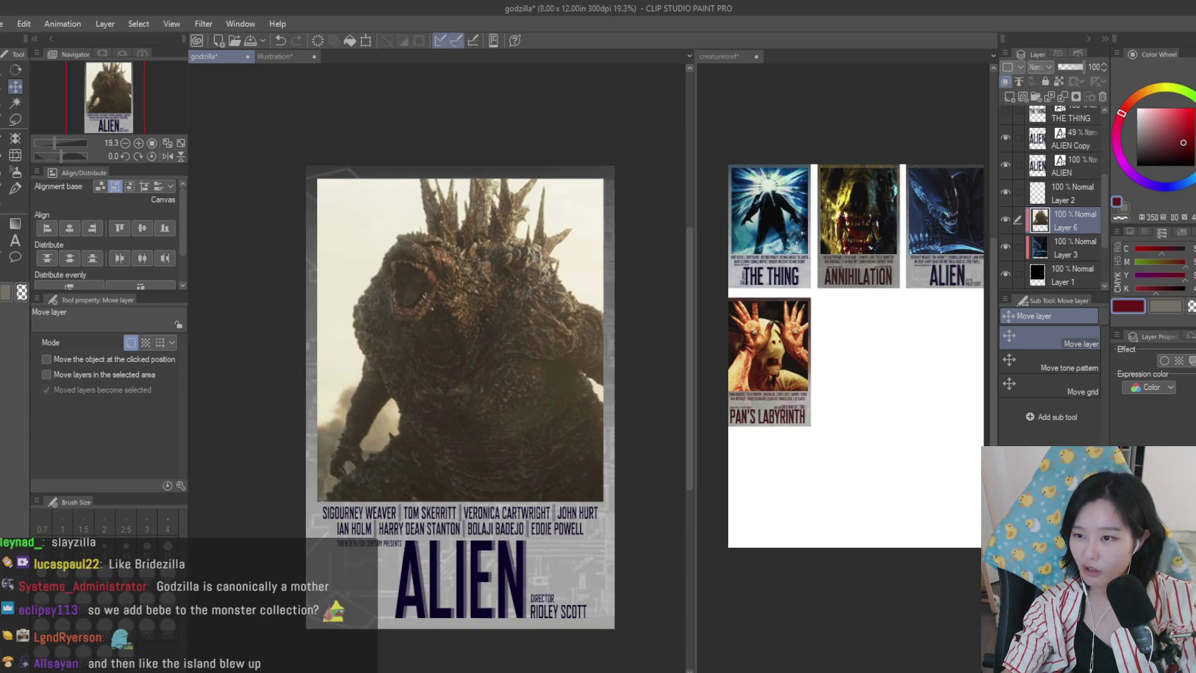
click(846, 310)
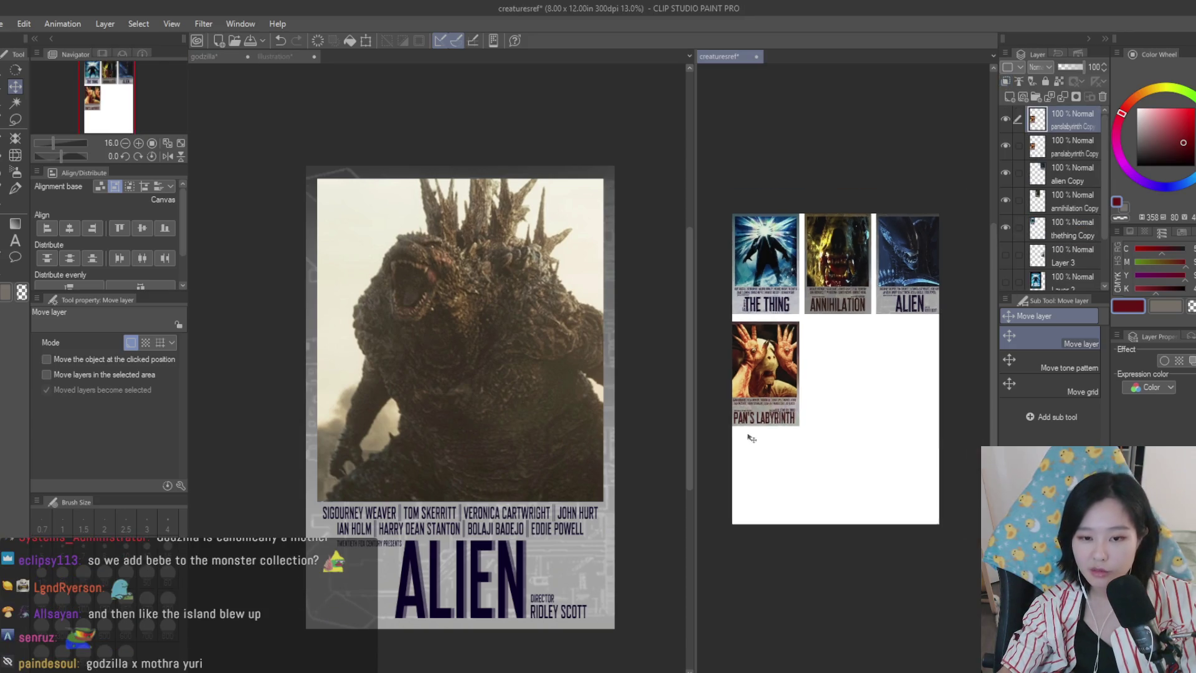
- Zoom in and out over the creature reference sheet to study the four posters
scroll(845, 349, up, 5)
scroll(844, 391, up, 6)
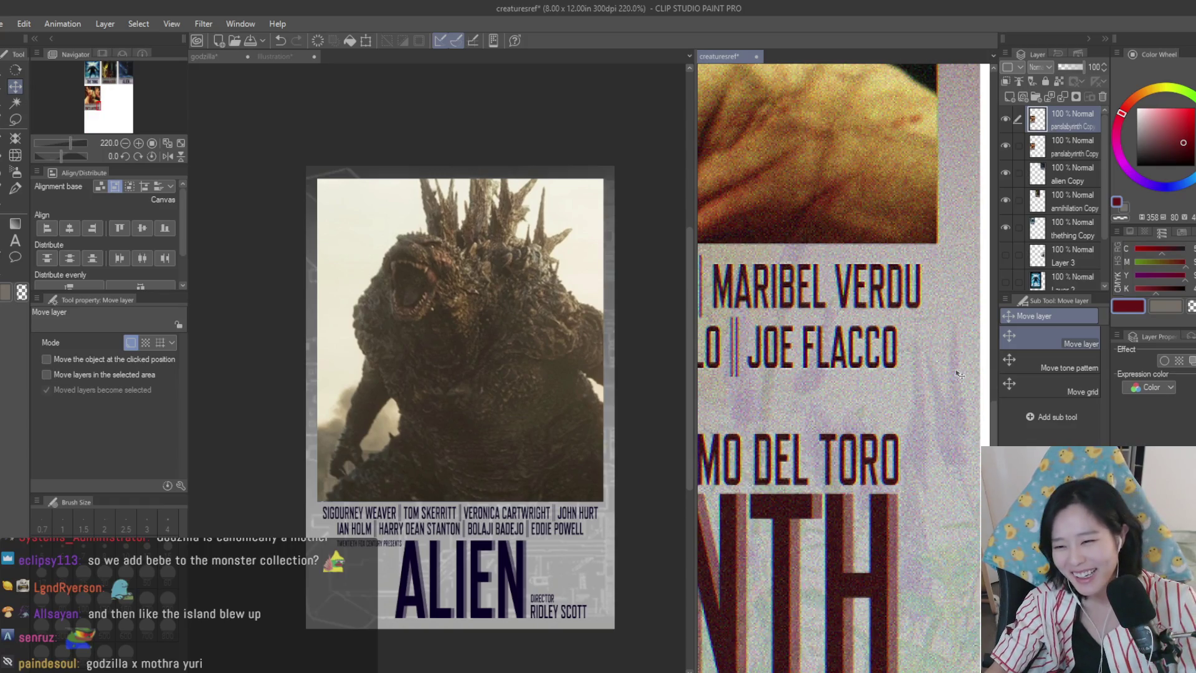
scroll(952, 383, down, 10)
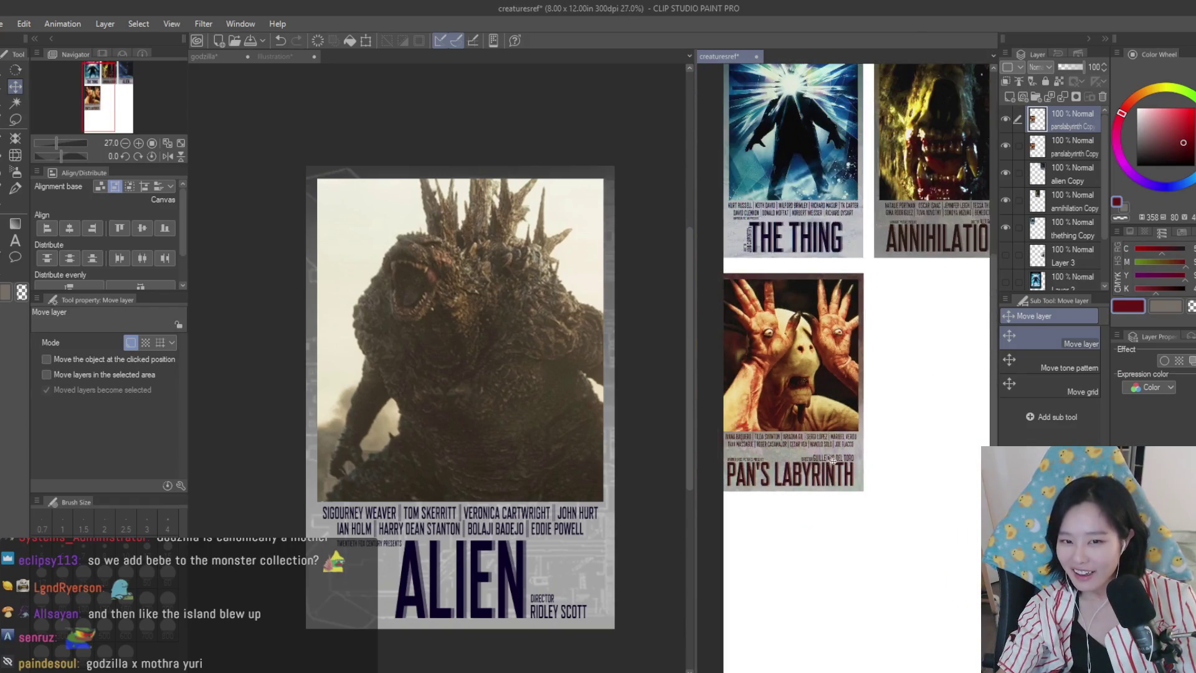
scroll(792, 244, up, 4)
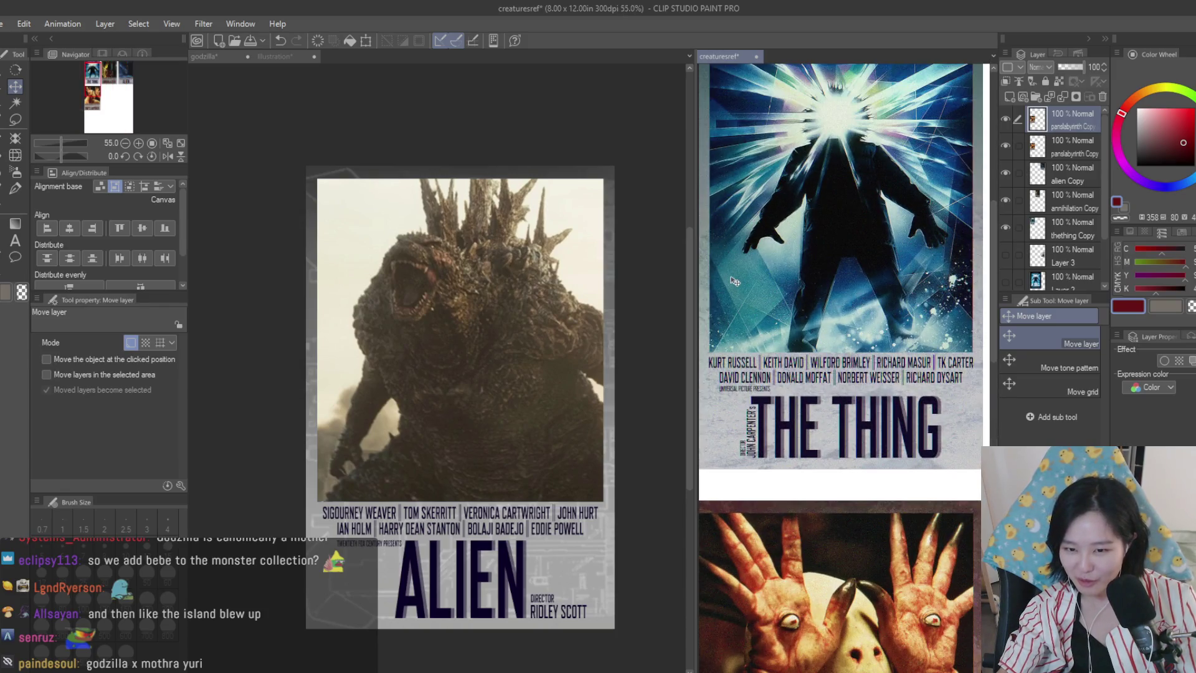
scroll(723, 283, down, 5)
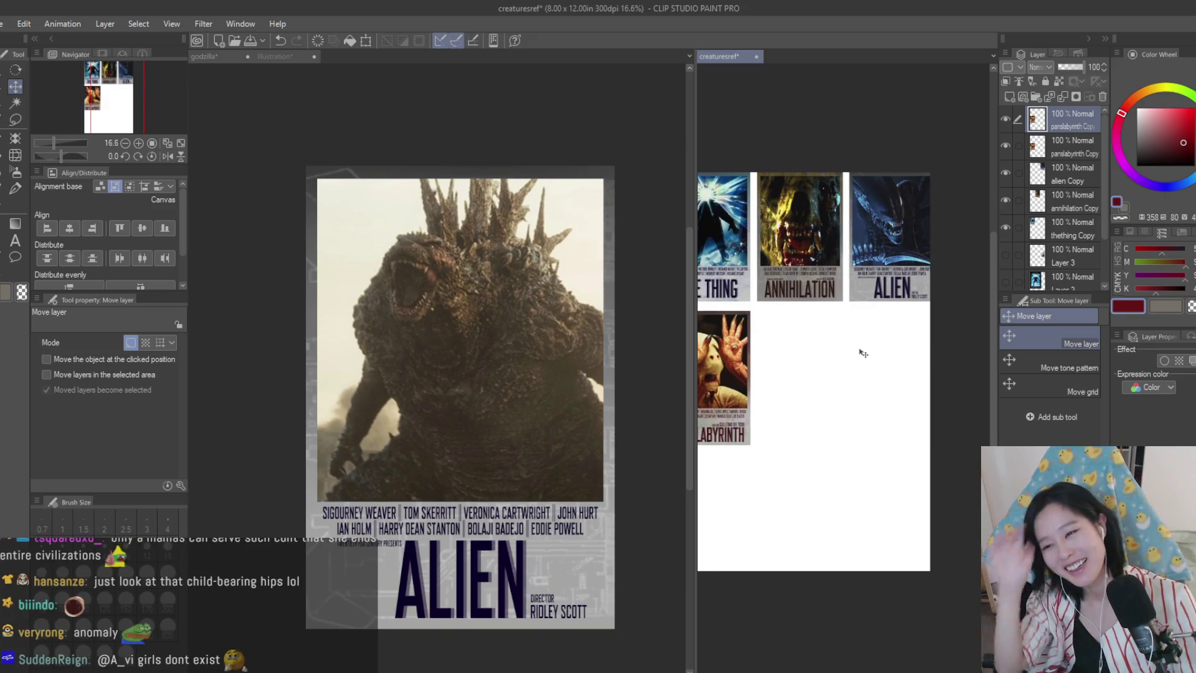
scroll(863, 353, down, 2)
scroll(728, 325, up, 2)
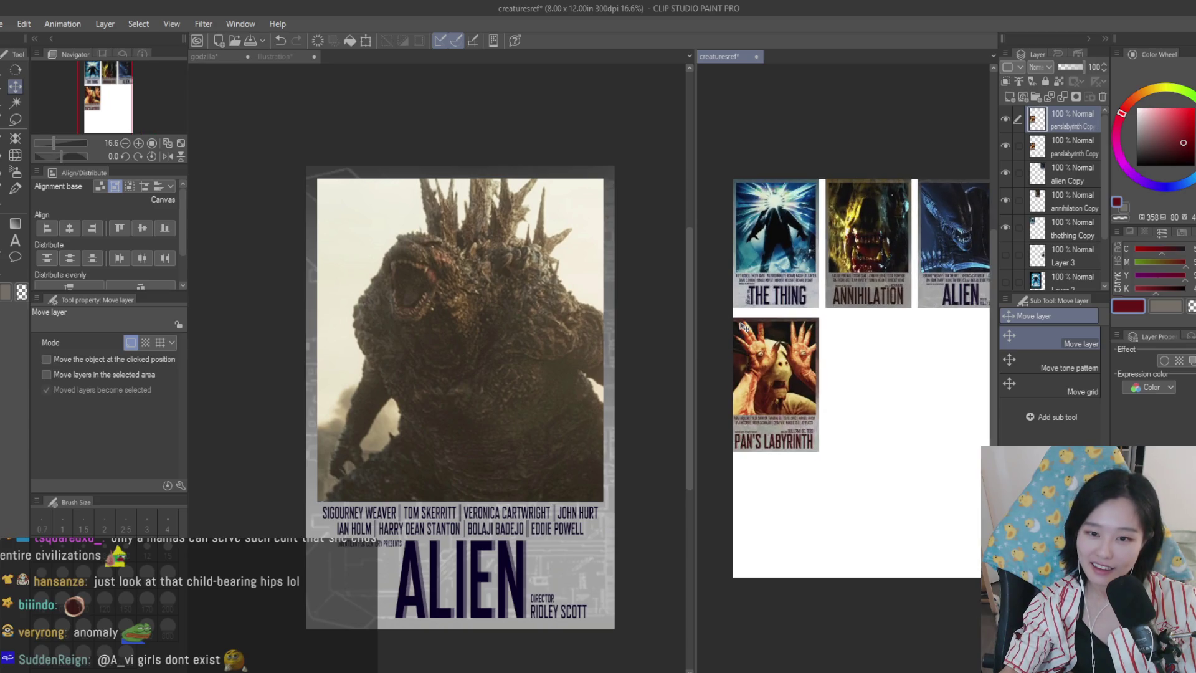
scroll(748, 327, down, 2)
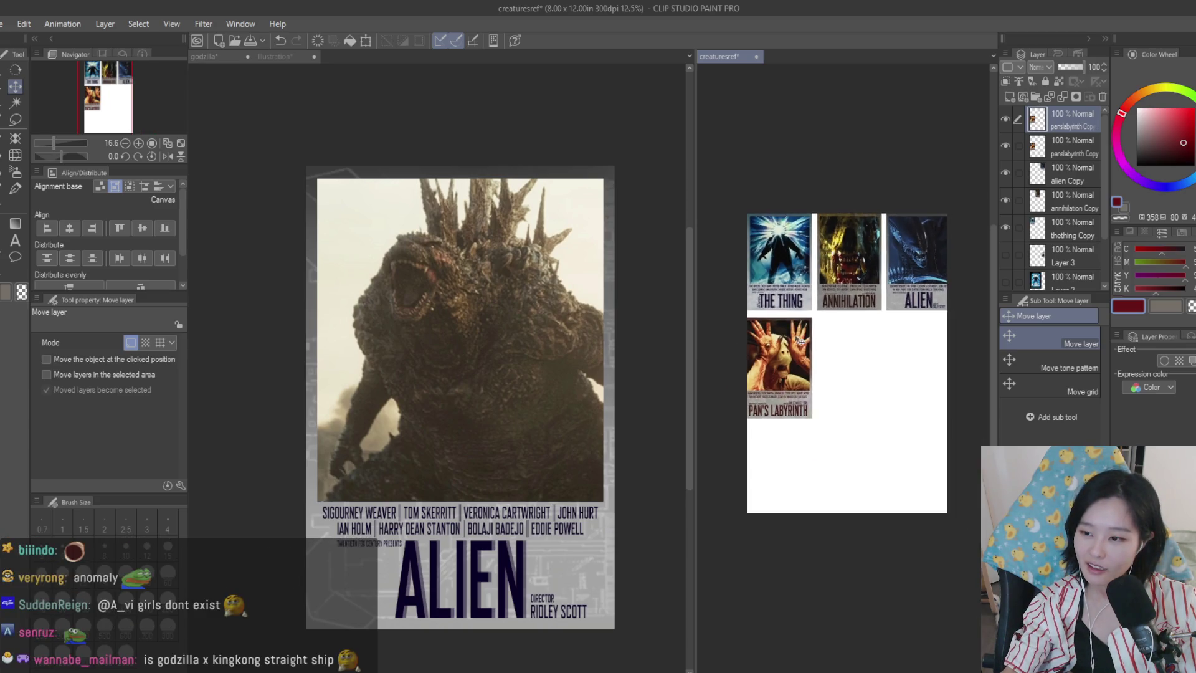
scroll(748, 326, up, 2)
- Back on the godzilla poster, nudge the Godzilla image slightly downward within the frame
click(622, 259)
scroll(622, 259, down, 2)
drag(620, 268, 611, 306)
scroll(611, 306, up, 1)
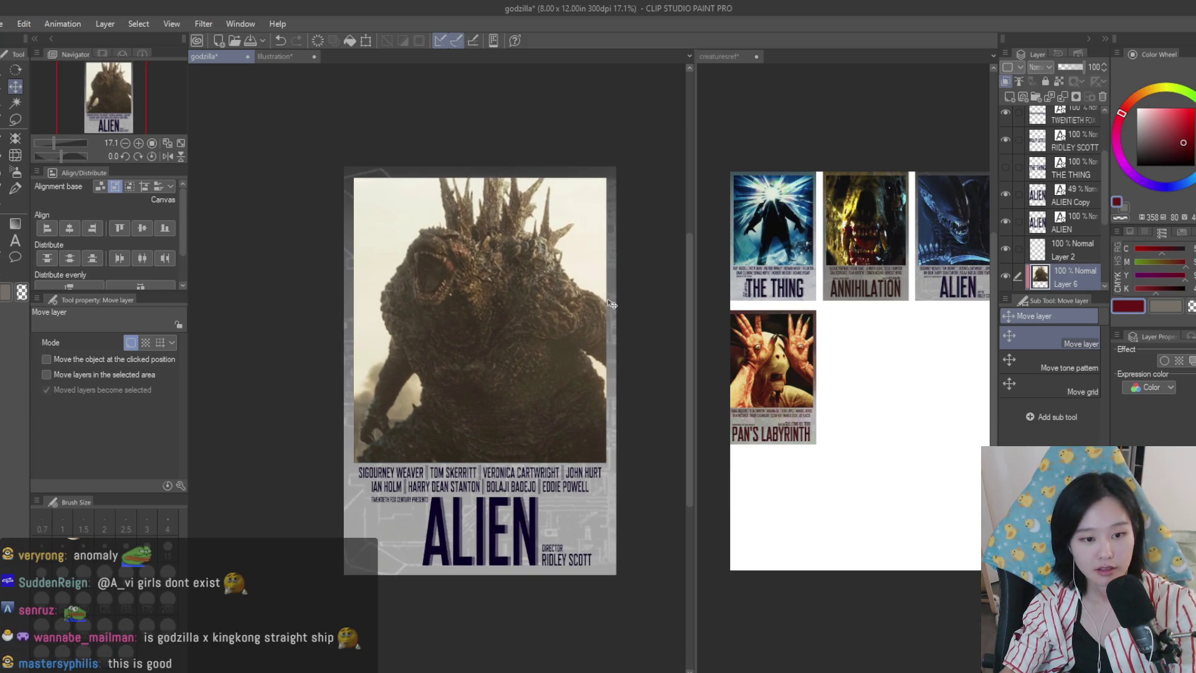
- Delete the duplicate ALIEN Copy title layer, keeping the original ALIEN title on top
key(t)
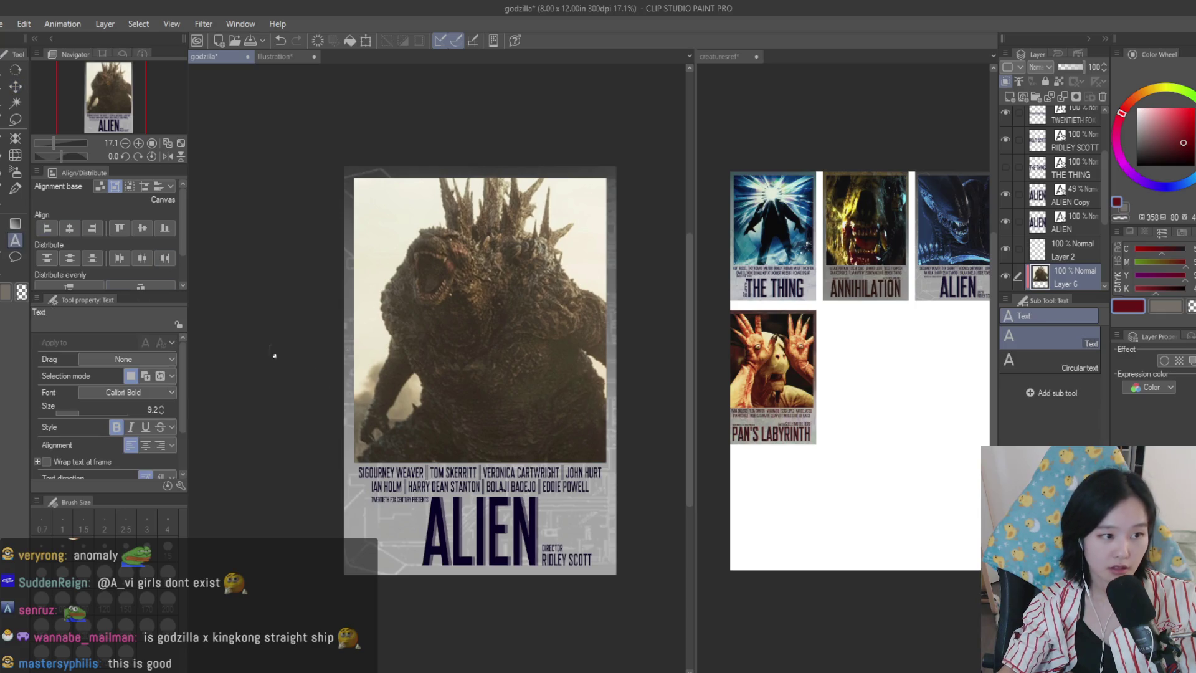
click(512, 536)
alt+click(528, 534)
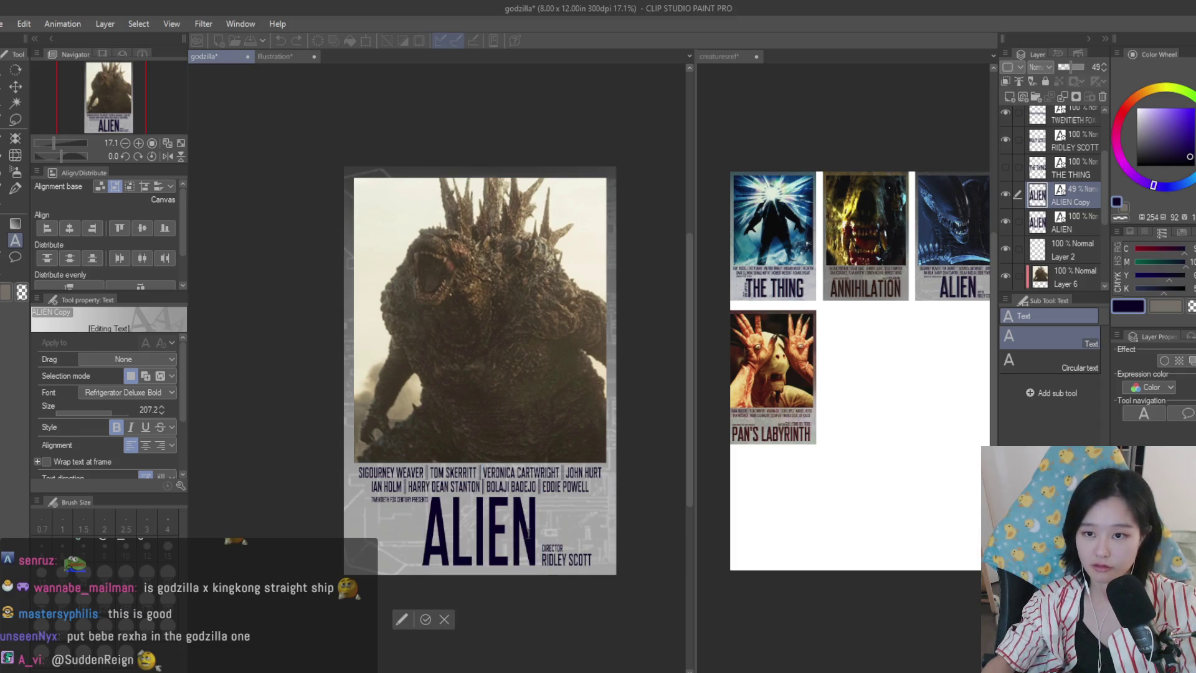
key(Escape)
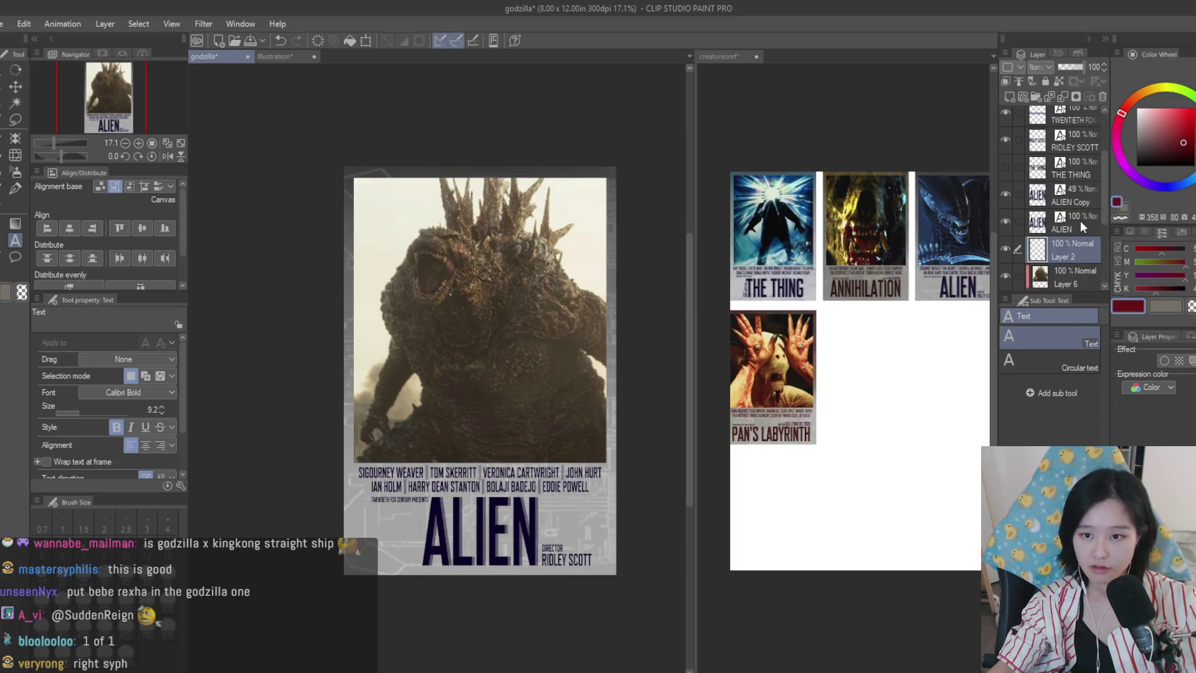
drag(1083, 223, 1085, 197)
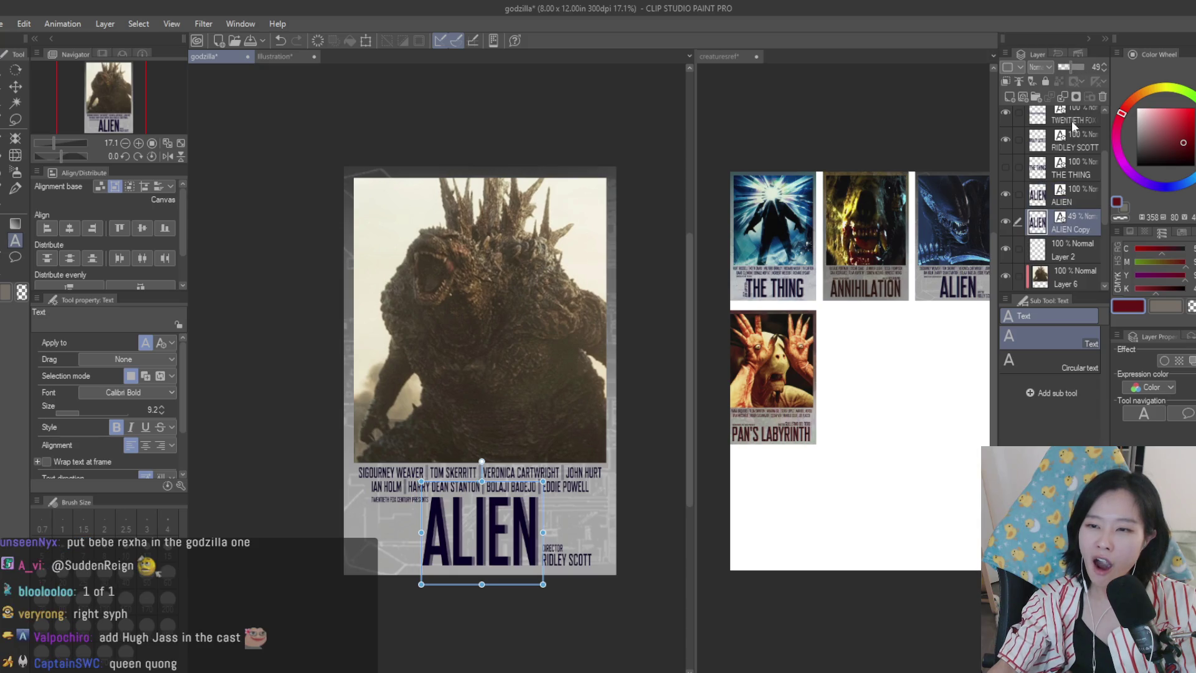
click(1102, 99)
scroll(604, 536, up, 1)
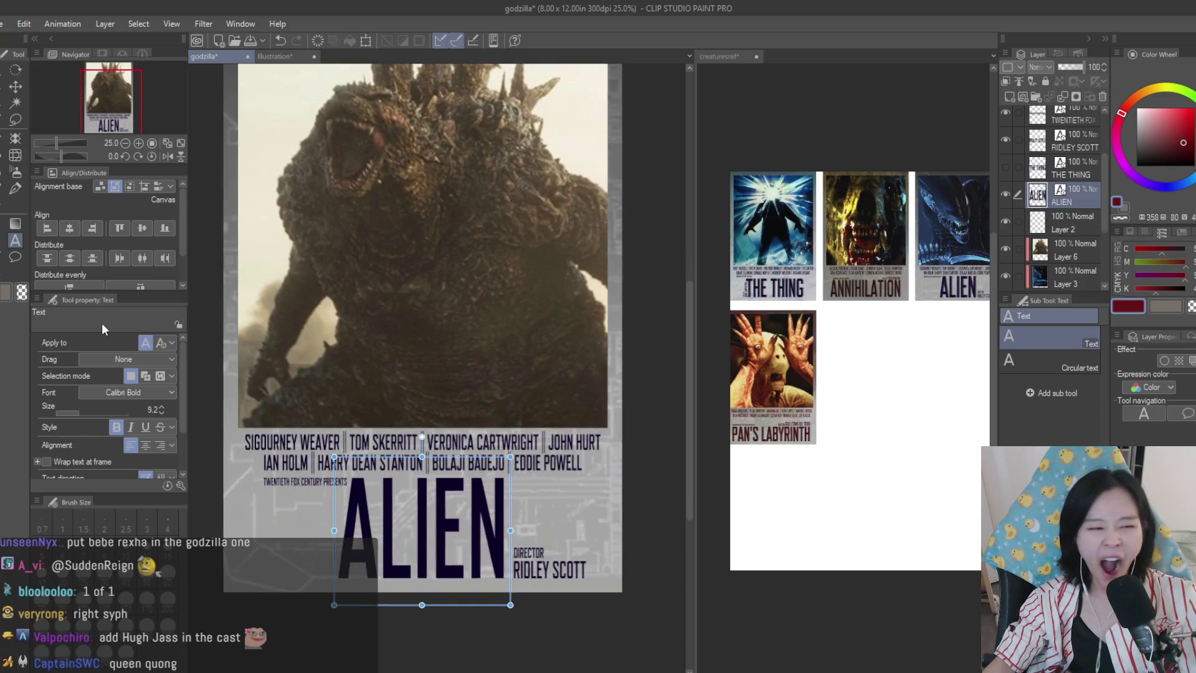
- Retype the ALIEN title text, entering GODZILLA in its place
double_click(492, 525)
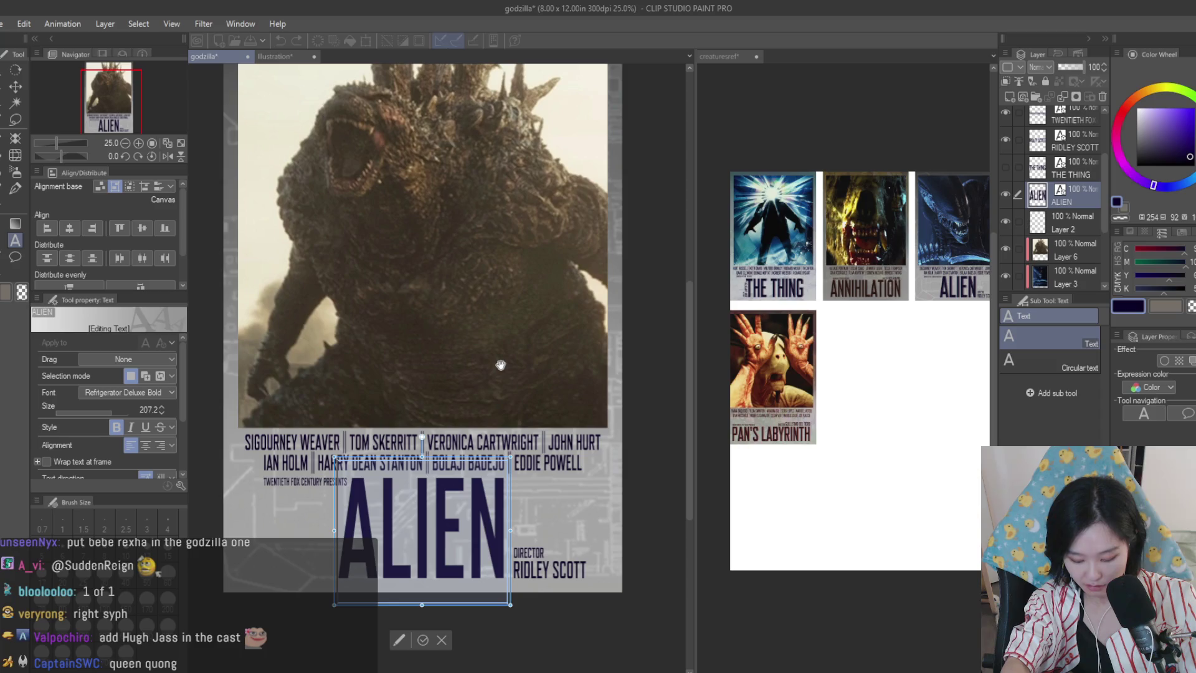
text(GODZILLA)
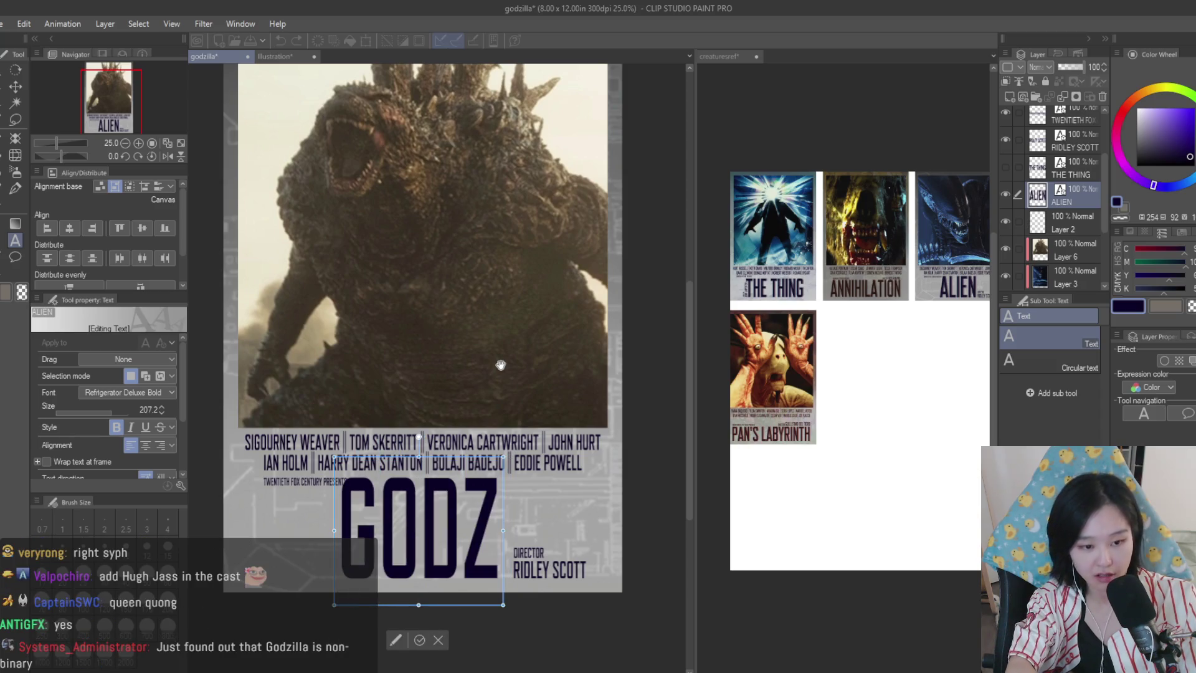
scroll(501, 365, right, 5)
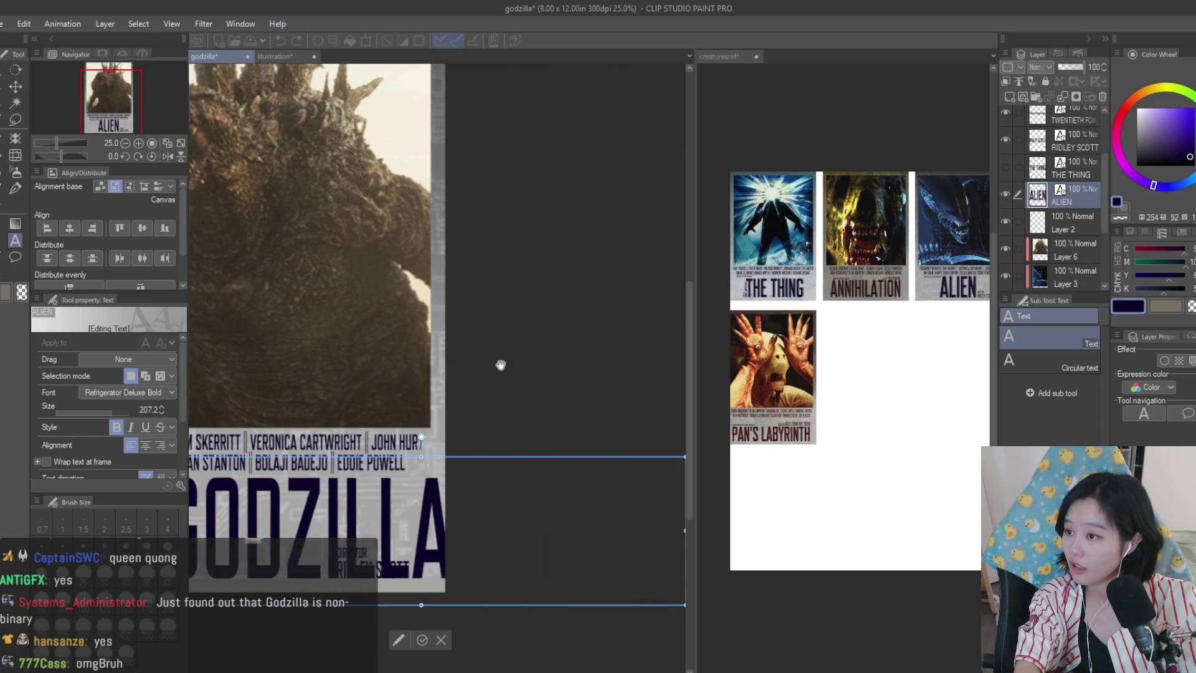
key(k)
scroll(536, 341, down, 6)
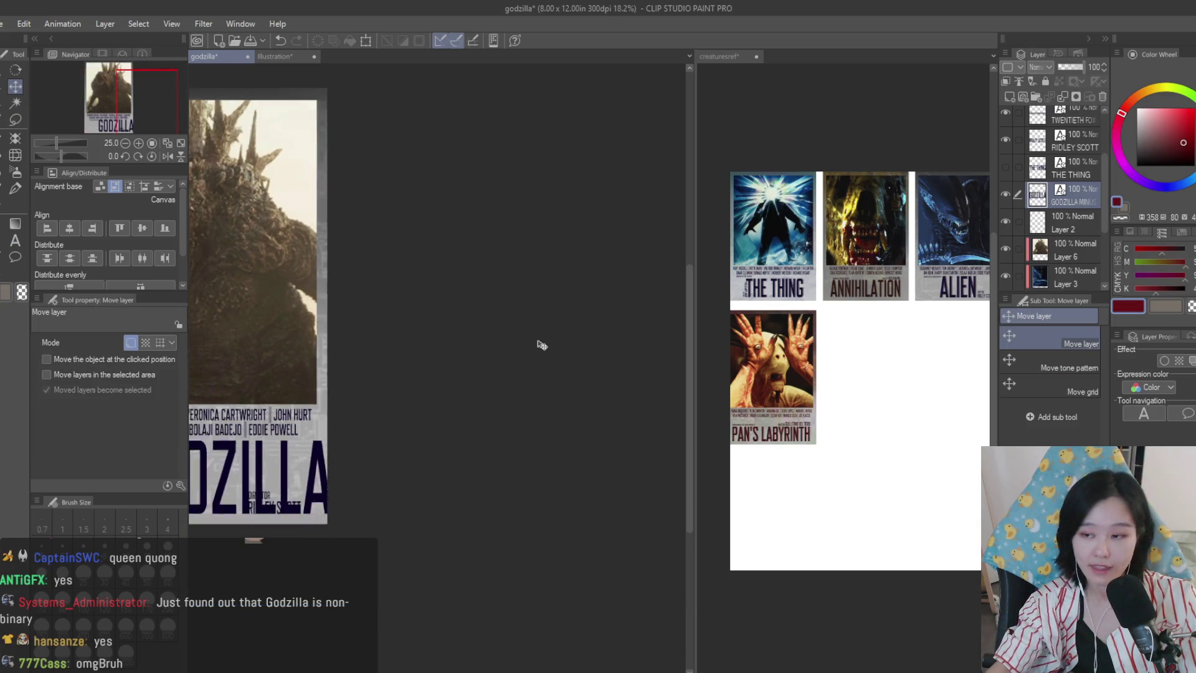
scroll(488, 396, up, 5)
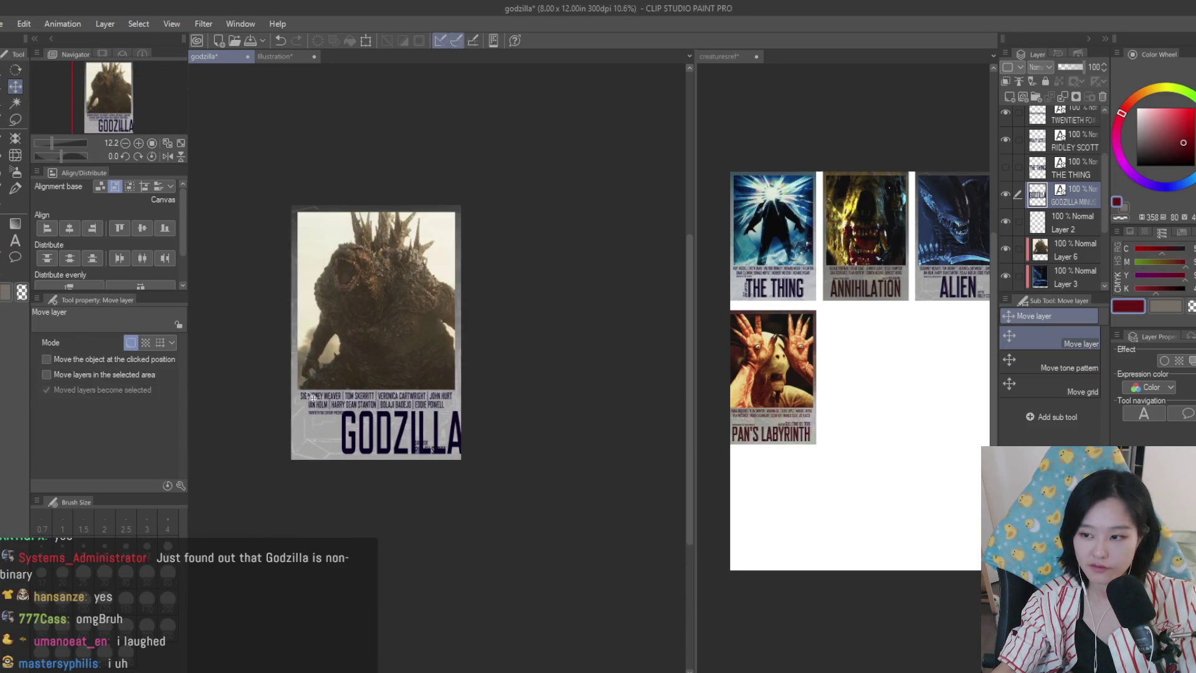
- Squeeze the title horizontally and shift it left on the poster
key(ctrl+t)
mouse_move(646, 439)
mouse_down()
mouse_move(493, 440)
mouse_move(549, 439)
mouse_up()
scroll(310, 432, up, 2)
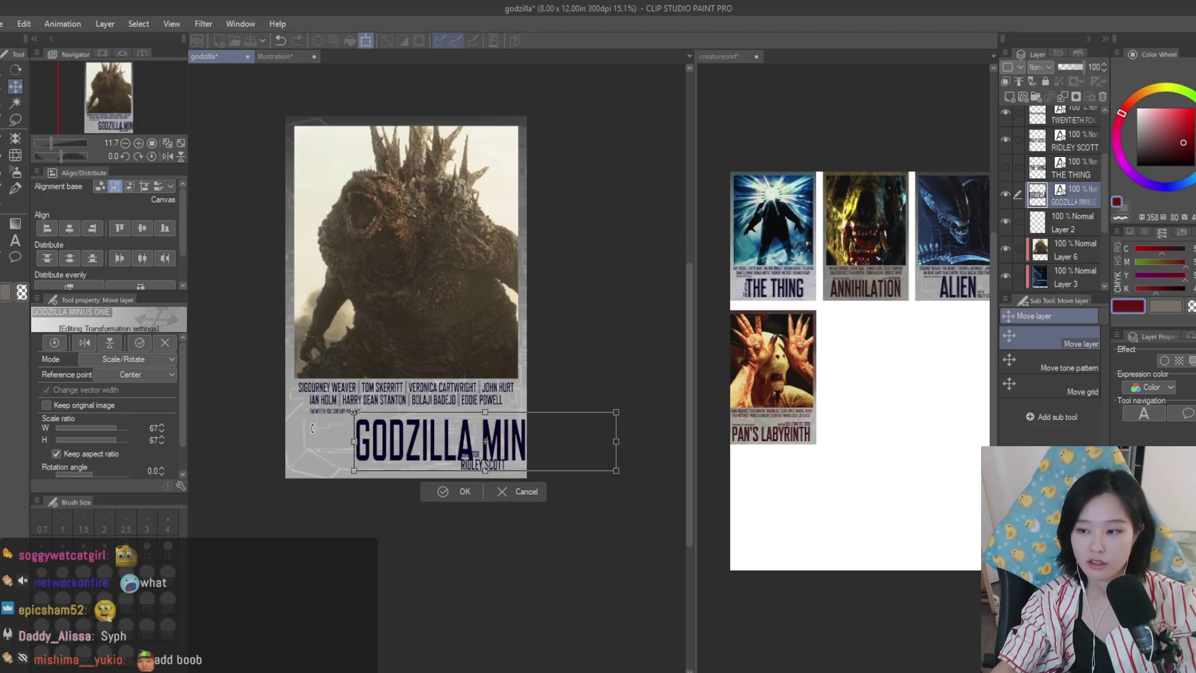
key(Return)
scroll(458, 434, up, 3)
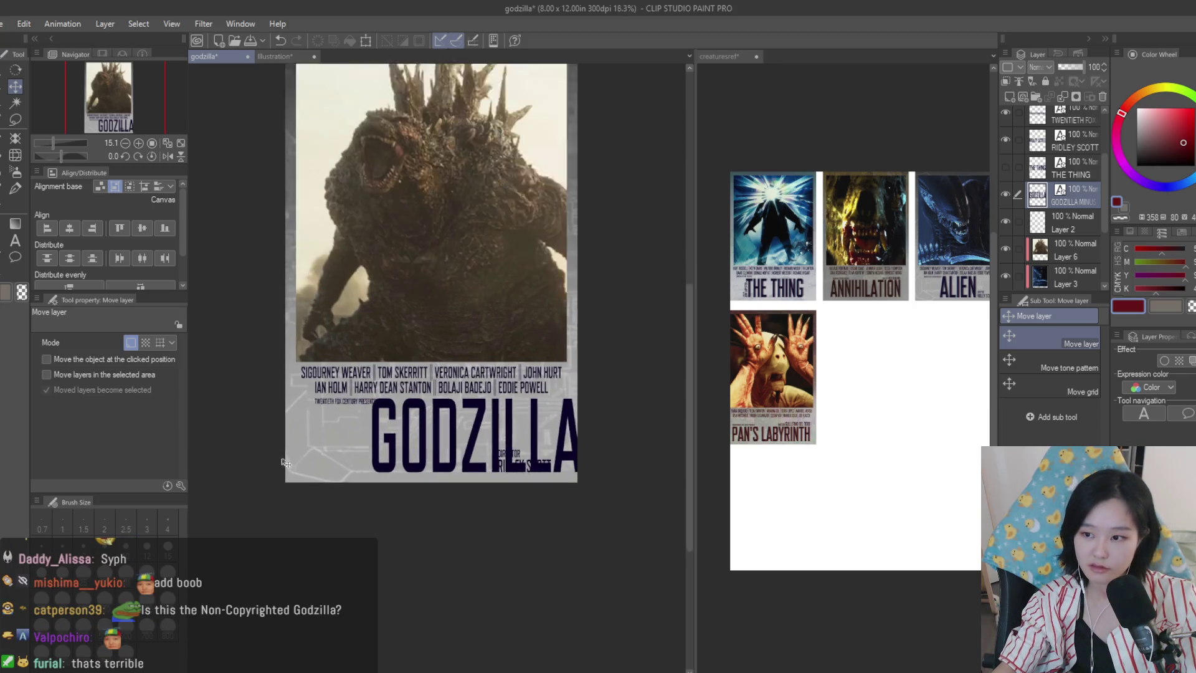
drag(473, 450, 439, 450)
scroll(439, 450, down, 3)
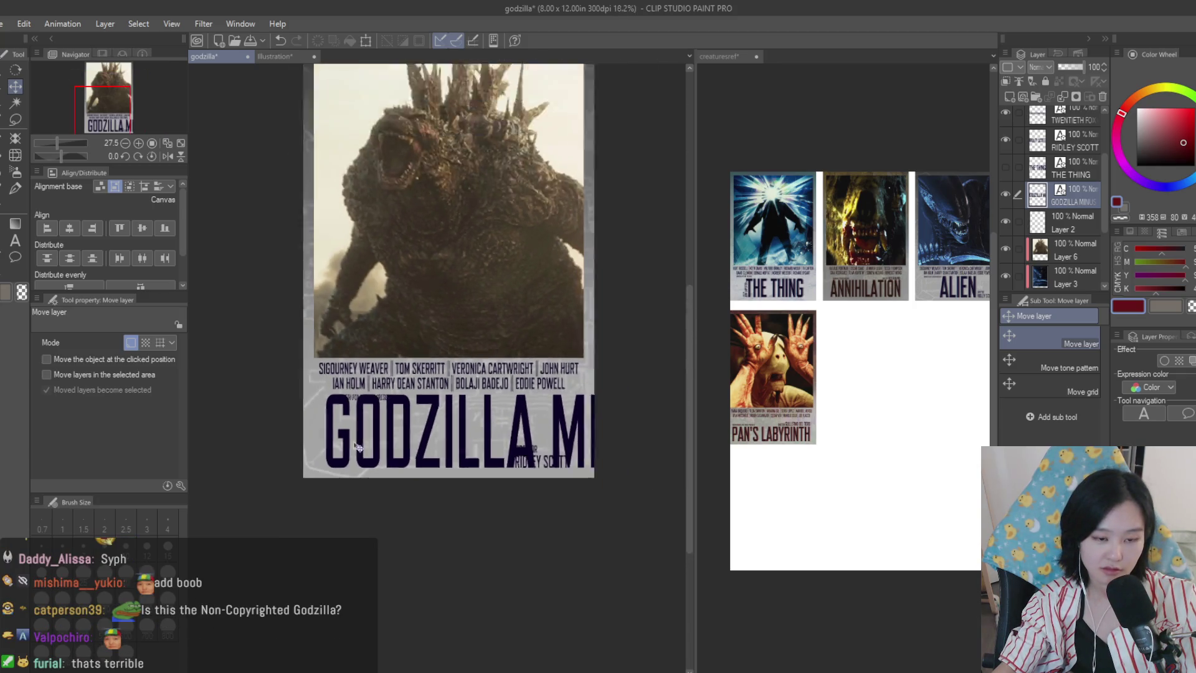
- Rescale the title smaller, then enlarge it slightly and move it lower on the poster
key(ctrl+t)
scroll(516, 450, down, 1)
drag(659, 406, 586, 436)
scroll(534, 450, up, 5)
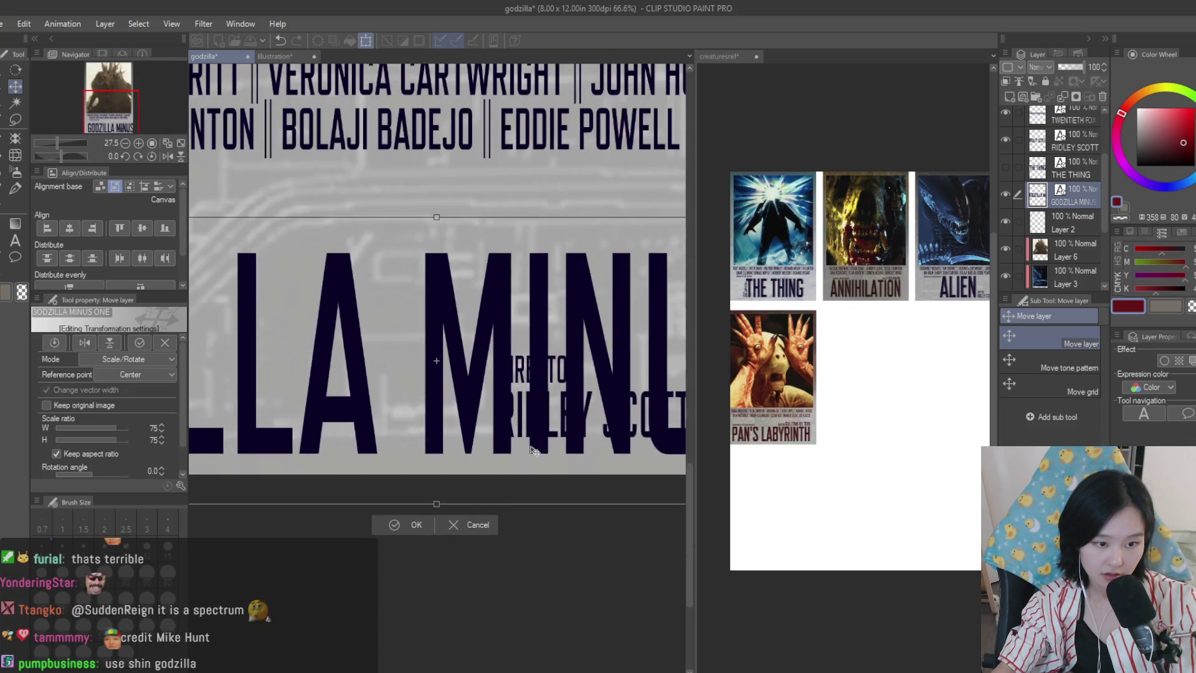
key(Return)
scroll(379, 463, down, 3)
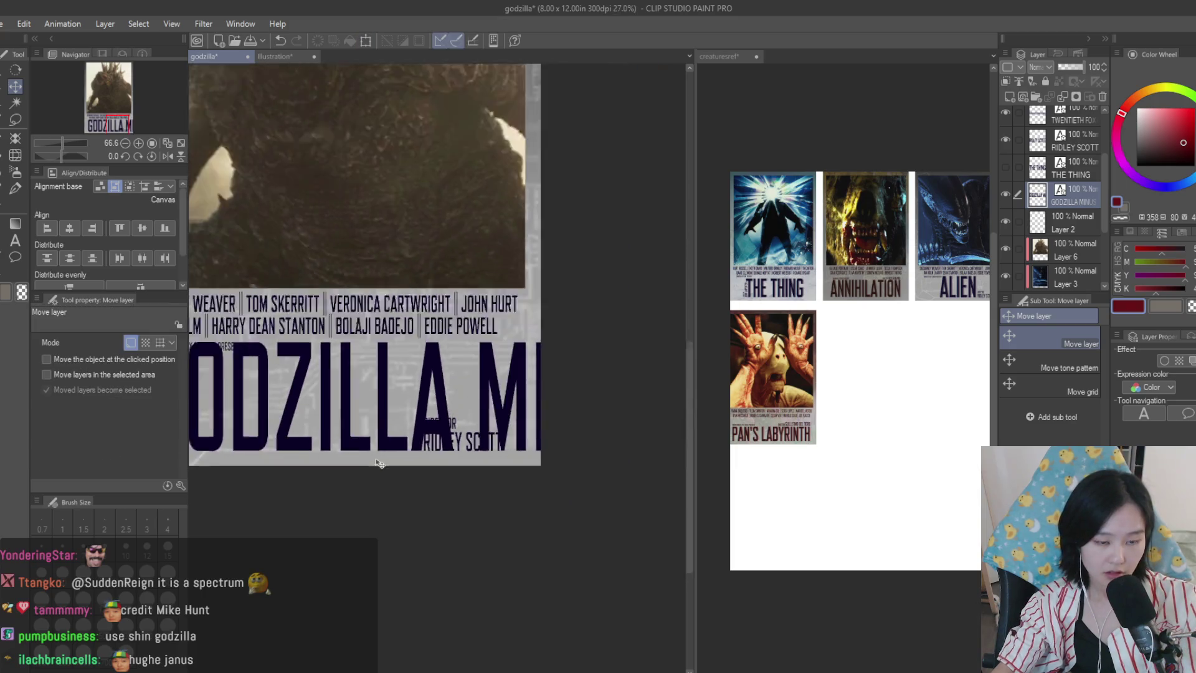
scroll(379, 464, down, 3)
key(ctrl+t)
mouse_move(560, 406)
mouse_down()
mouse_move(542, 396)
mouse_move(563, 393)
mouse_move(648, 445)
mouse_move(542, 434)
mouse_move(556, 428)
mouse_up()
scroll(337, 419, up, 2)
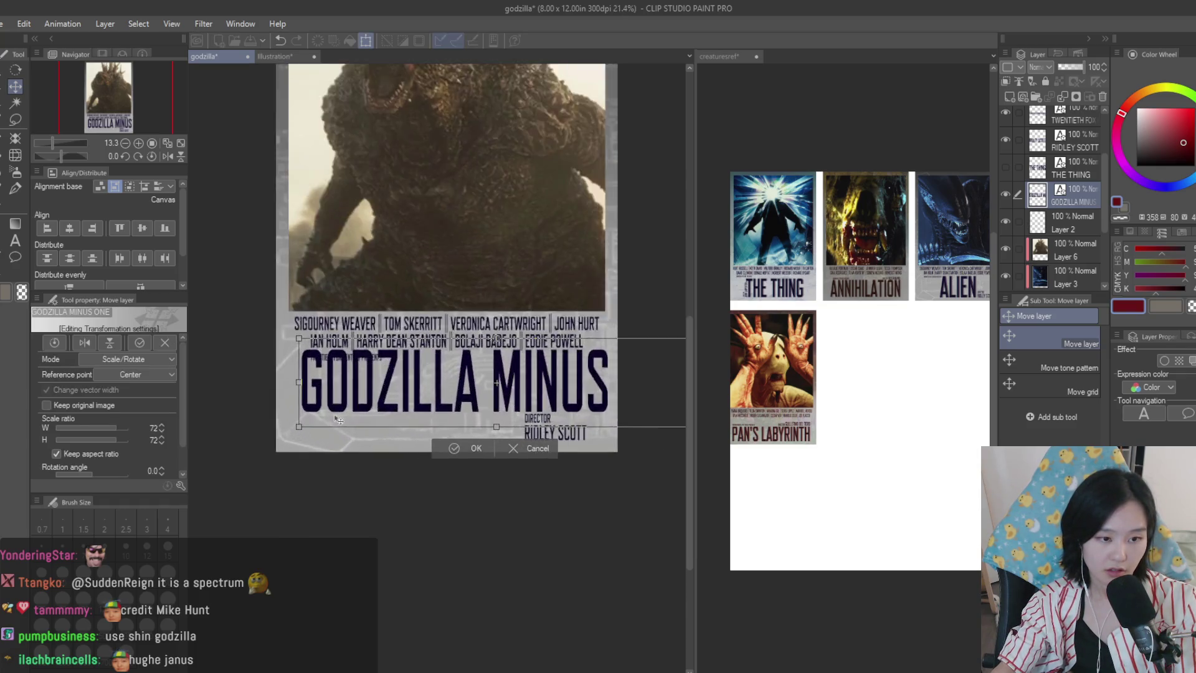
scroll(337, 419, up, 1)
drag(499, 395, 503, 421)
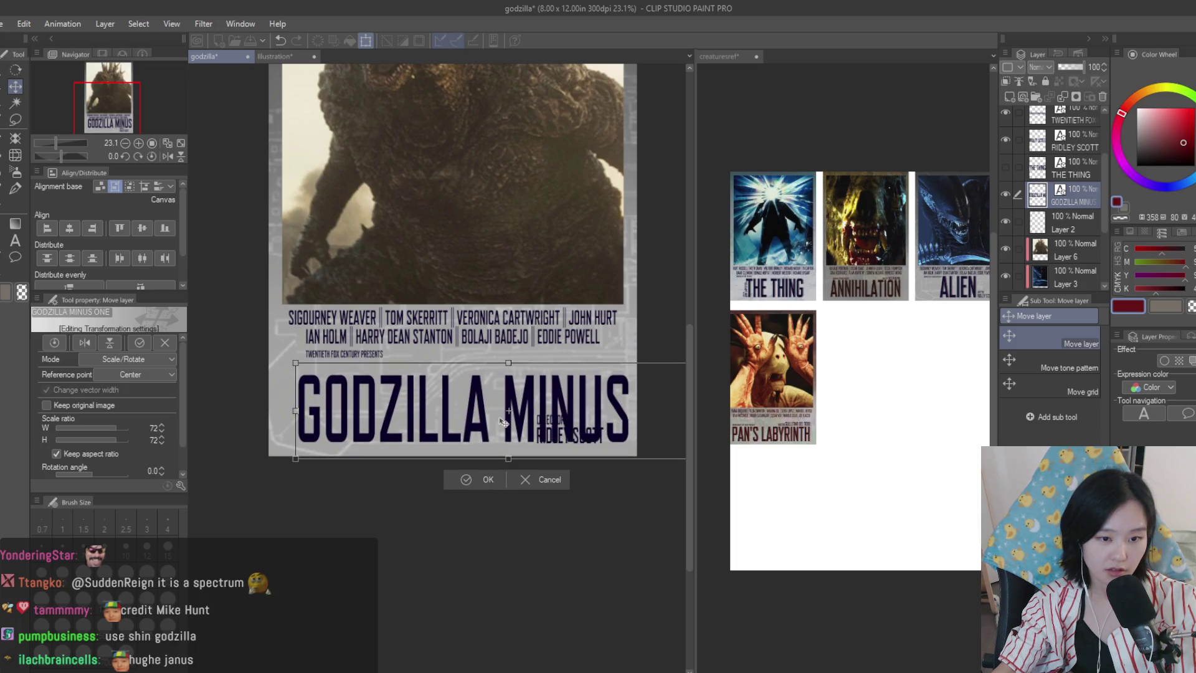
scroll(340, 413, down, 3)
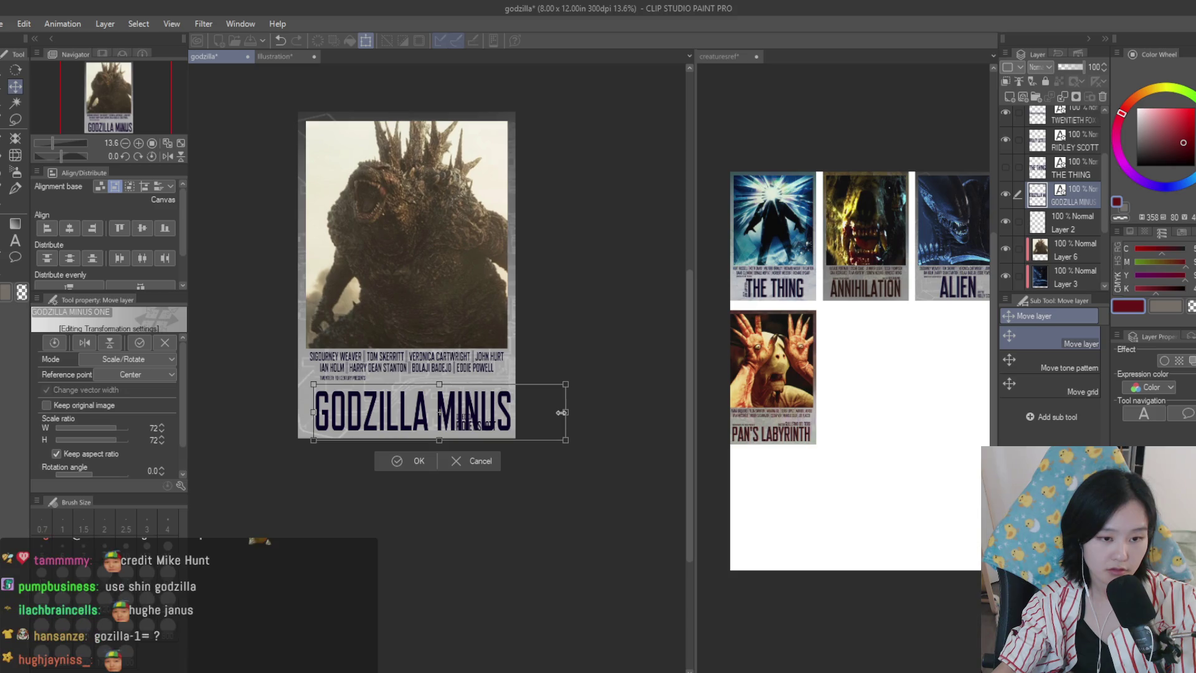
- Delete MINUS ONE from the title so it reads just GODZILLA
click(17, 247)
drag(433, 411, 609, 424)
key(BackSpace)
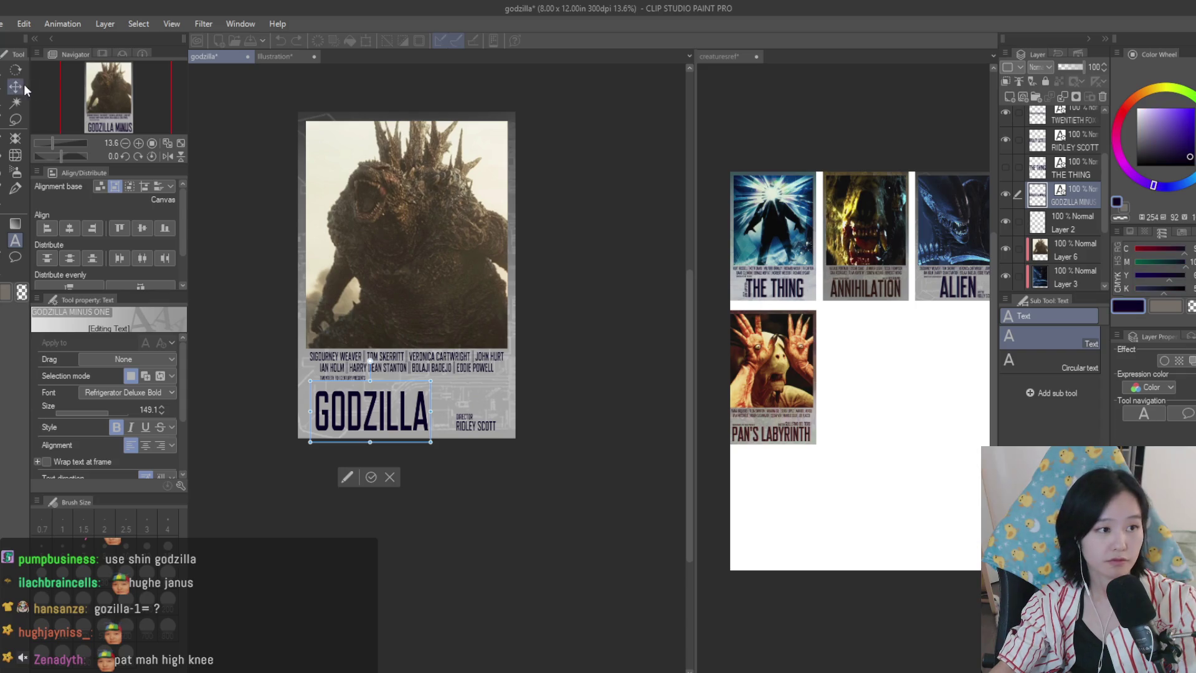
click(15, 90)
scroll(447, 393, up, 3)
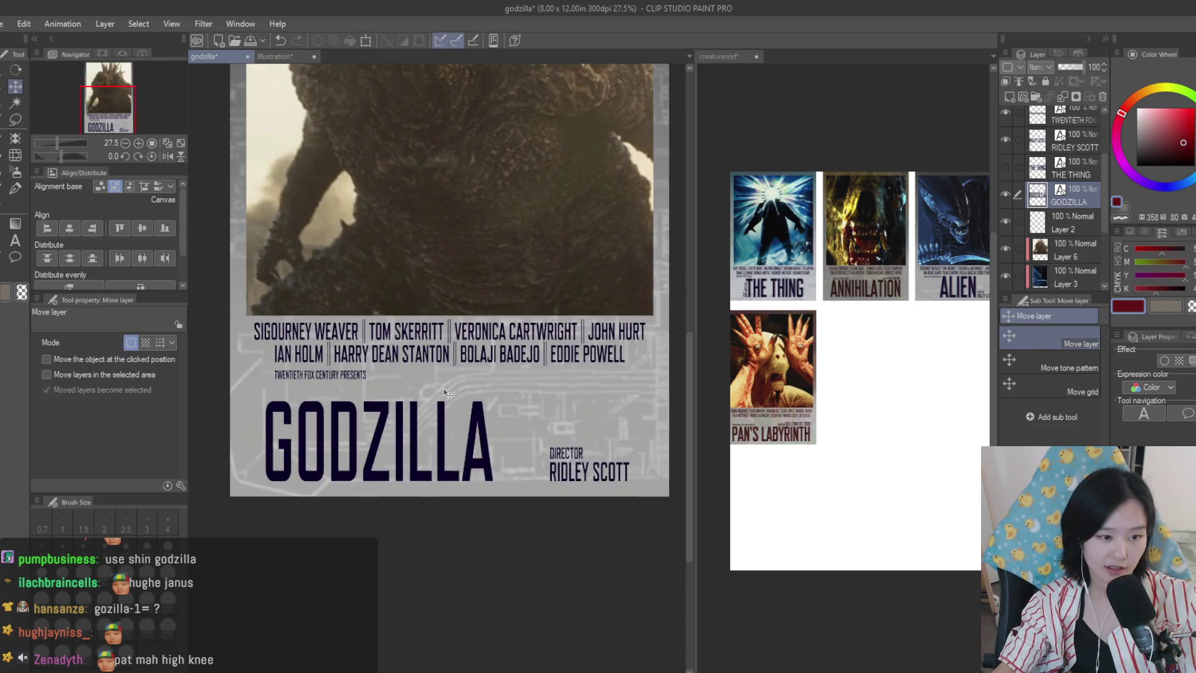
- Duplicate the GODZILLA title to the right and retype the copy as MINUS
drag(427, 433, 645, 433)
click(15, 239)
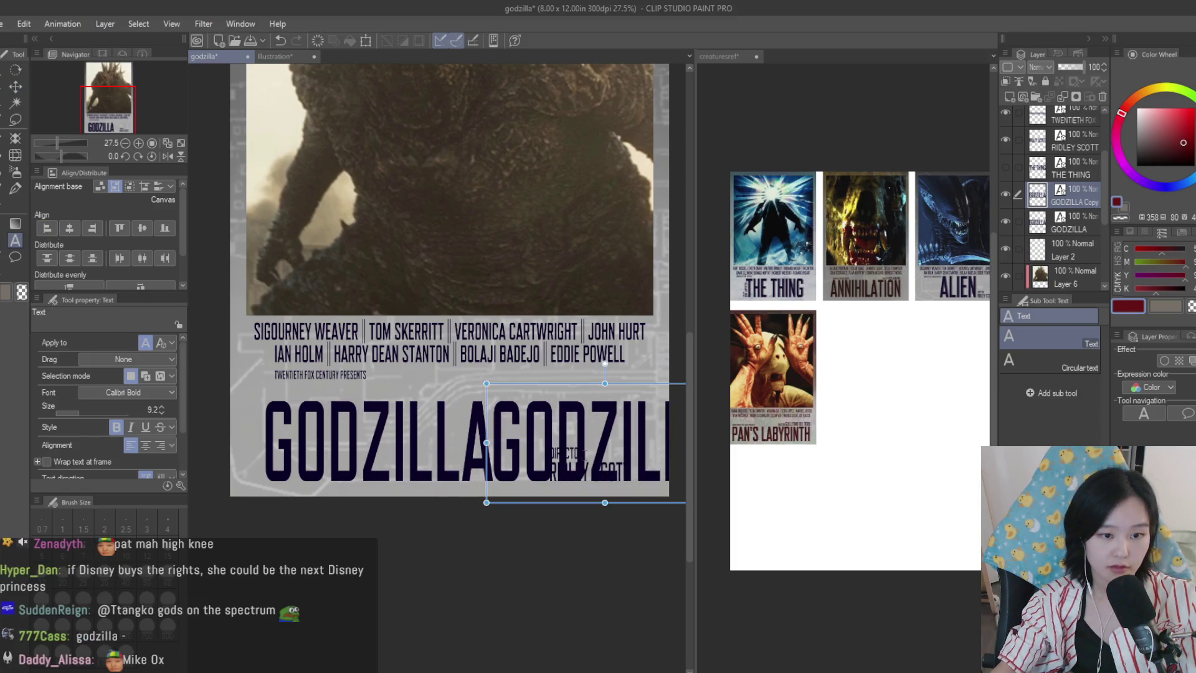
click(567, 443)
key(ctrl+a)
text(MINUS)
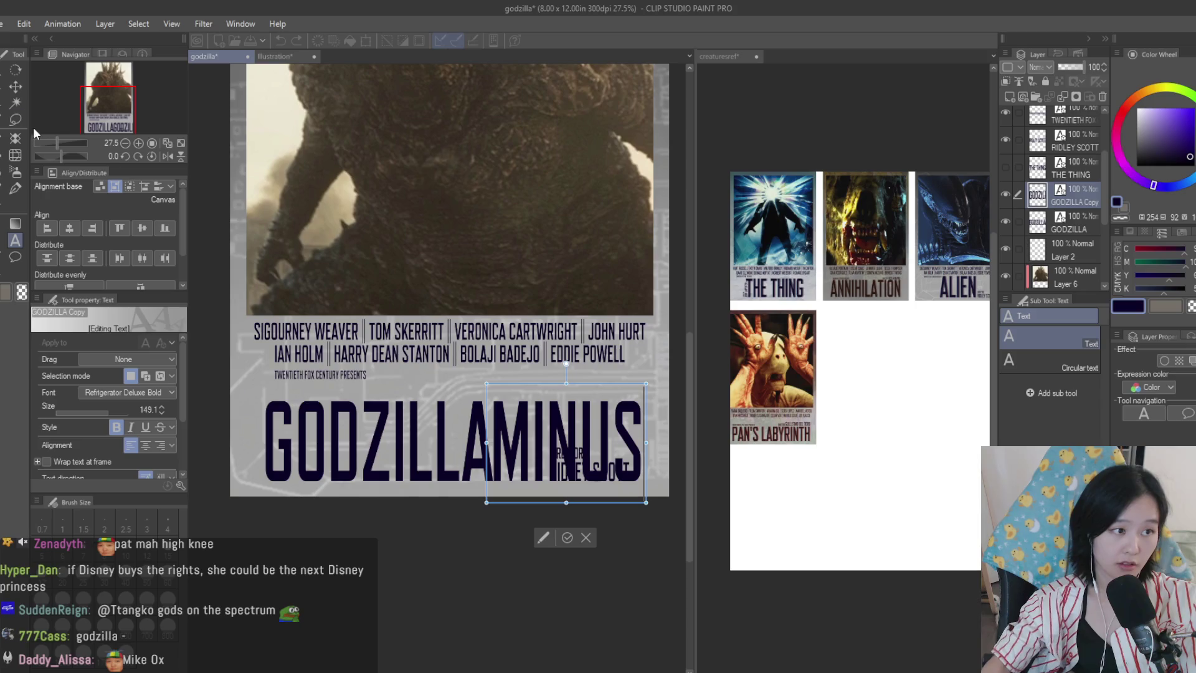
click(15, 86)
- Shrink the MINUS word and set it beside GODZILLA
key(ctrl+t)
drag(645, 399, 563, 437)
key(Return)
scroll(563, 436, up, 2)
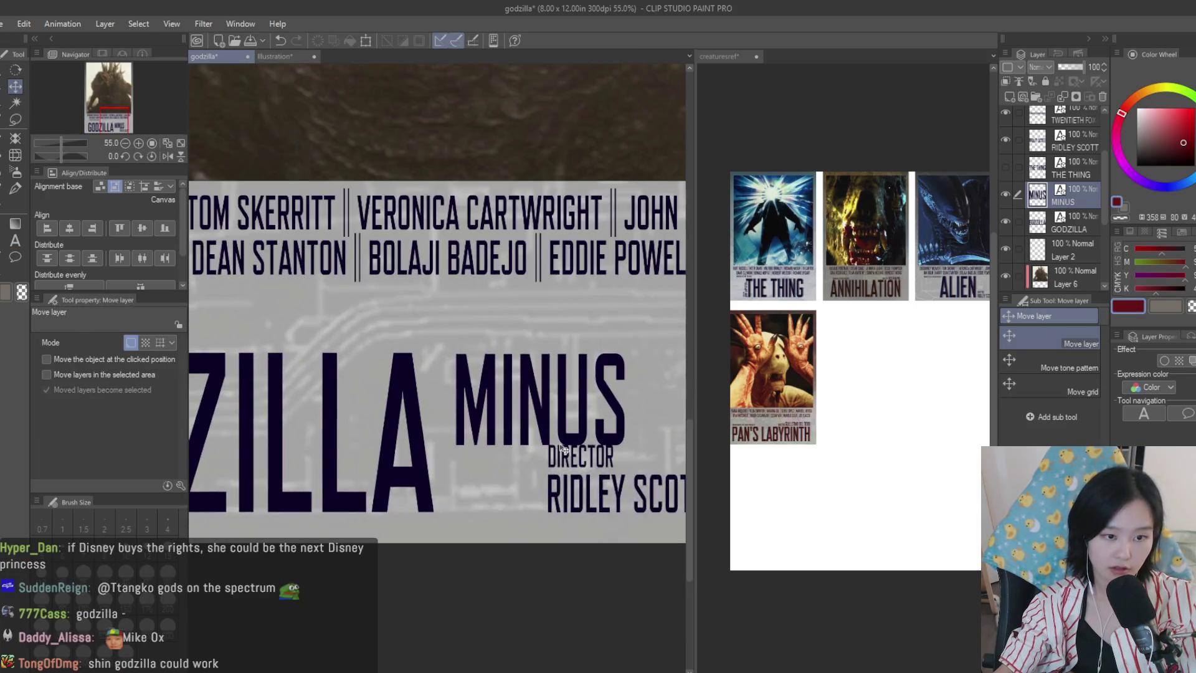
scroll(558, 436, down, 2)
scroll(551, 421, up, 1)
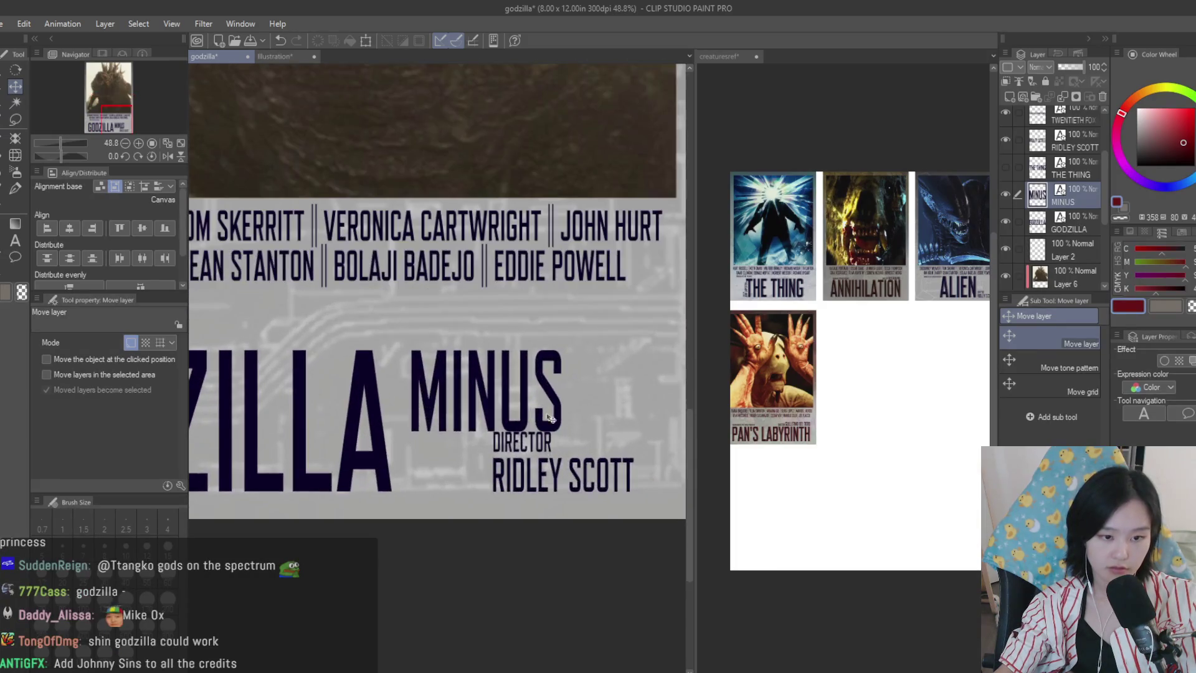
key(ctrl+t)
drag(563, 428, 546, 420)
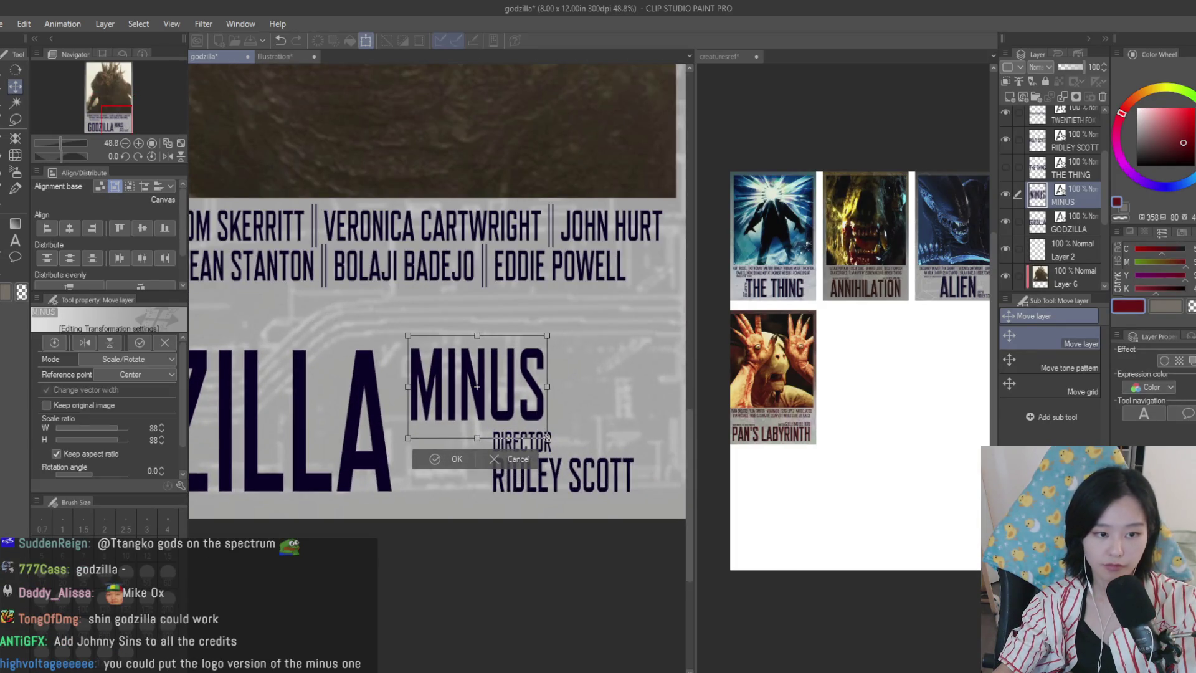
key(Return)
- Duplicate MINUS below itself and retype the lower copy as ONE
drag(536, 363, 540, 432)
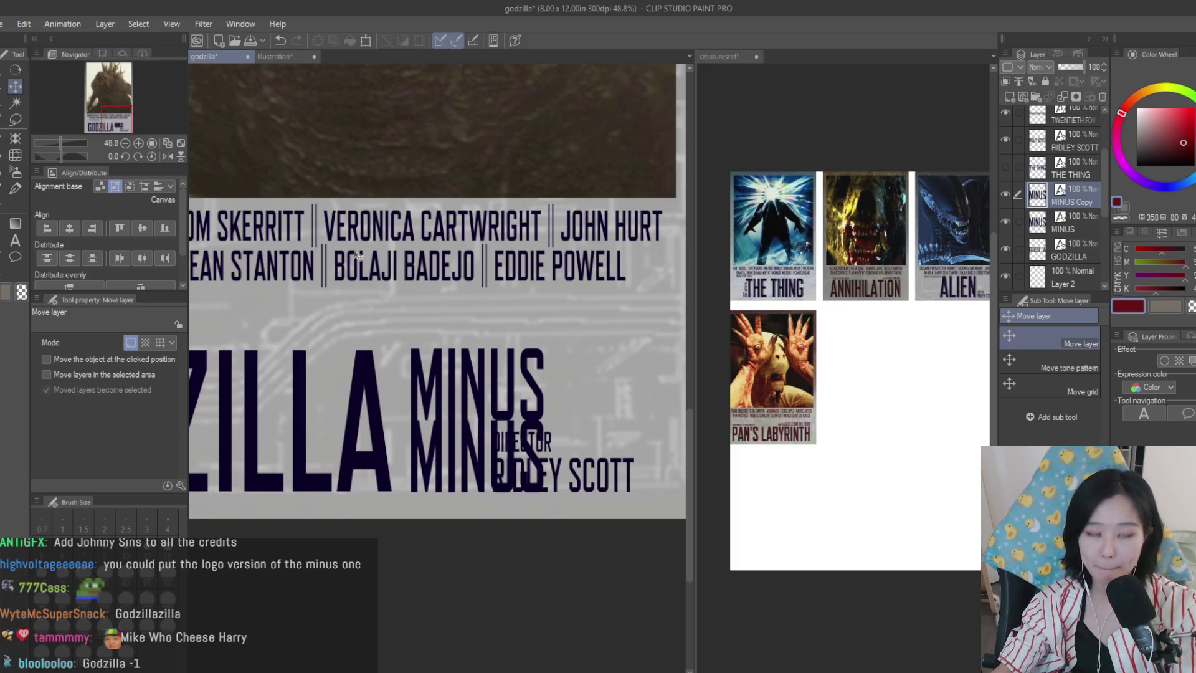
click(16, 240)
click(473, 458)
key(ctrl+a)
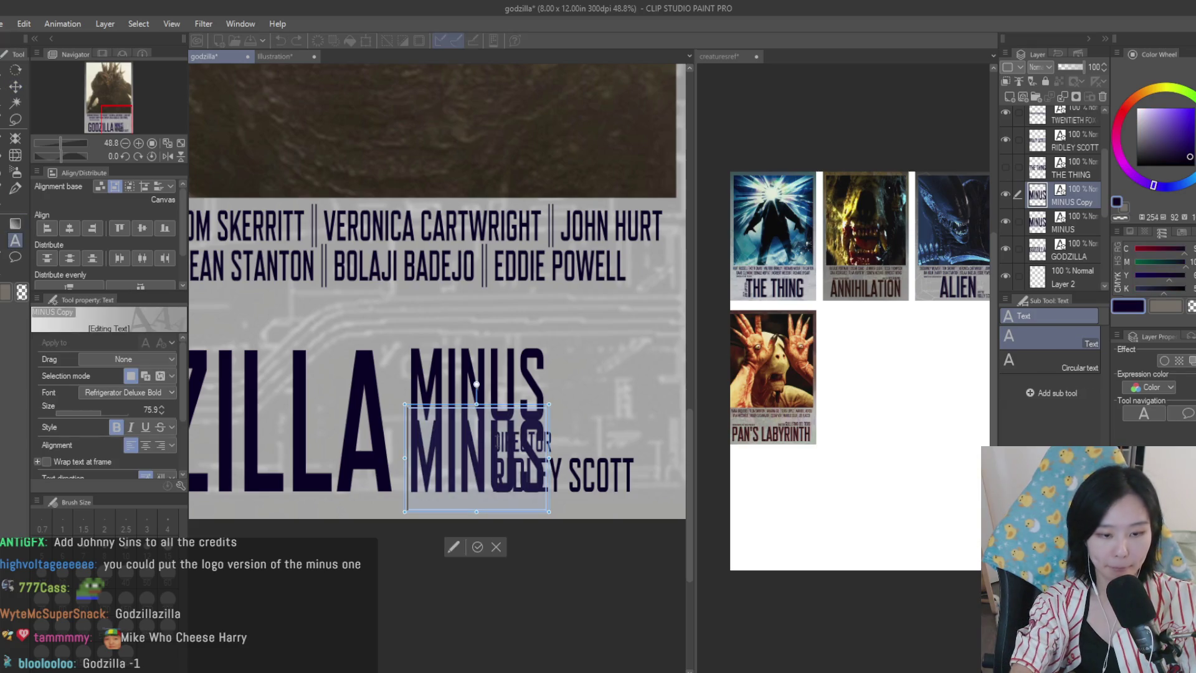
text(ONE)
click(16, 86)
scroll(551, 370, down, 3)
scroll(551, 370, up, 1)
scroll(552, 370, up, 3)
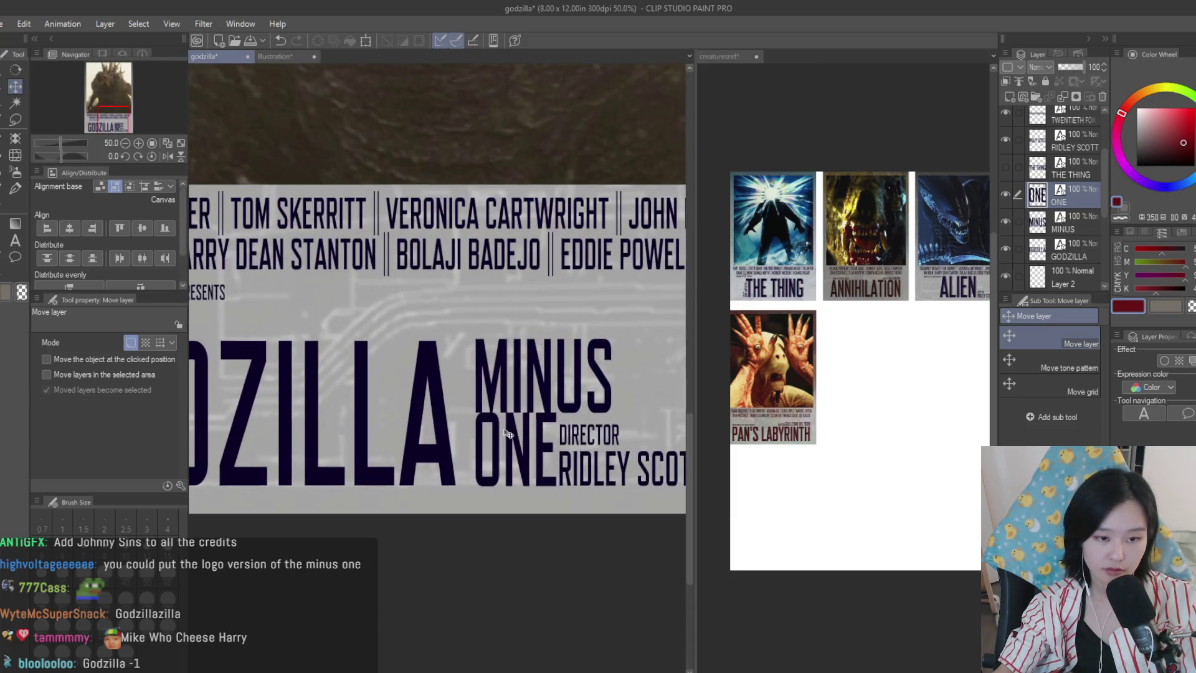
- Shrink MINUS to 90% and nudge it down slightly
click(1085, 228)
key(ctrl+t)
drag(635, 430, 630, 427)
scroll(565, 406, up, 1)
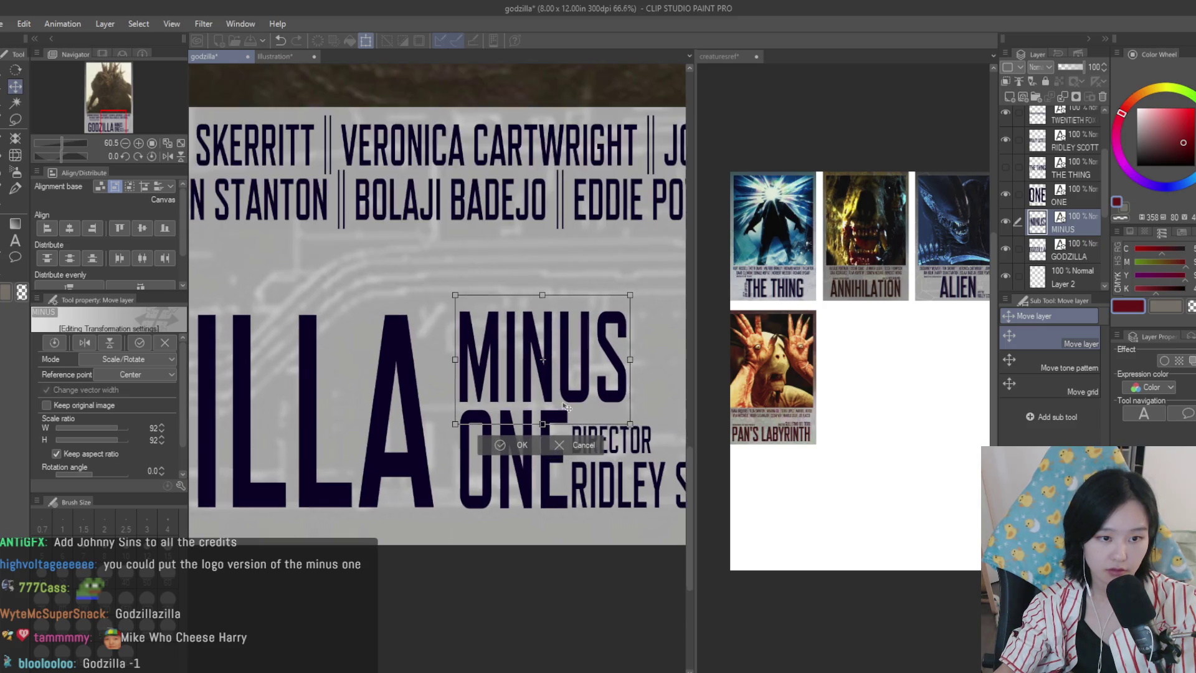
drag(566, 407, 566, 410)
drag(633, 433, 625, 424)
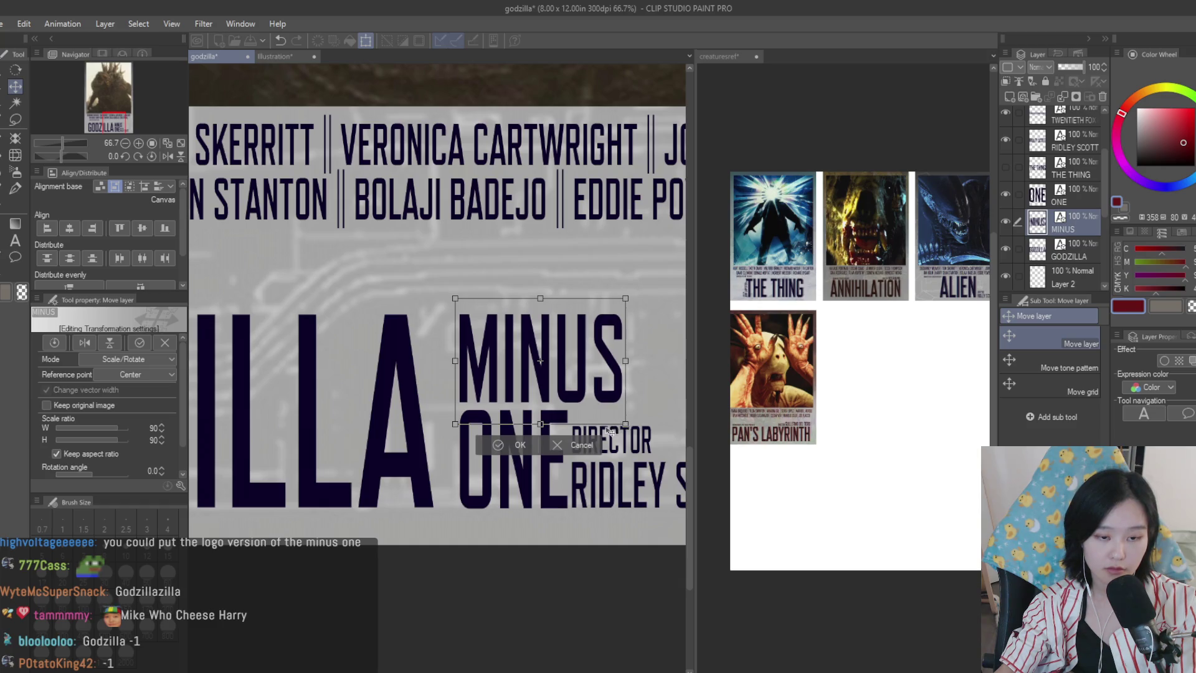
key(Return)
scroll(604, 449, down, 5)
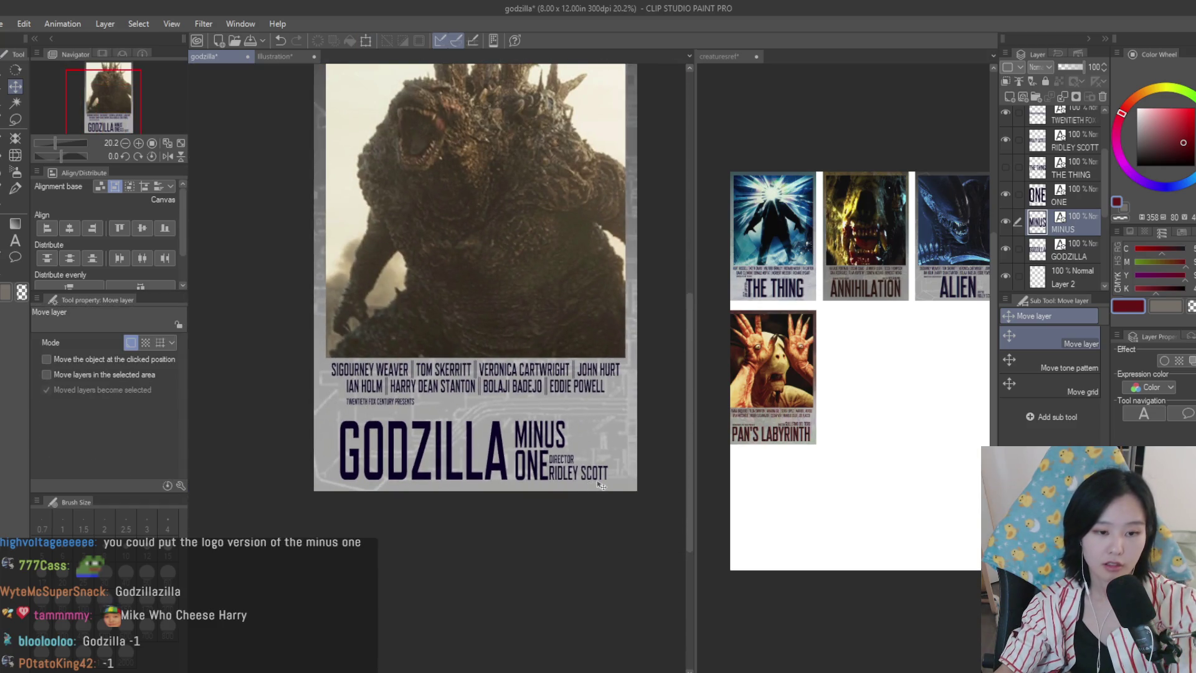
scroll(600, 485, up, 2)
scroll(492, 451, up, 5)
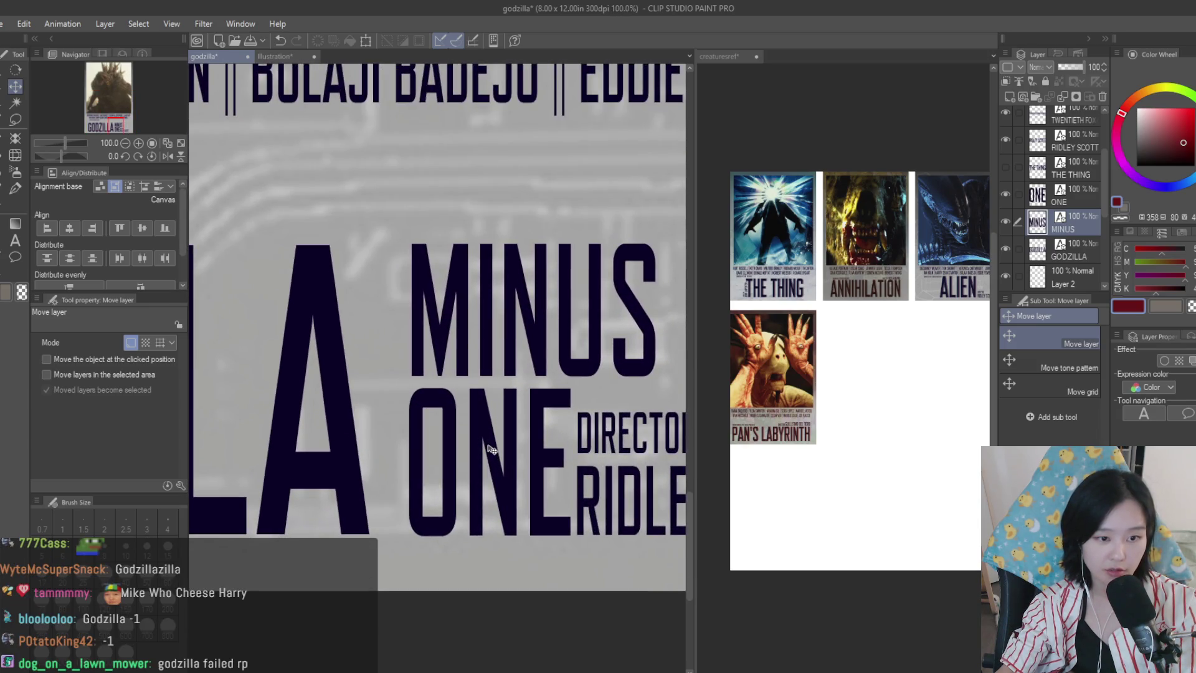
- Zoom over the GODZILLA MINUS ONE title, then put the RIDLEY SCOTT credit into text editing
scroll(608, 474, down, 5)
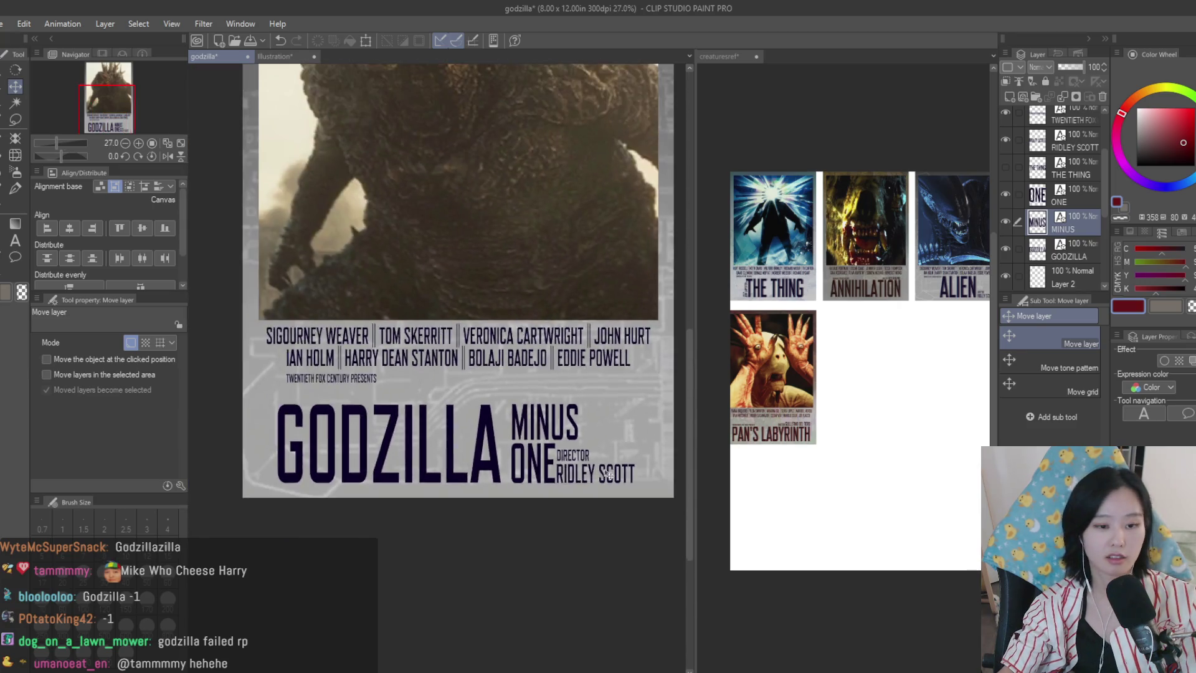
scroll(607, 475, down, 2)
scroll(608, 489, up, 3)
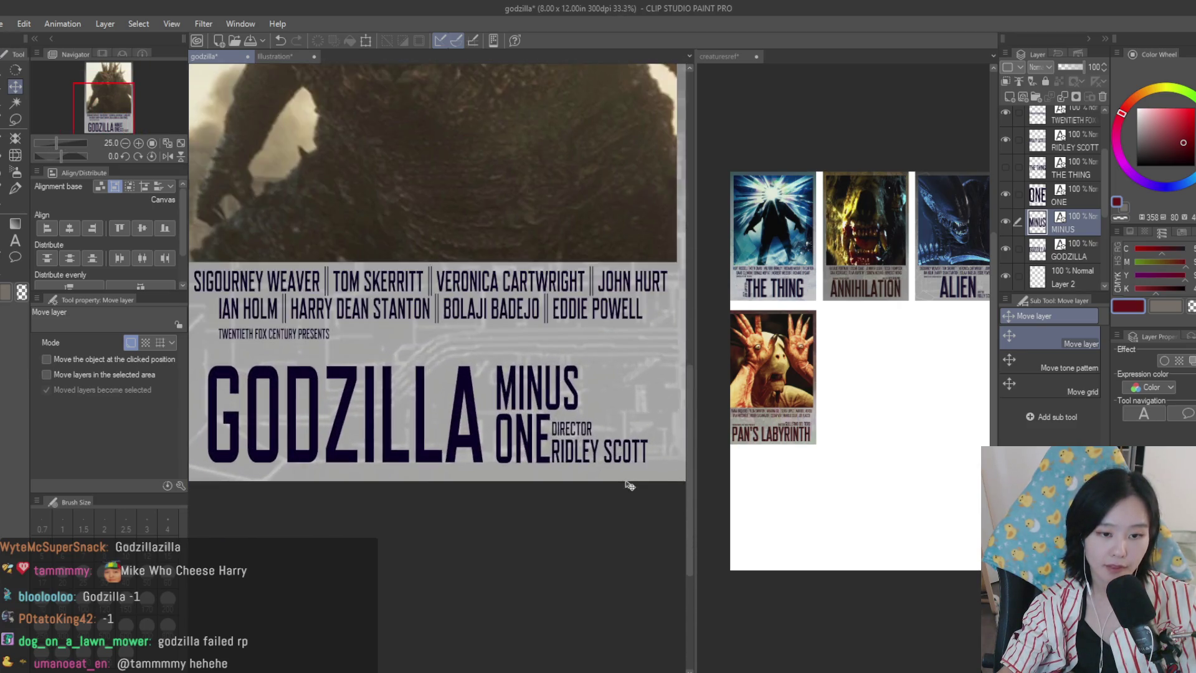
scroll(630, 485, up, 1)
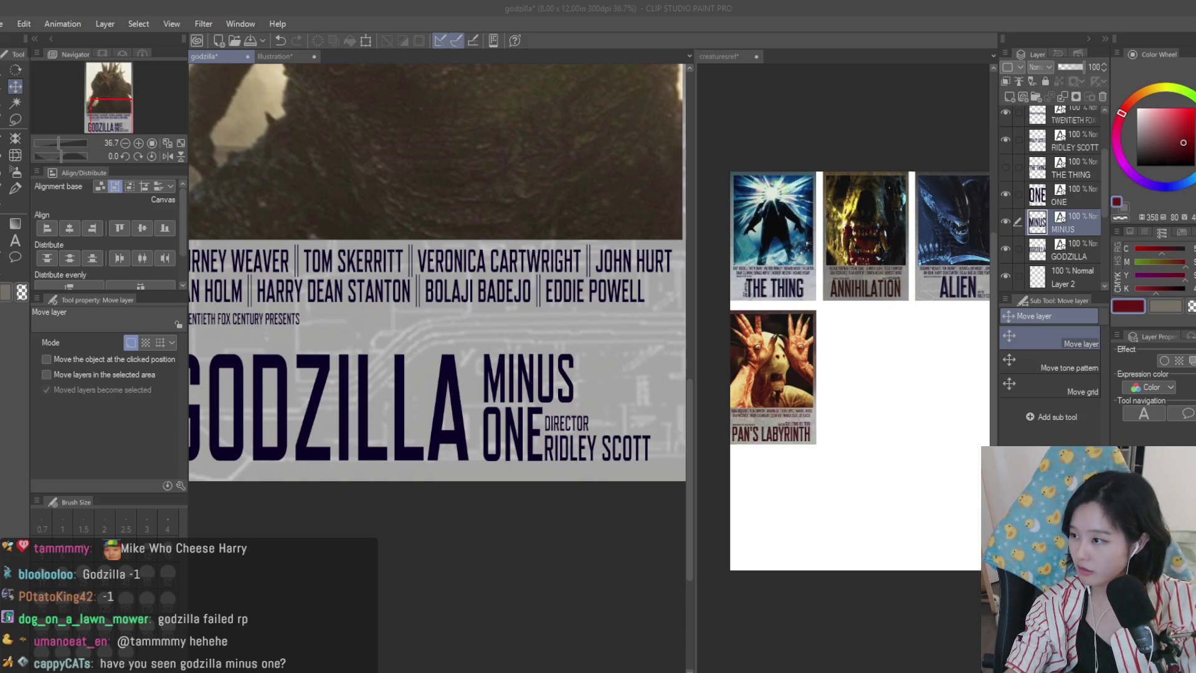
click(15, 241)
click(627, 447)
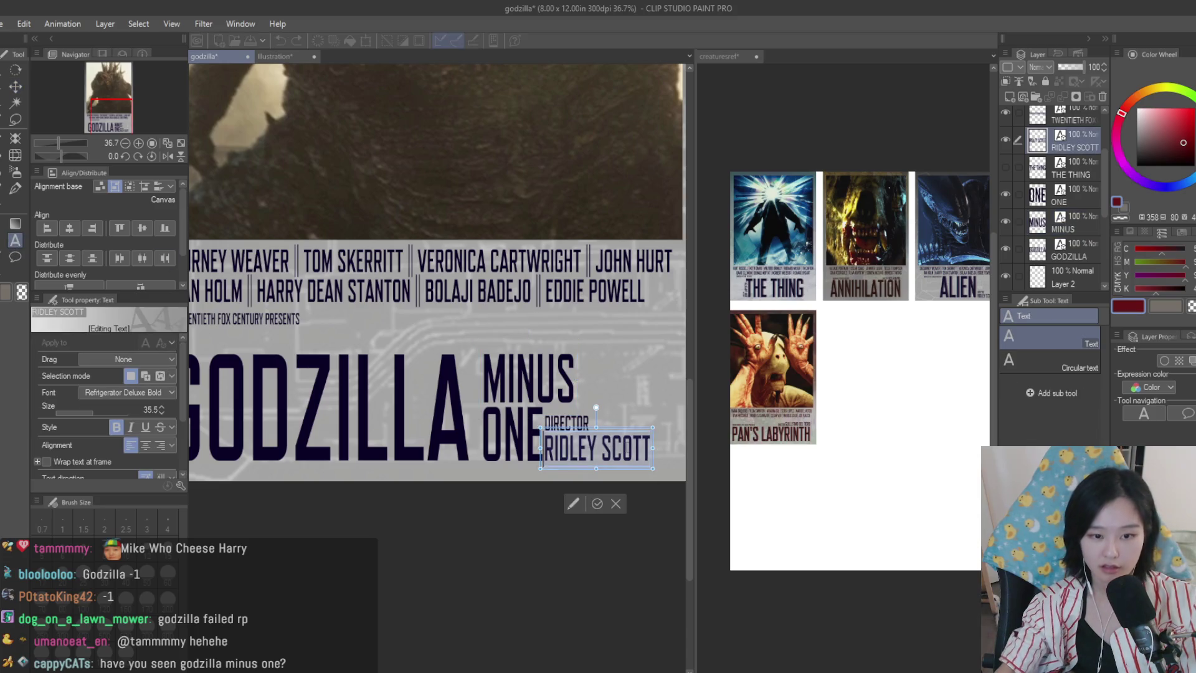